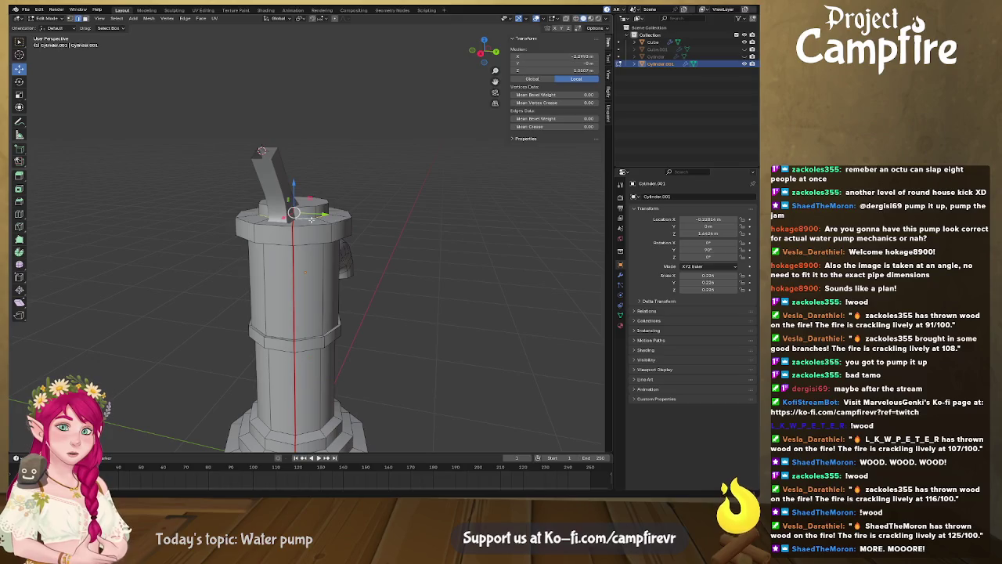
Select the cap's top and outer rim edge loops and bring up their edge options
left_click(310, 208, "alt")
right_click(310, 209)
key("Escape")
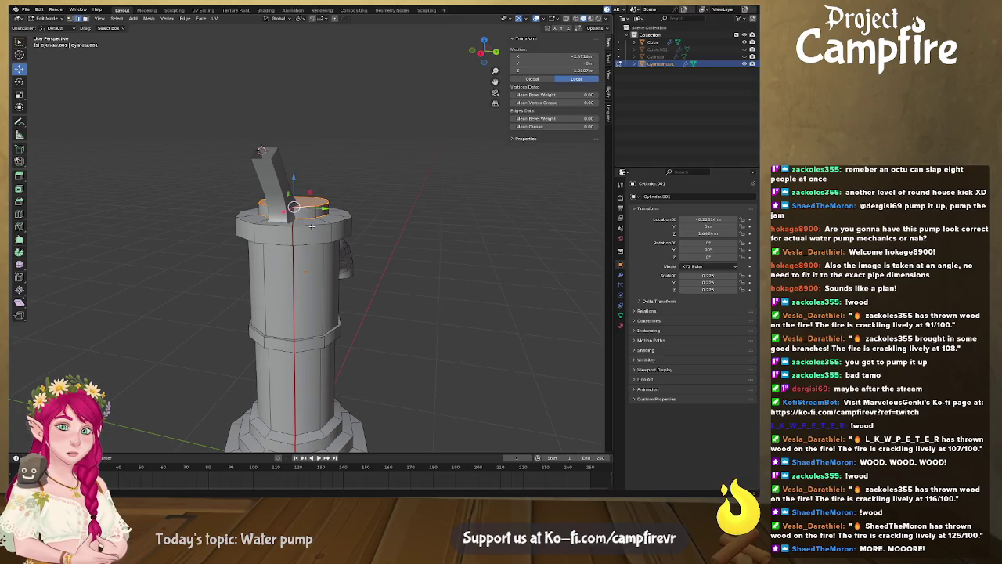
left_click(312, 224, "alt+shift")
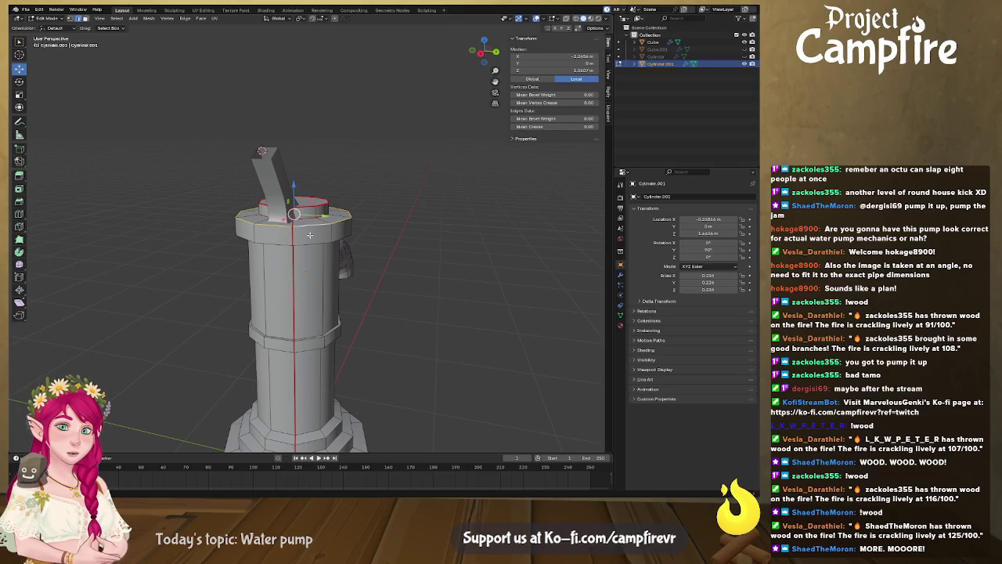
middle_click_drag(310, 243, 317, 245)
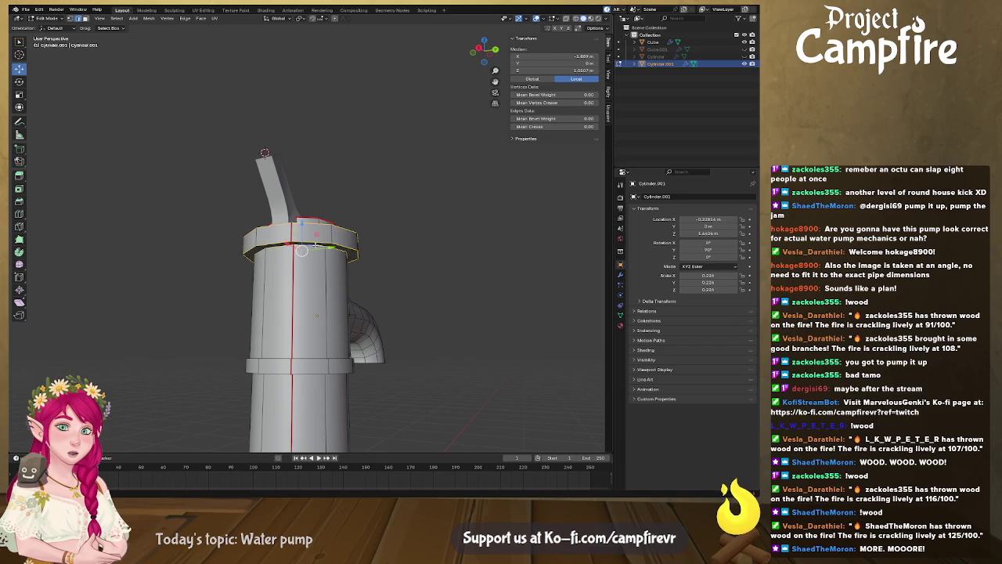
right_click(314, 245)
left_click(314, 245)
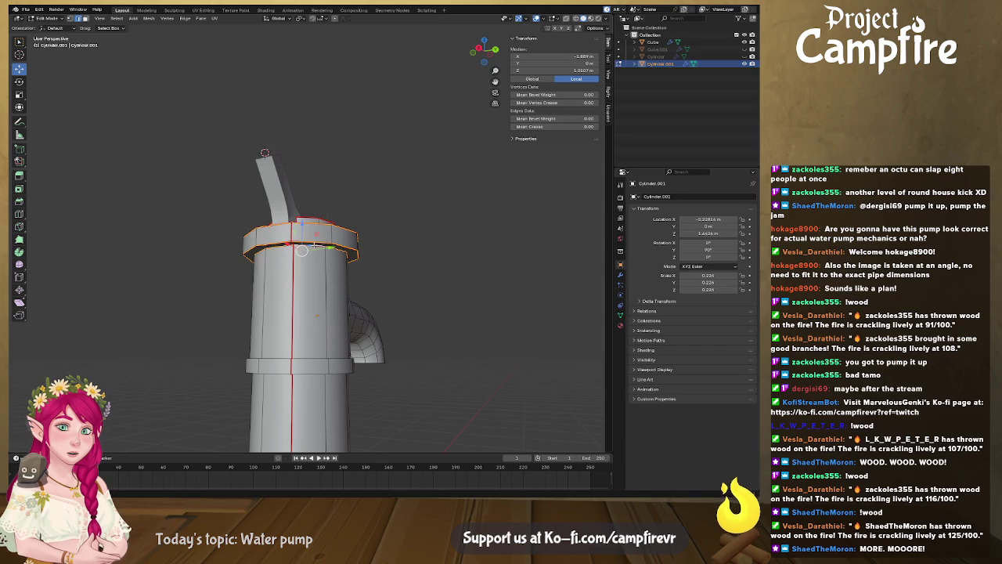
Mark the top collar's horizontal edge loop as a seam
middle_click_drag(319, 342, 313, 345)
left_click(310, 338, "alt+shift")
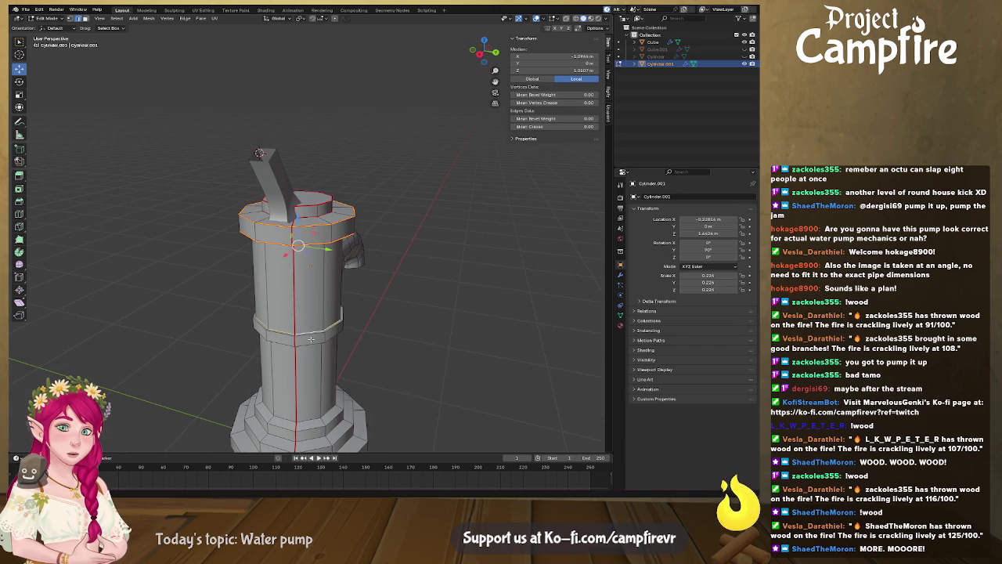
middle_click_drag(312, 334, 311, 237)
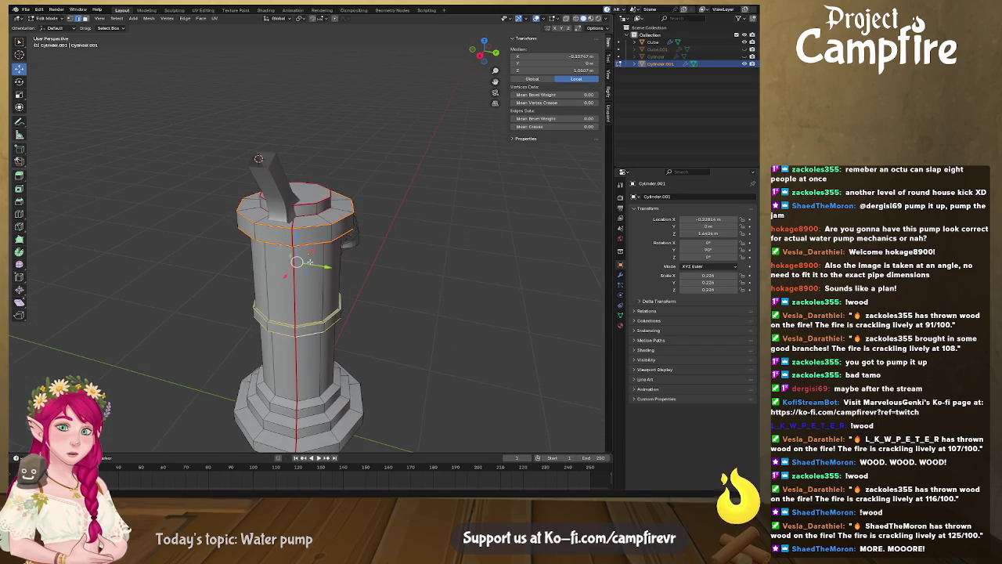
left_click(311, 236, "alt")
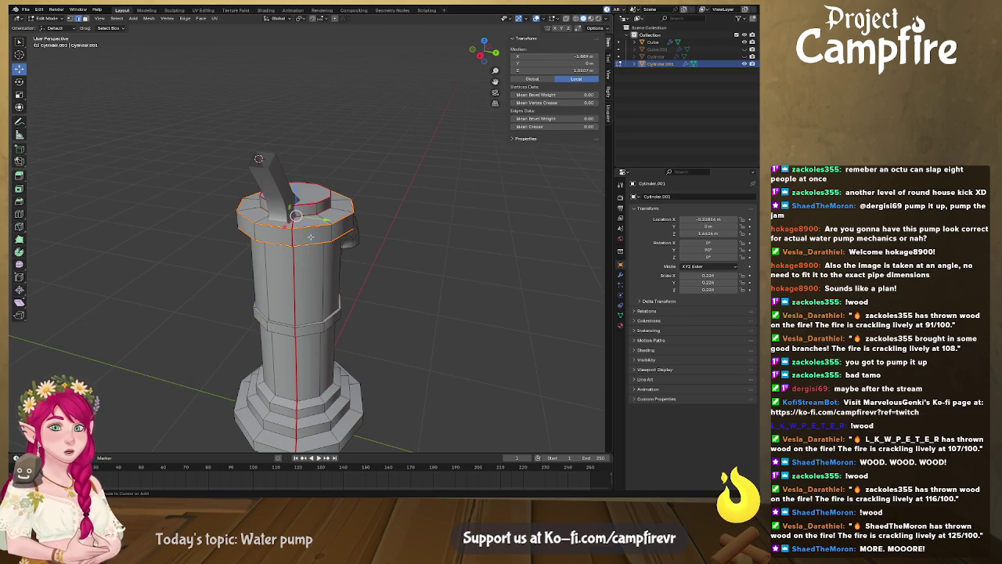
left_click(310, 212, "alt")
left_click(309, 211, "alt")
mouse_move(309, 212)
middle_mouse_down()
mouse_move(321, 234)
mouse_move(296, 237)
mouse_move(319, 239)
mouse_move(320, 323)
mouse_move(323, 276)
middle_mouse_up()
left_click(321, 234, "alt")
key("ctrl+e")
left_click(314, 247)
Mark the body's middle ring loop as a seam, then pick another loop from below
left_click(319, 322, "alt")
key("ctrl+e")
left_click(319, 332)
scroll(323, 275, "up", 3)
key("ctrl+e")
left_click(321, 316)
mouse_move(321, 316)
middle_mouse_down()
mouse_move(331, 318)
mouse_move(319, 312)
middle_mouse_up()
left_click(331, 319, "alt")
scroll(331, 319, "down", 3)
scroll(319, 312, "up", 2)
Mark the three stepped-base edge loops as seams
left_click(319, 311, "alt")
key("ctrl+e")
left_click(325, 323)
left_click(329, 329, "alt")
key("ctrl+e")
left_click(329, 329)
left_click(331, 348, "alt")
key("ctrl+e")
left_click(332, 352)
Mark the loop where the spout joins the body as a seam
scroll(332, 352, "up", 2)
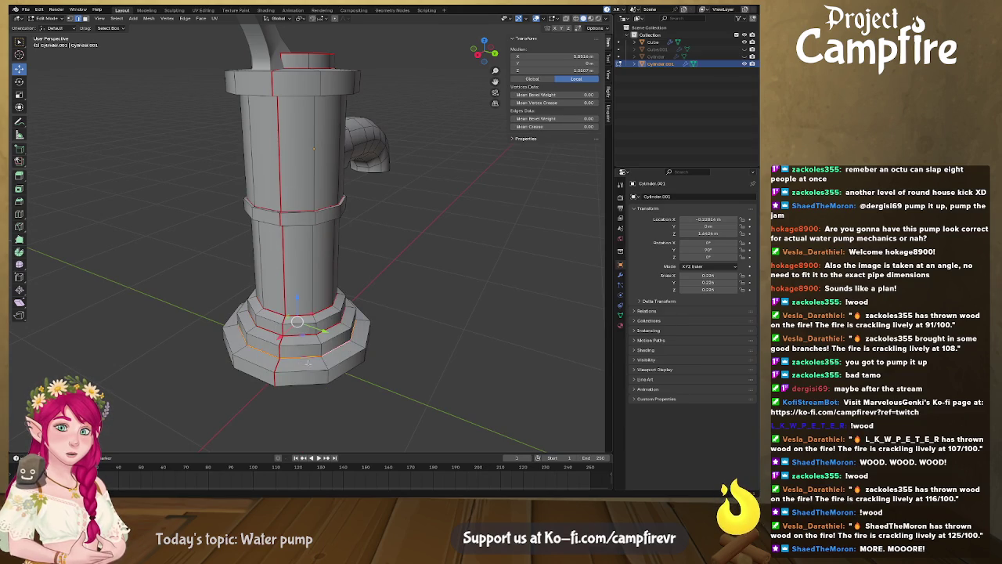
mouse_move(332, 352)
middle_mouse_down()
mouse_move(163, 324)
mouse_move(251, 332)
mouse_move(278, 232)
middle_mouse_up()
scroll(163, 323, "up", 3)
scroll(163, 323, "down", 3)
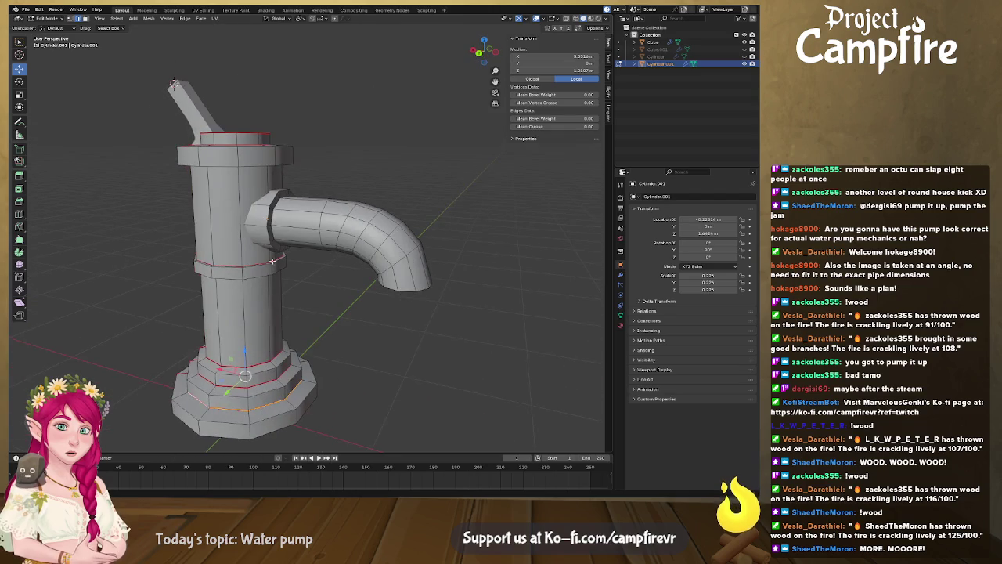
left_click(276, 235, "alt")
key("ctrl+e")
left_click(273, 235)
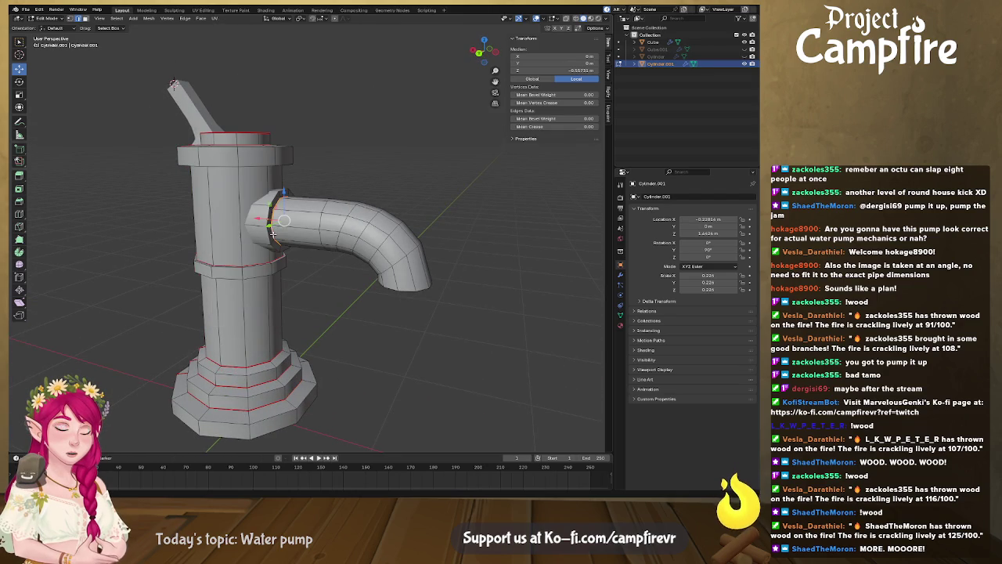
Mark the spout-tip loop as a seam and inspect the spout opening
middle_click_drag(281, 231, 405, 238)
left_click(404, 238, "alt")
key("ctrl+e")
left_click(405, 238)
left_click(403, 249, "alt")
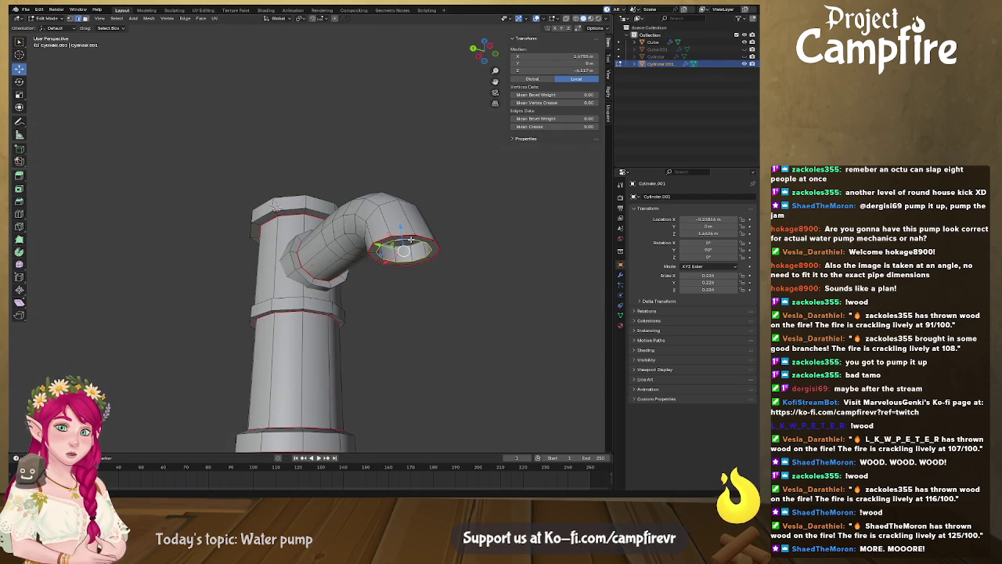
key("ctrl+e")
left_click(403, 238)
middle_click_drag(412, 255, 417, 222)
key("f")
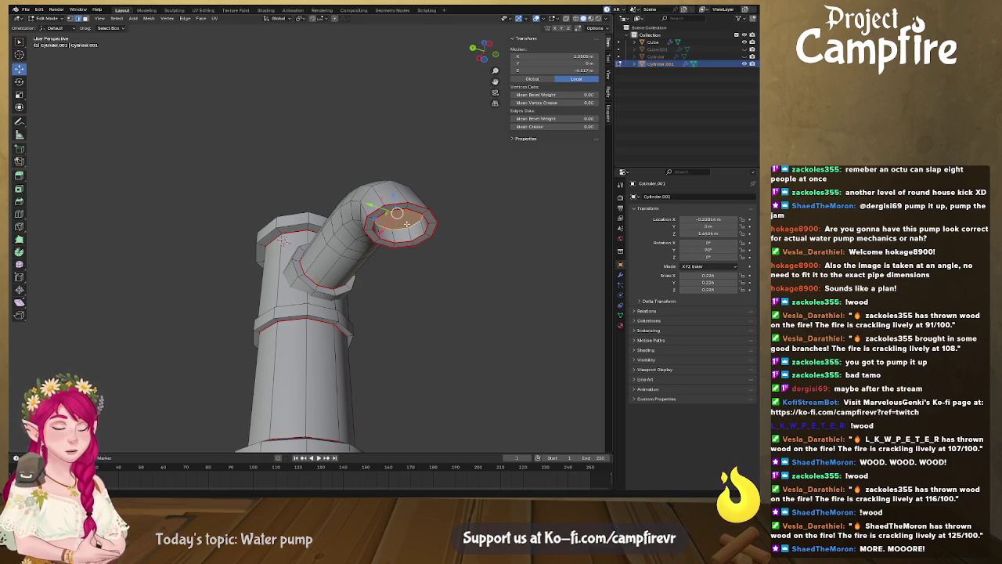
scroll(395, 219, "down", 2)
mouse_move(391, 227)
middle_mouse_down()
mouse_move(390, 276)
mouse_move(357, 287)
mouse_move(337, 191)
mouse_move(451, 260)
mouse_move(270, 248)
middle_mouse_up()
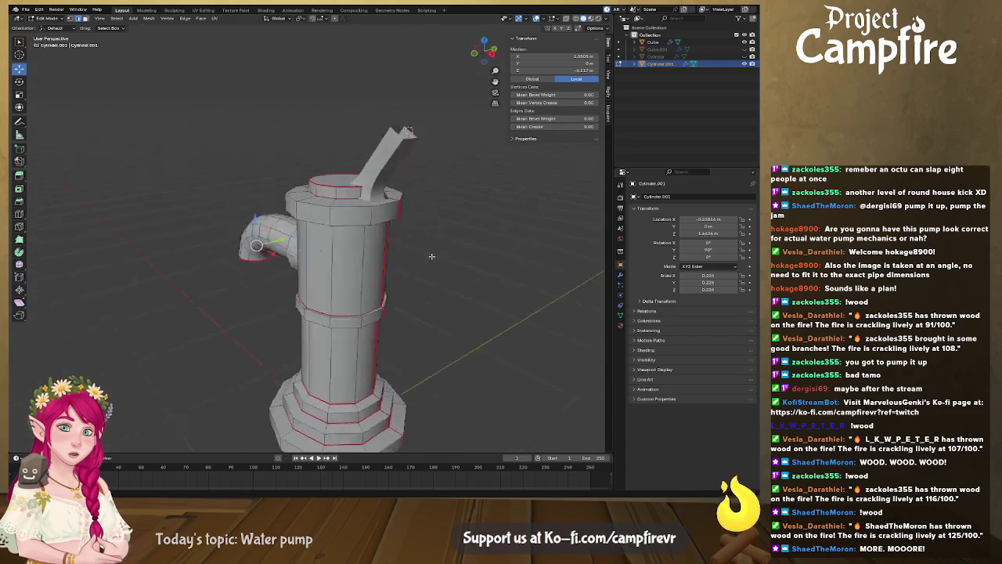
In Object Mode, unhide the rod and handle, and join the Cube arm into the body
key("Tab")
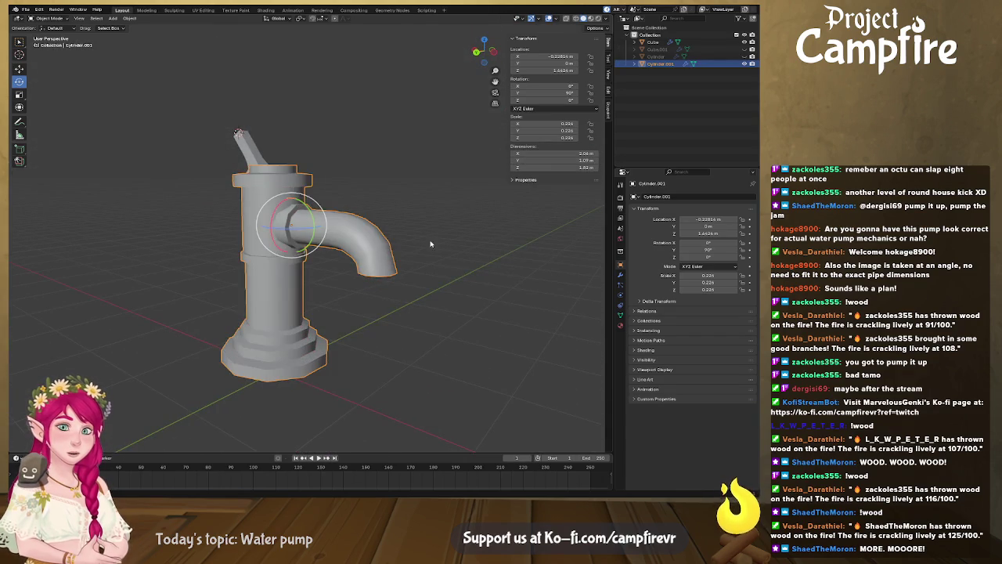
middle_click_drag(269, 248, 323, 244)
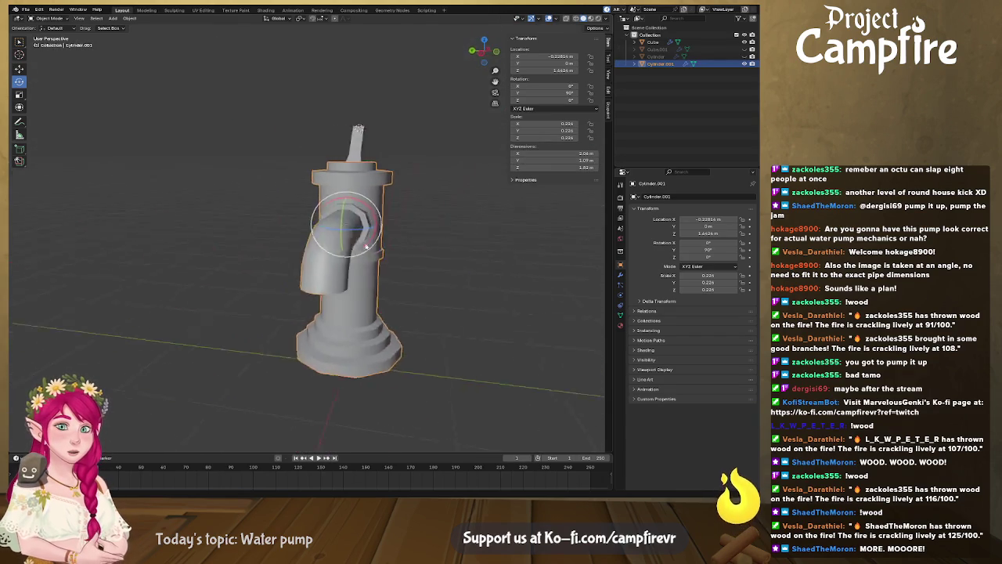
left_click(744, 49)
left_click(744, 50)
middle_click_drag(408, 195, 325, 190)
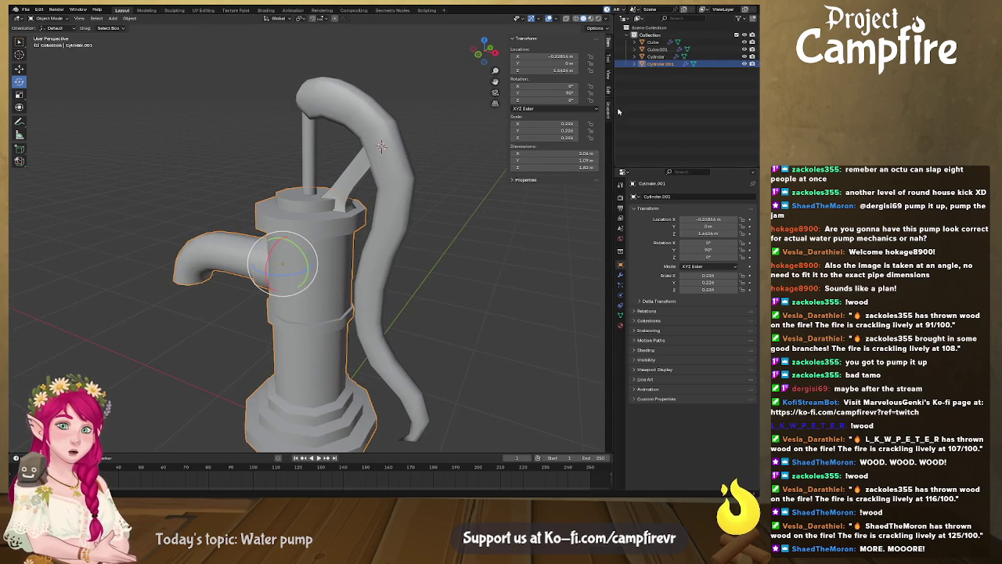
left_click(654, 42)
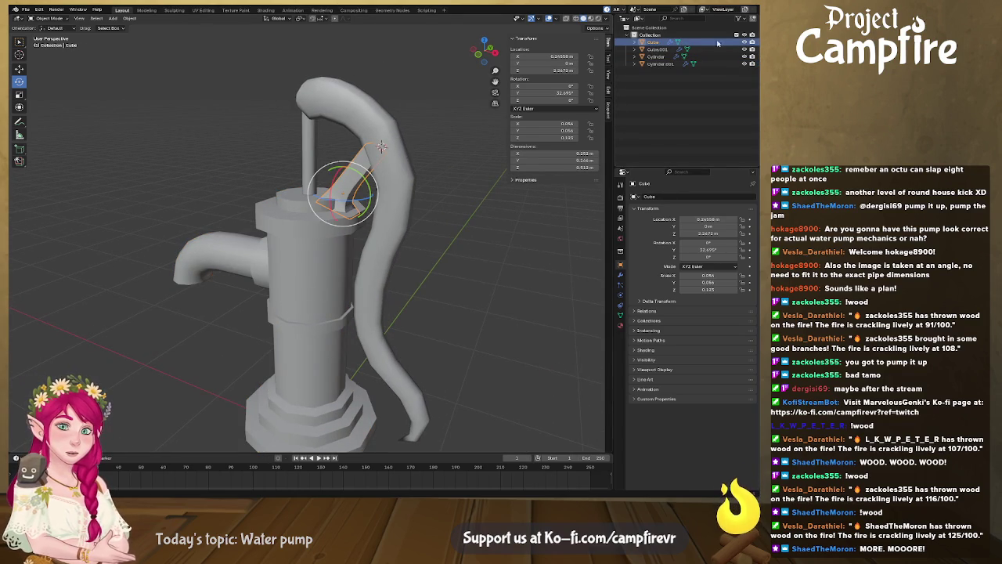
left_click(631, 63, "ctrl")
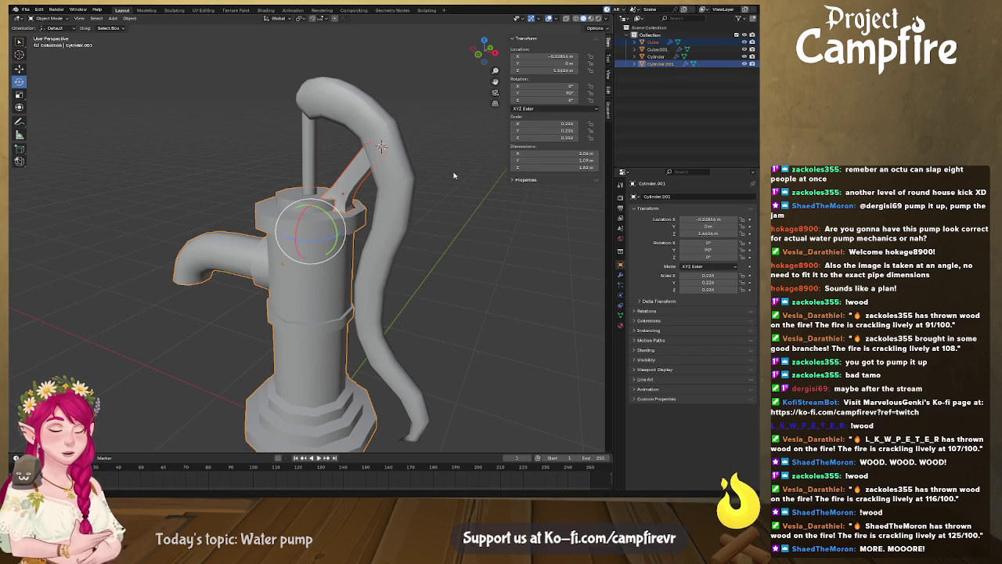
key("ctrl+j")
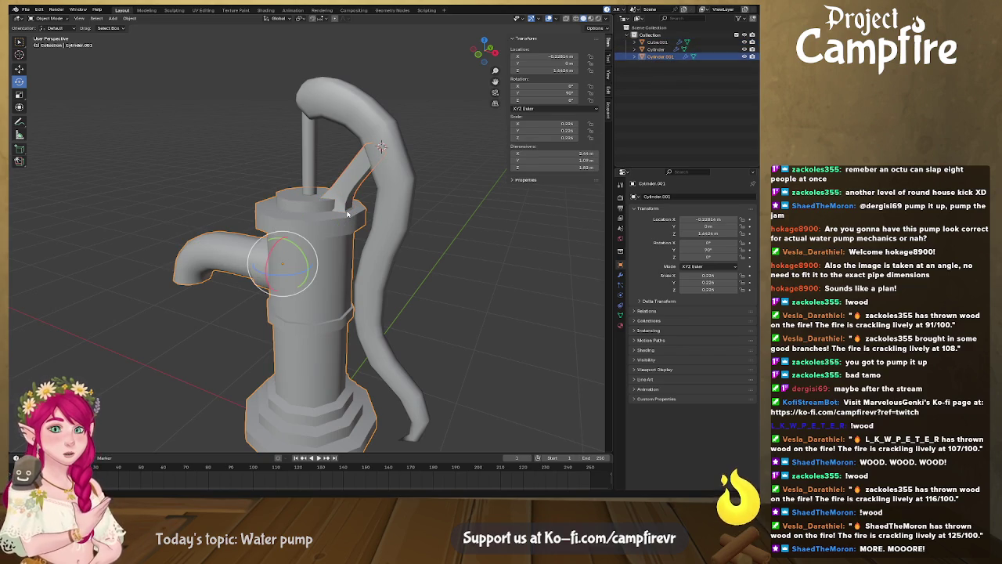
Rename the Cylinder object to Rod and Cube.001 to Handle
left_click(656, 49)
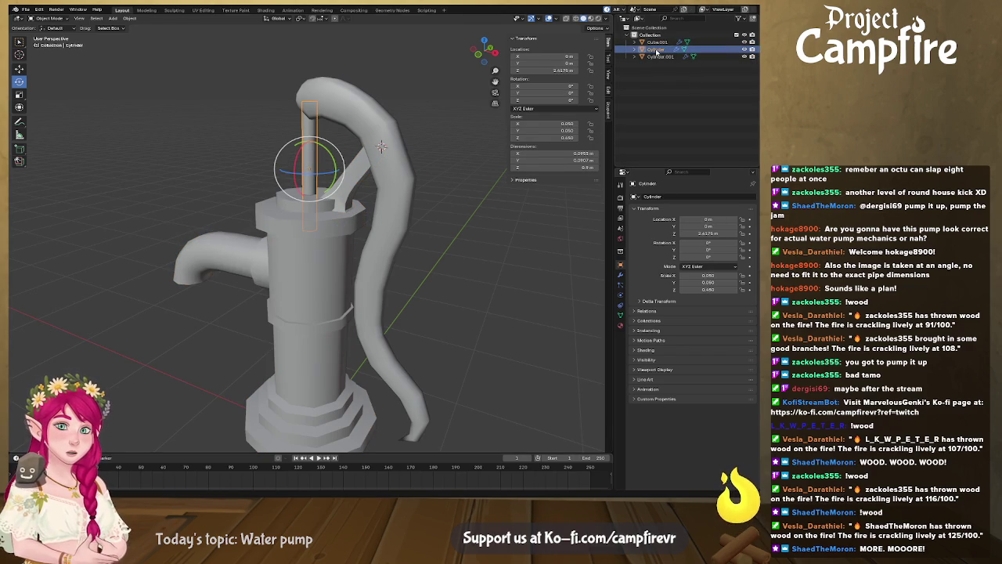
double_click(656, 50)
type("Ro")
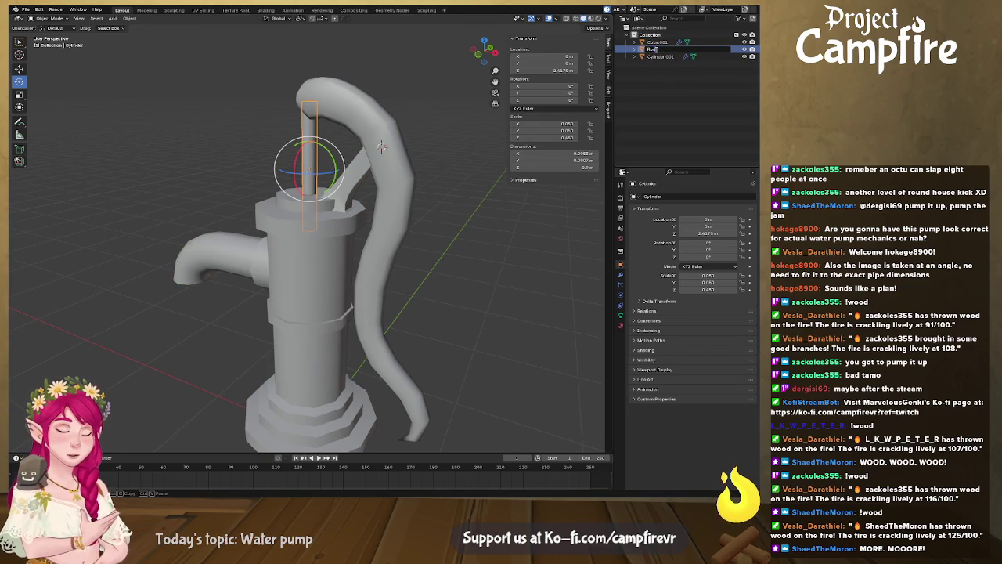
type("d")
key("Return")
left_click(658, 50)
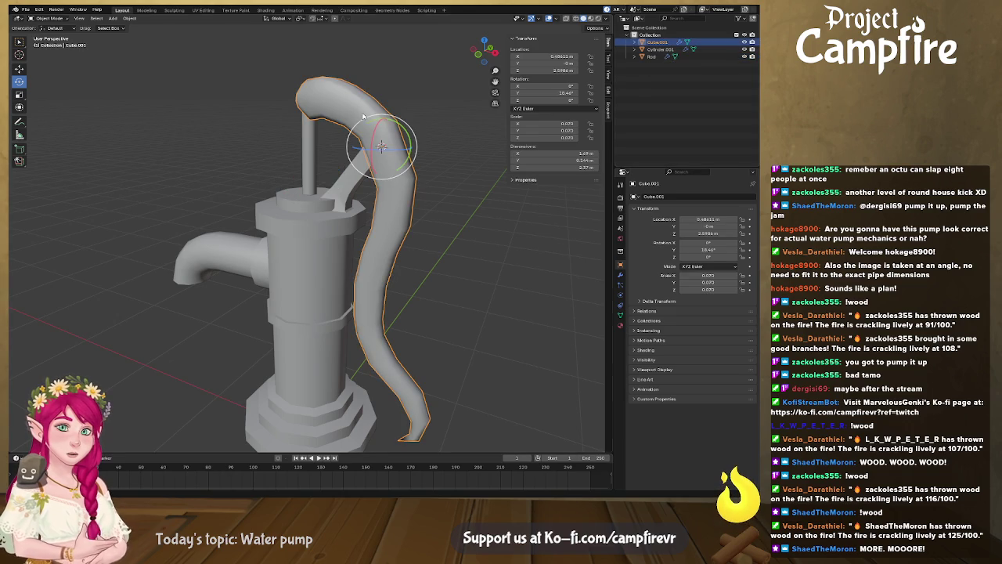
left_click(663, 41)
double_click(664, 41)
type("handle")
key("Return")
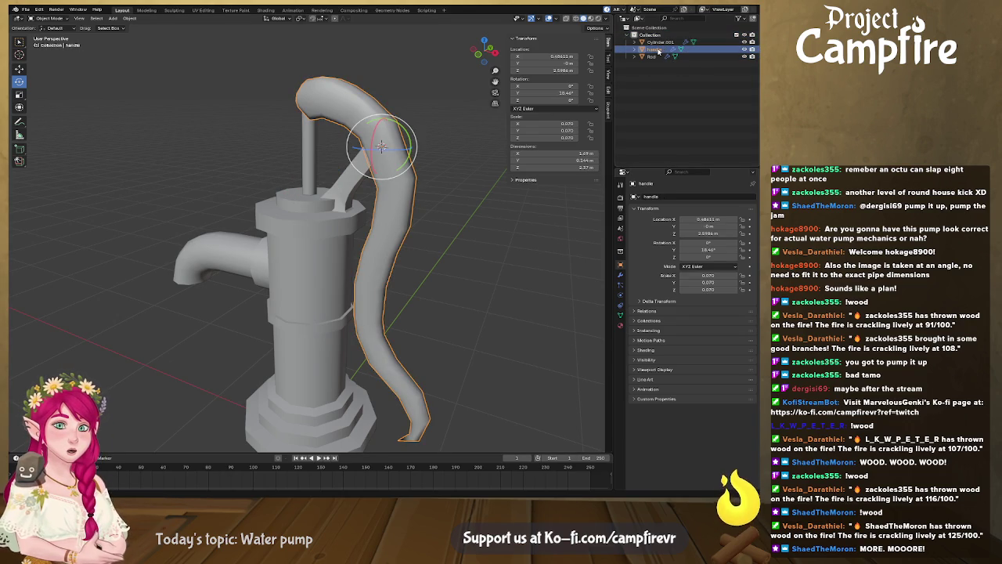
double_click(659, 51)
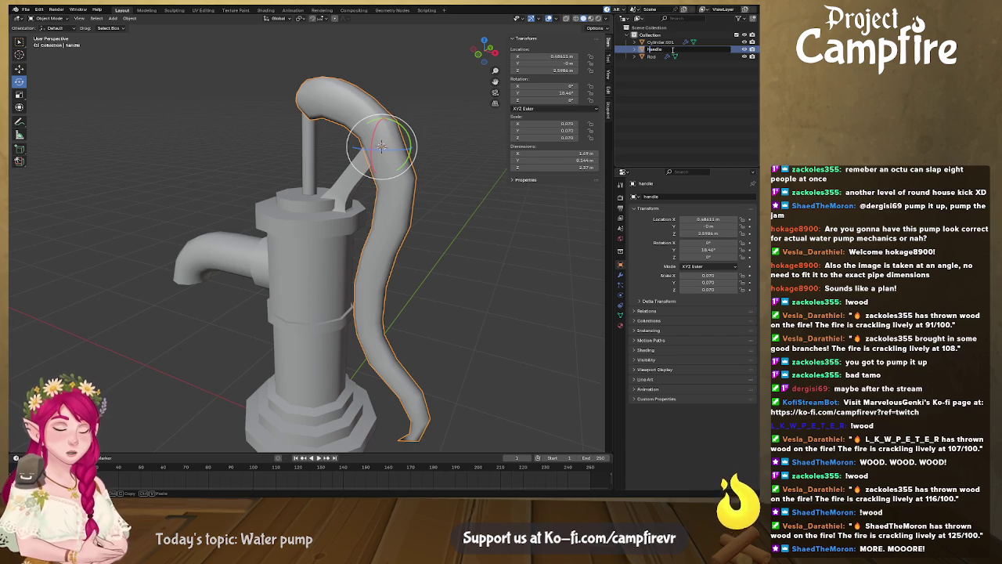
key("Return")
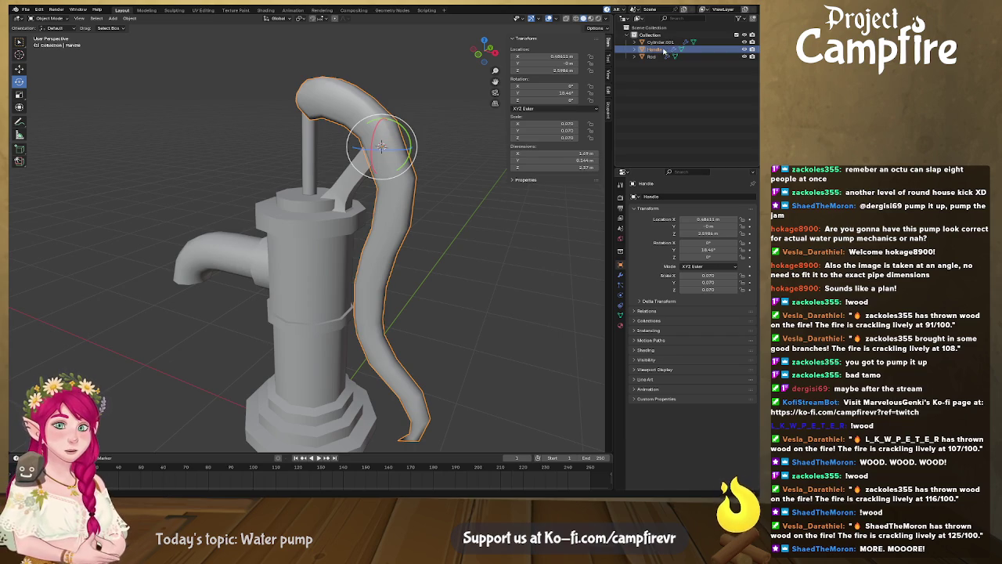
Rename Cylinder.001 to Body
left_click(667, 44)
double_click(668, 43)
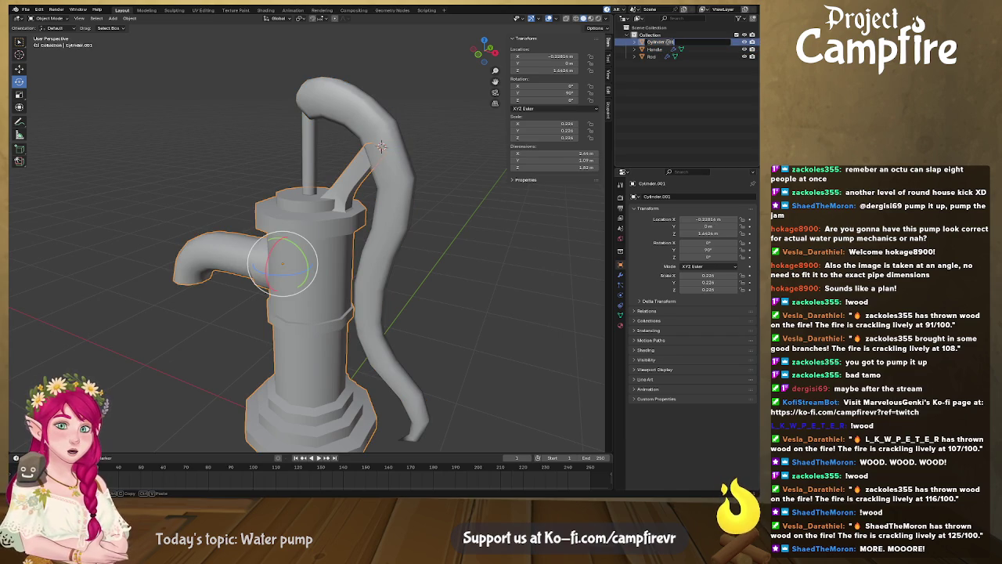
type("Ba")
key("Return")
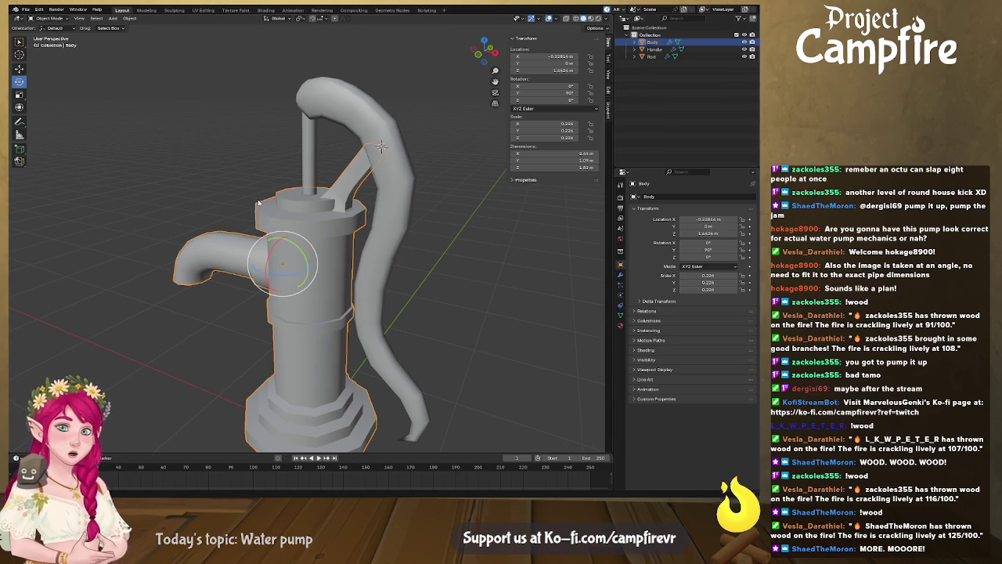
Orbit and pan around the pump, then save the scene as WaterPump.blend
mouse_move(259, 190)
middle_mouse_down()
mouse_move(327, 192)
mouse_move(302, 189)
middle_mouse_up()
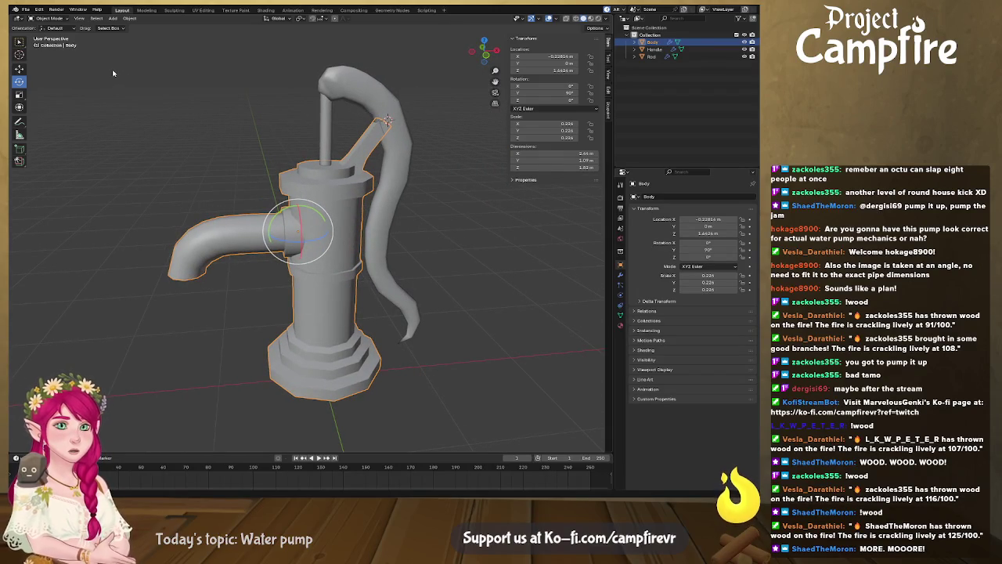
middle_click_drag(330, 153, 294, 151, "shift")
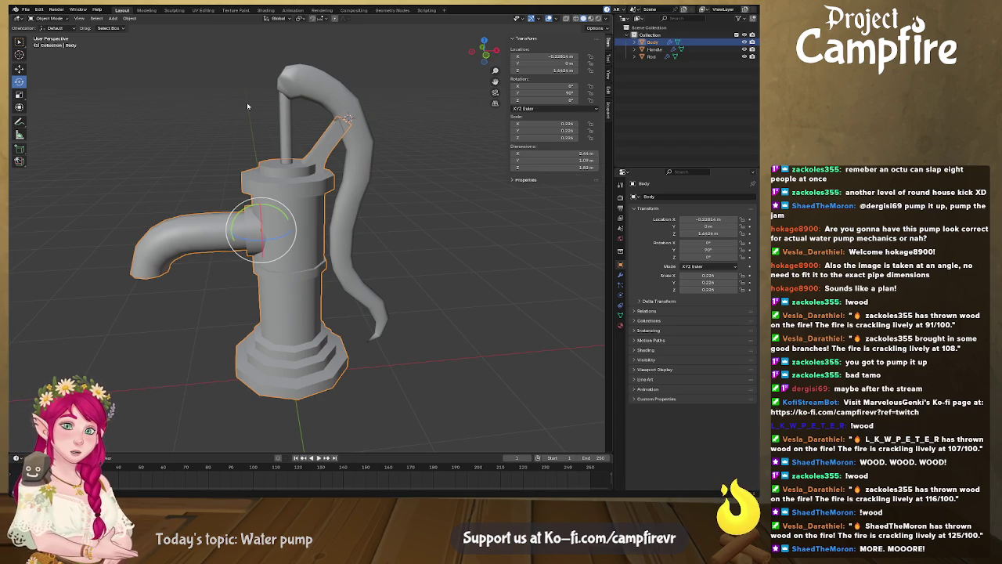
key("ctrl+s")
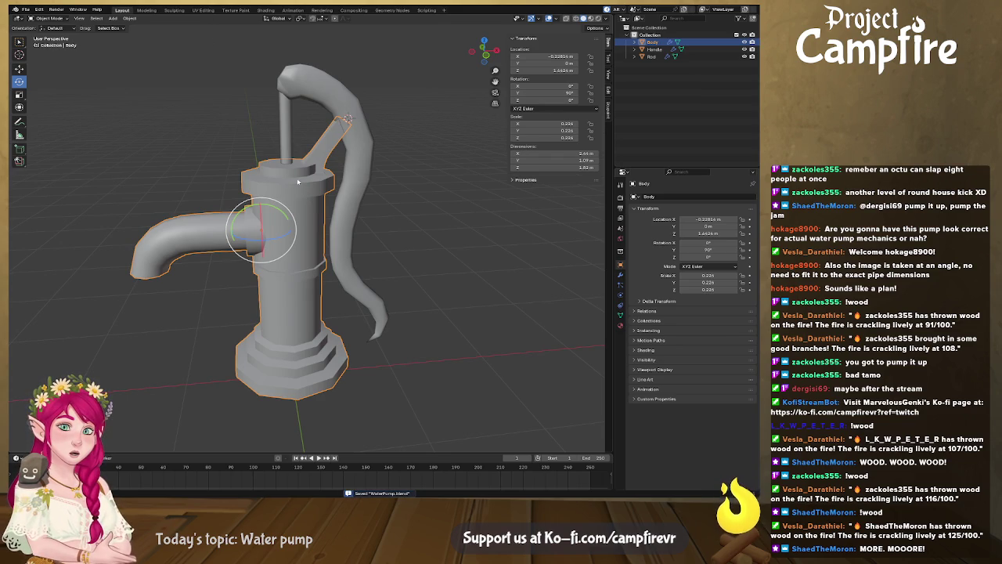
left_click(203, 10)
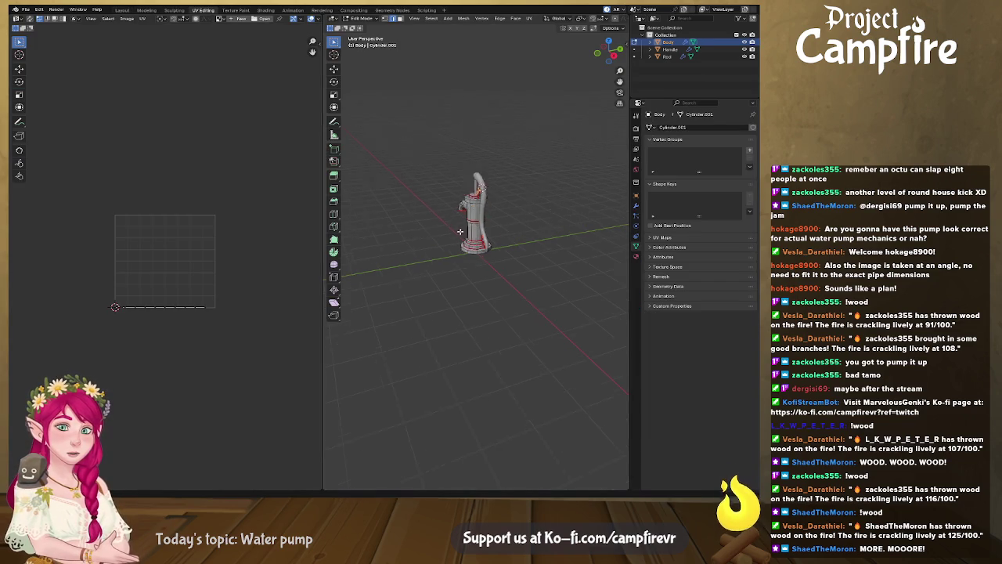
Select all of the body's faces and unwrap them Angle Based
scroll(457, 232, "up", 5)
mouse_move(457, 233)
middle_mouse_down()
mouse_move(515, 227)
mouse_move(522, 286)
middle_mouse_up()
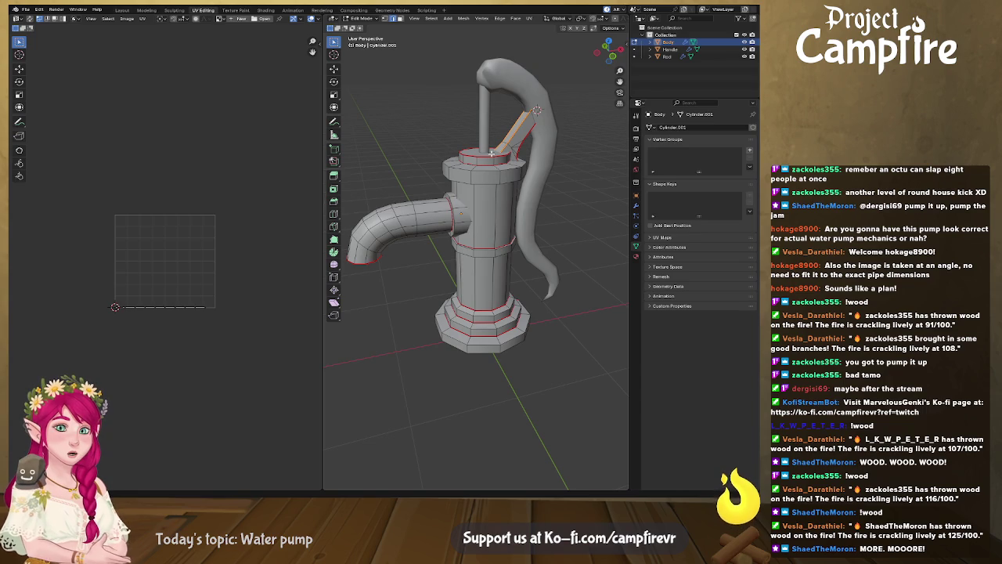
key("a")
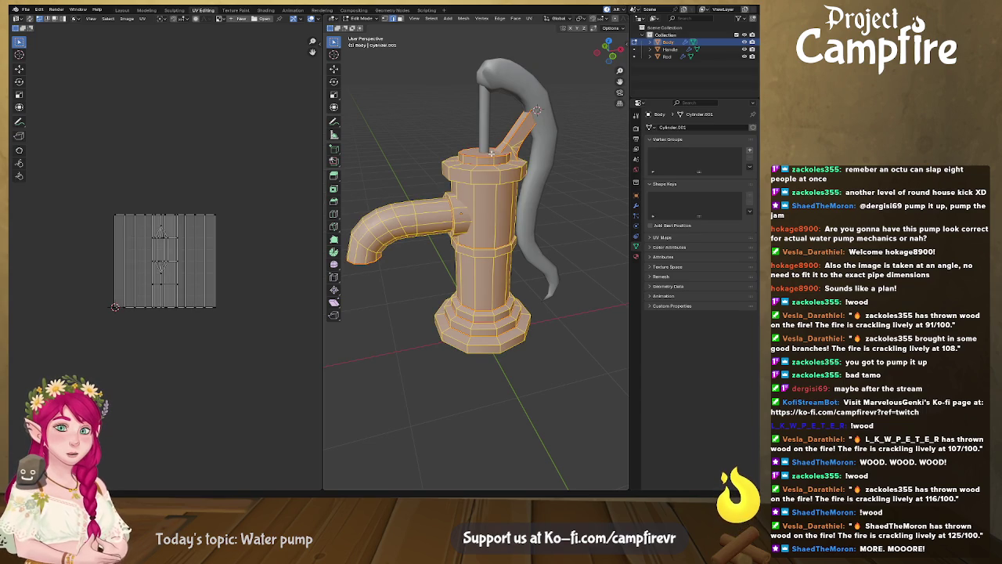
key("u")
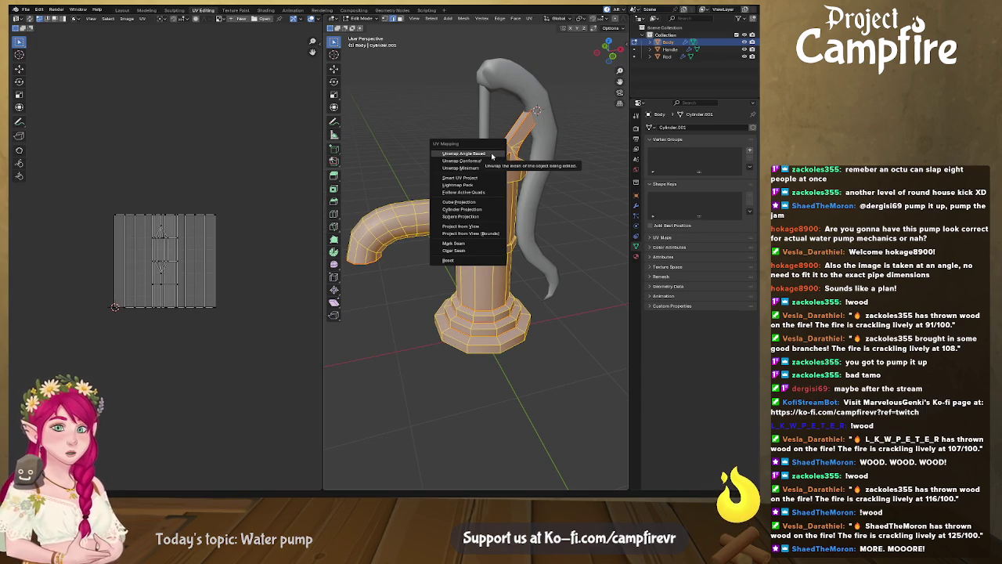
left_click(491, 163)
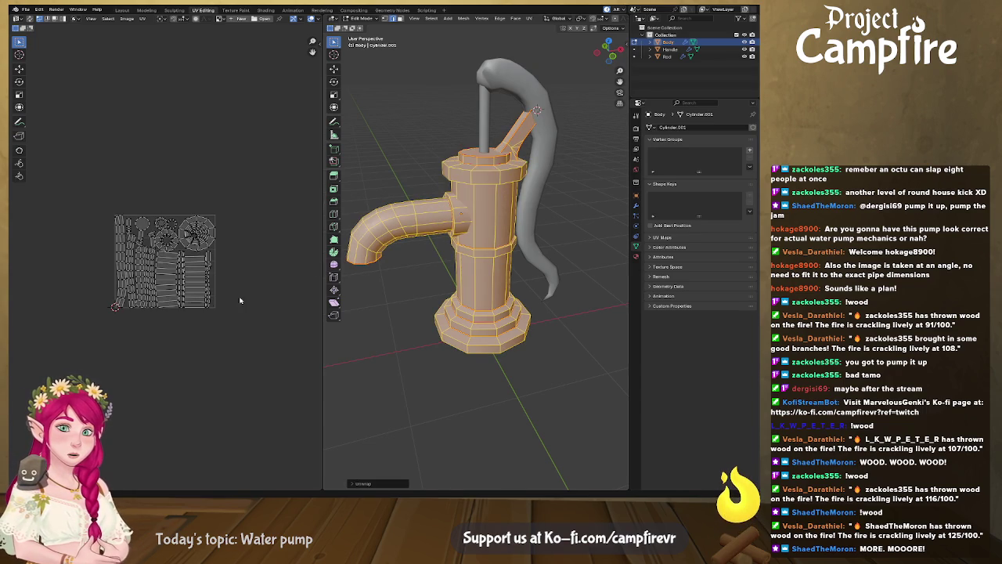
scroll(262, 294, "up", 2)
scroll(219, 291, "up", 2)
scroll(232, 249, "up", 2)
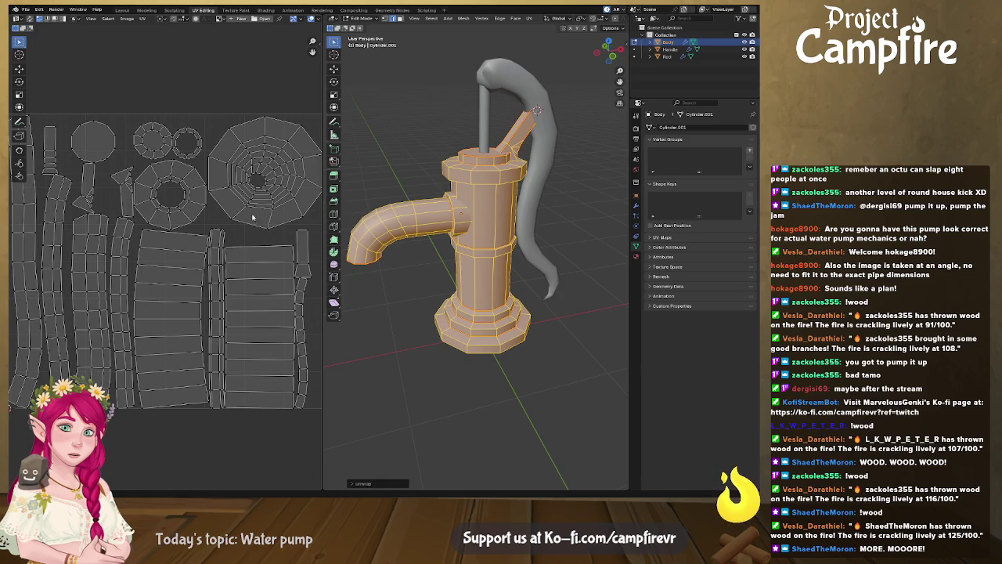
Orbit around the pump to check the seams along the spout
mouse_move(476, 284)
middle_mouse_down()
mouse_move(429, 277)
mouse_move(465, 253)
middle_mouse_up()
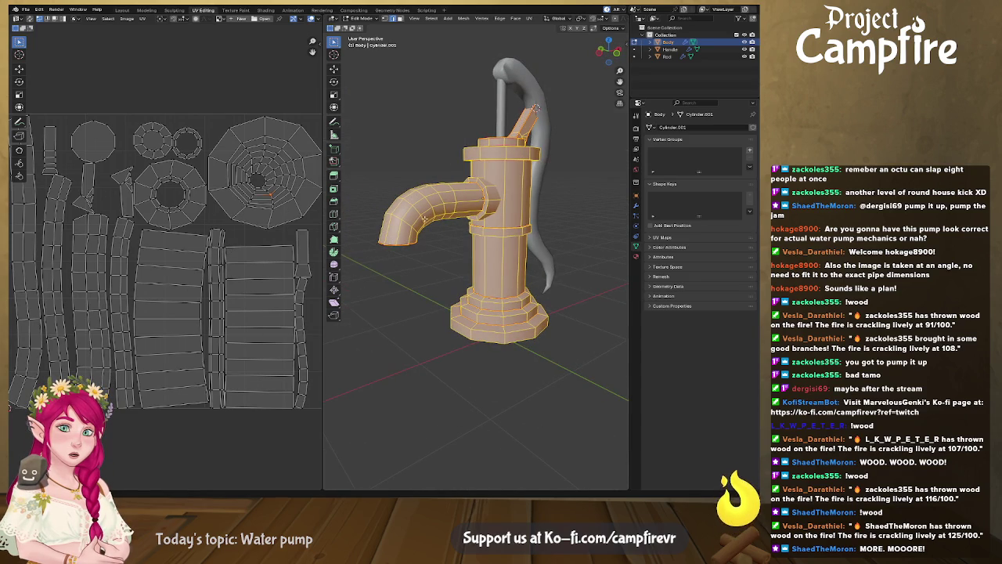
middle_click_drag(437, 211, 432, 186)
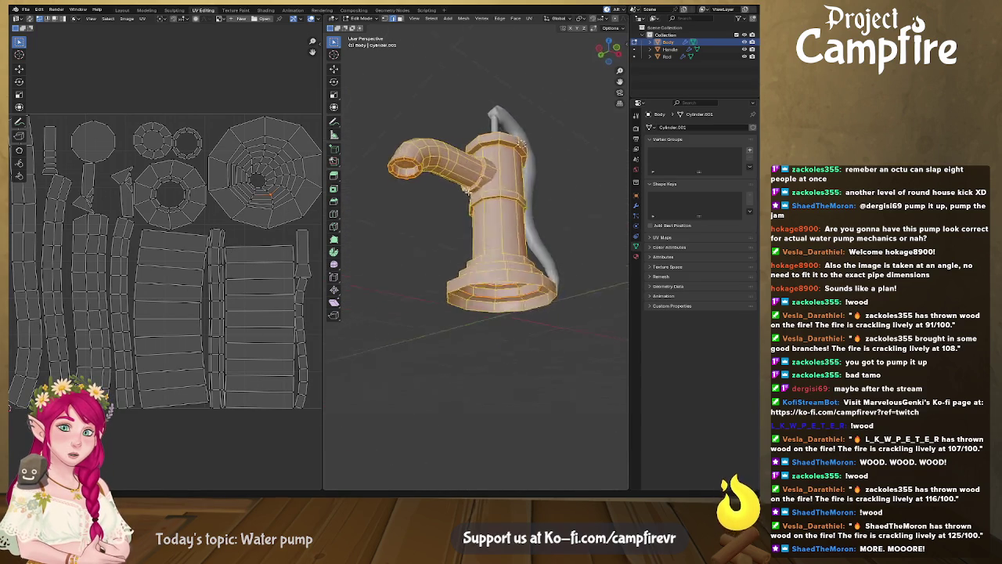
left_click(451, 178, "alt")
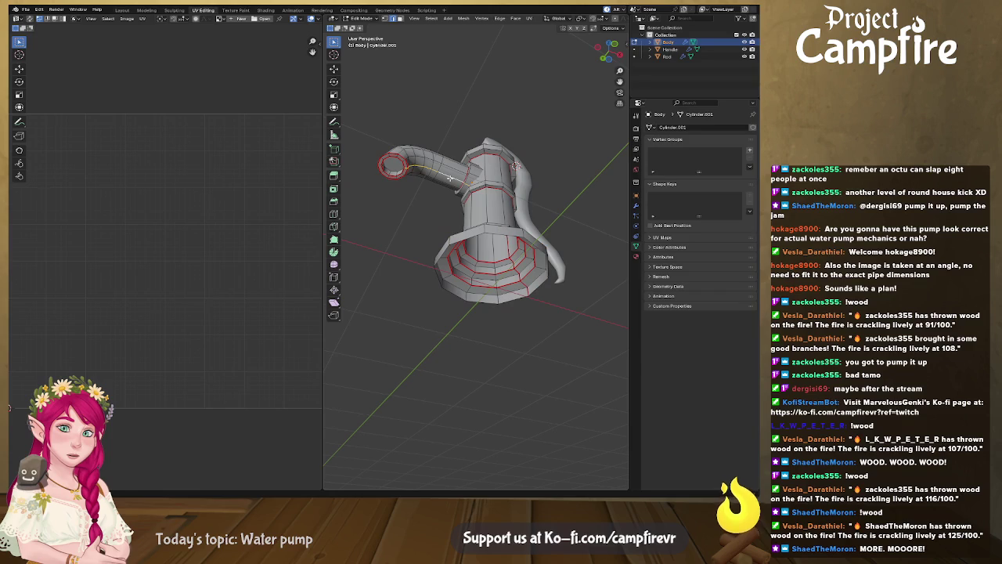
mouse_move(450, 179)
middle_mouse_down()
mouse_move(505, 190)
mouse_move(441, 250)
middle_mouse_up()
right_click(505, 178)
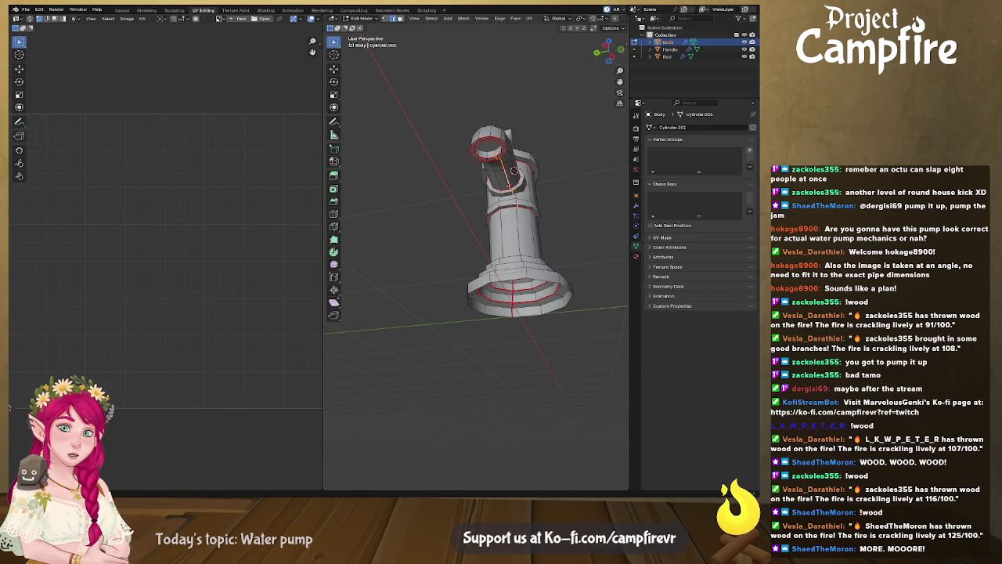
Re-unwrap the whole mesh with Minimum Stretch, then deselect everything
key("a")
key("u")
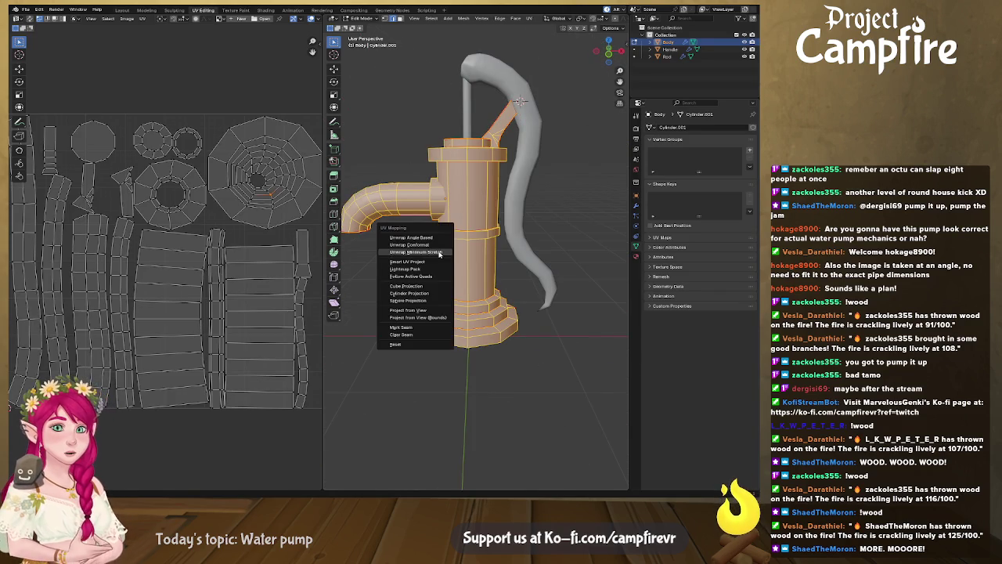
left_click(439, 253)
scroll(253, 244, "down", 3)
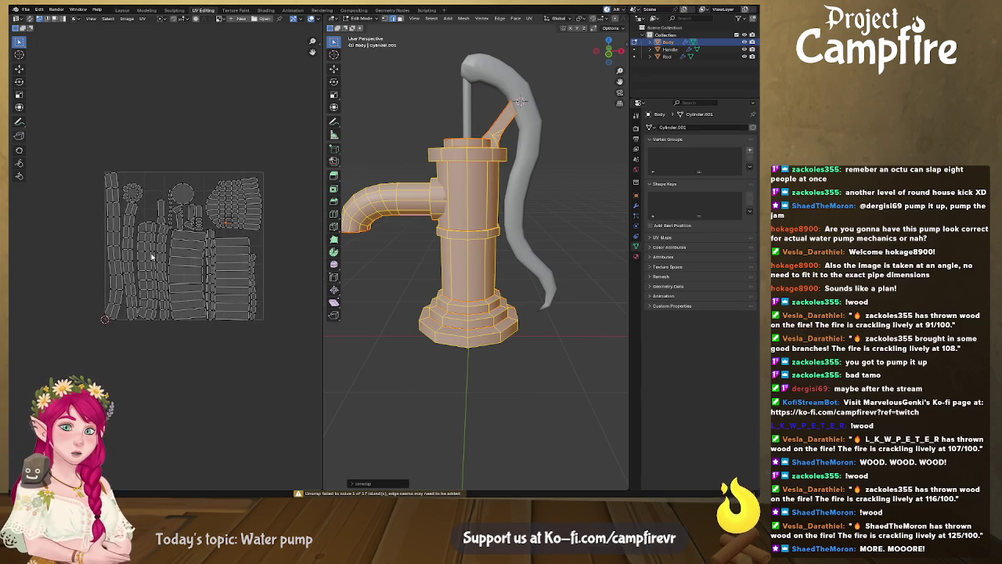
scroll(152, 256, "up", 4)
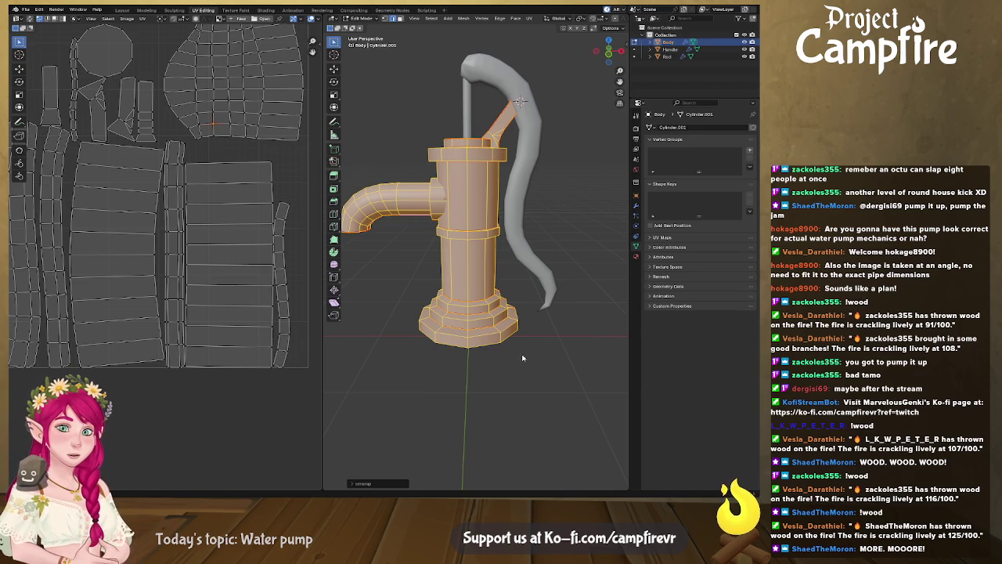
scroll(523, 358, "down", 3)
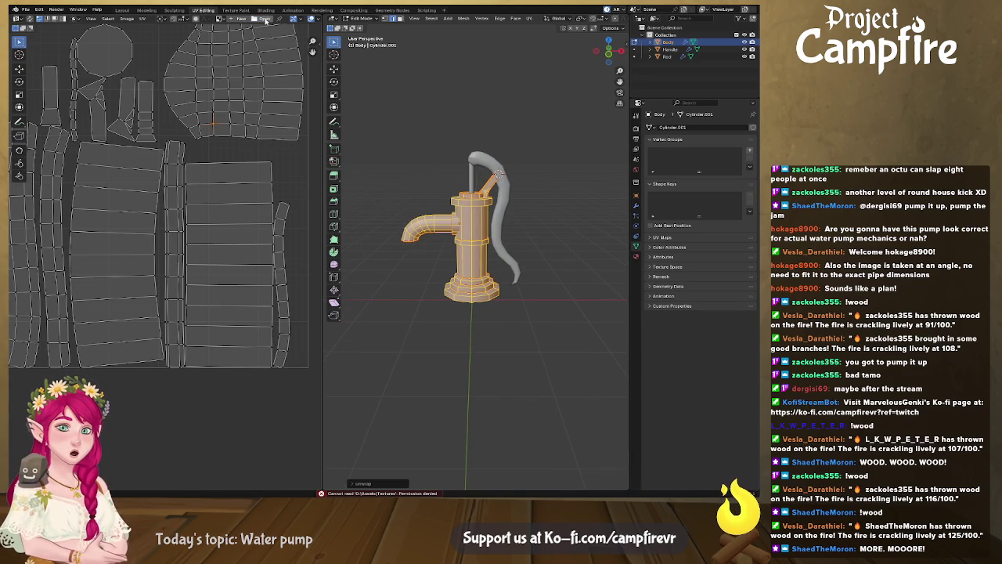
key("alt+a")
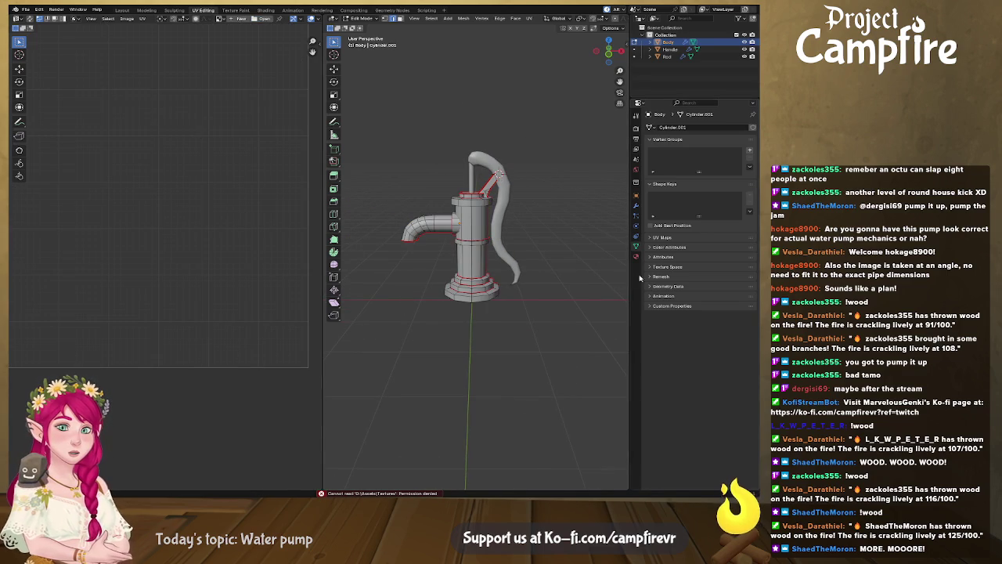
Create a new body material with an Image Texture driving Base Color
left_click(636, 256)
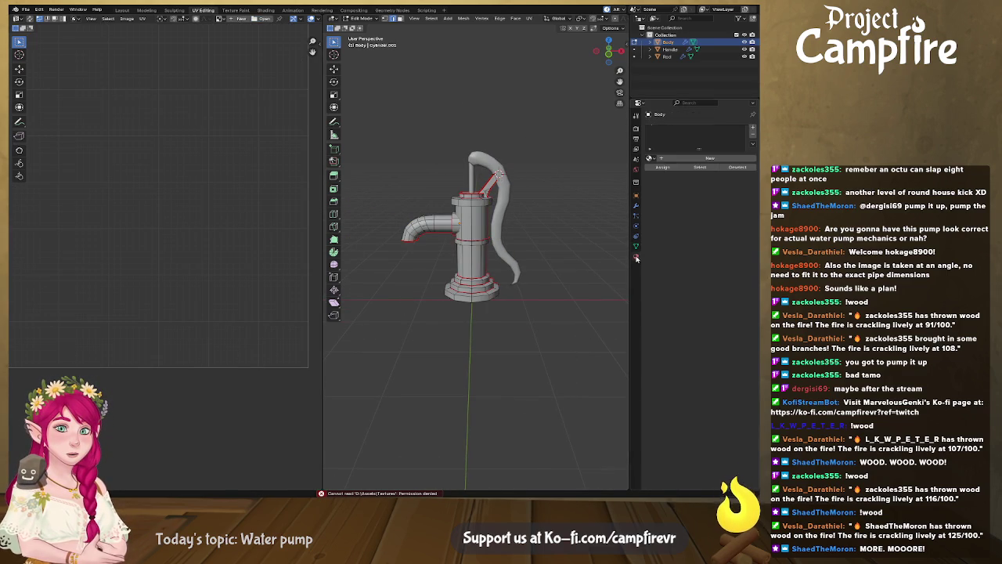
left_click(667, 160)
left_click(693, 213)
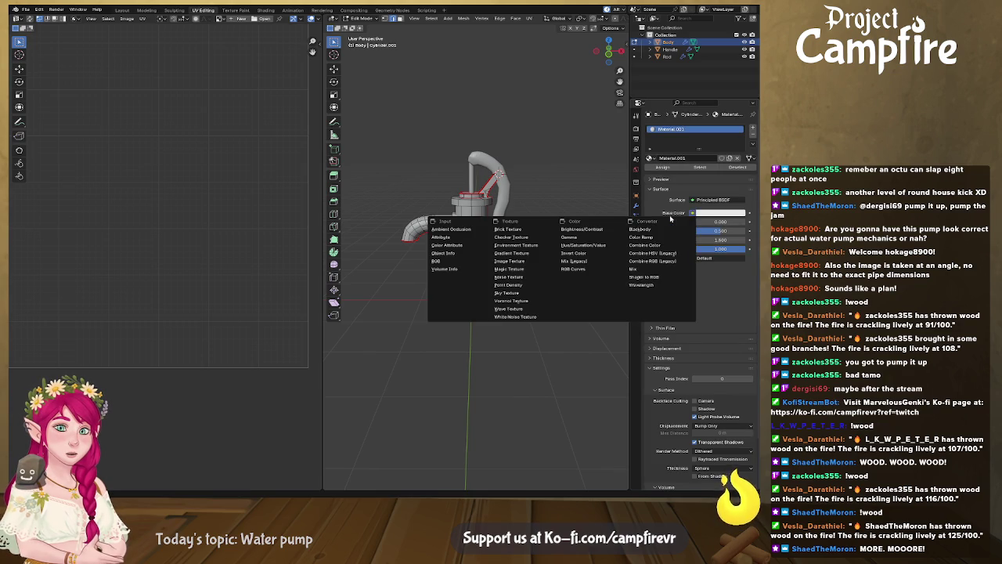
left_click(517, 261)
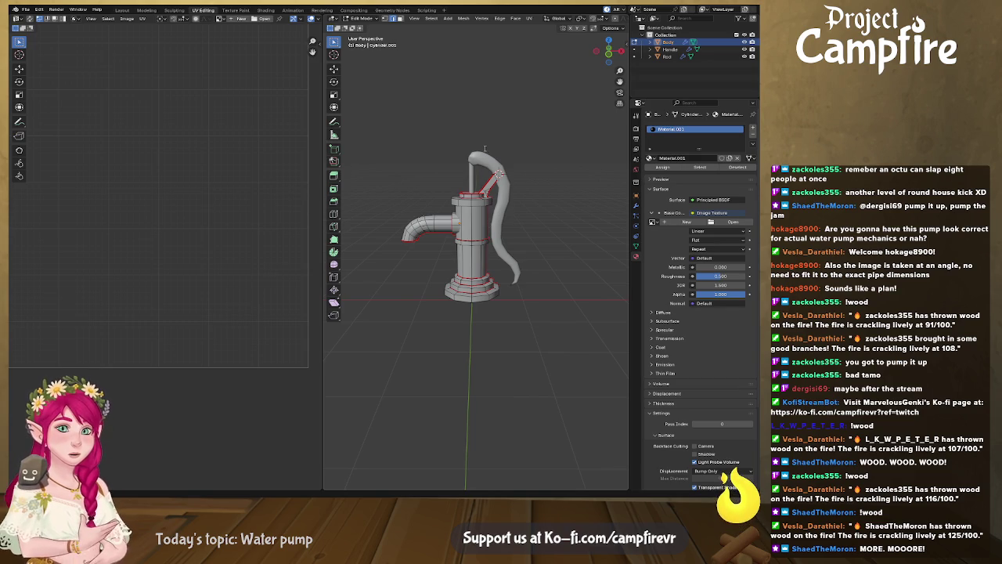
left_click(517, 336)
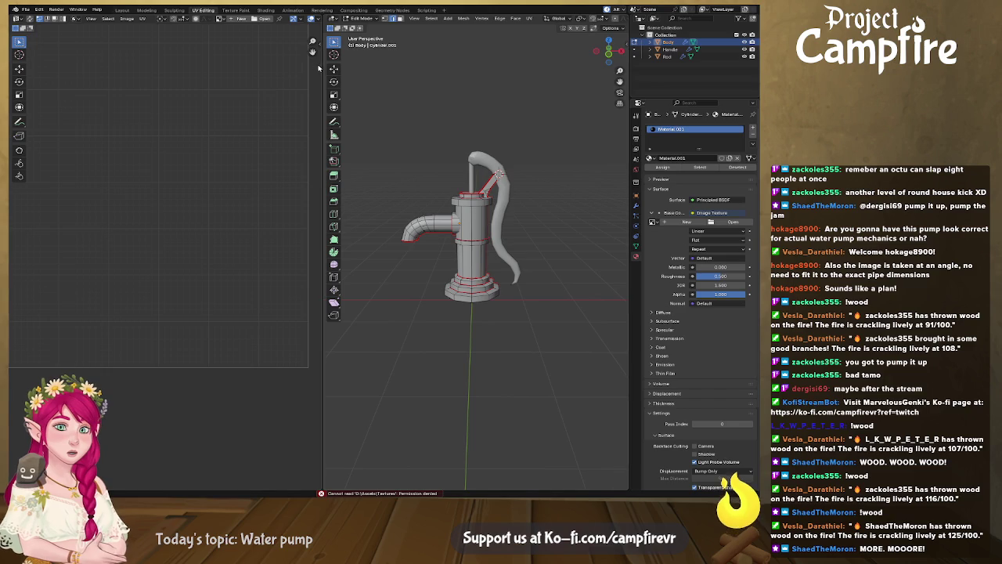
Switch the viewport to Material Preview and select the whole mesh to show its UVs
left_click_drag(318, 69, 192, 69)
left_click(608, 21)
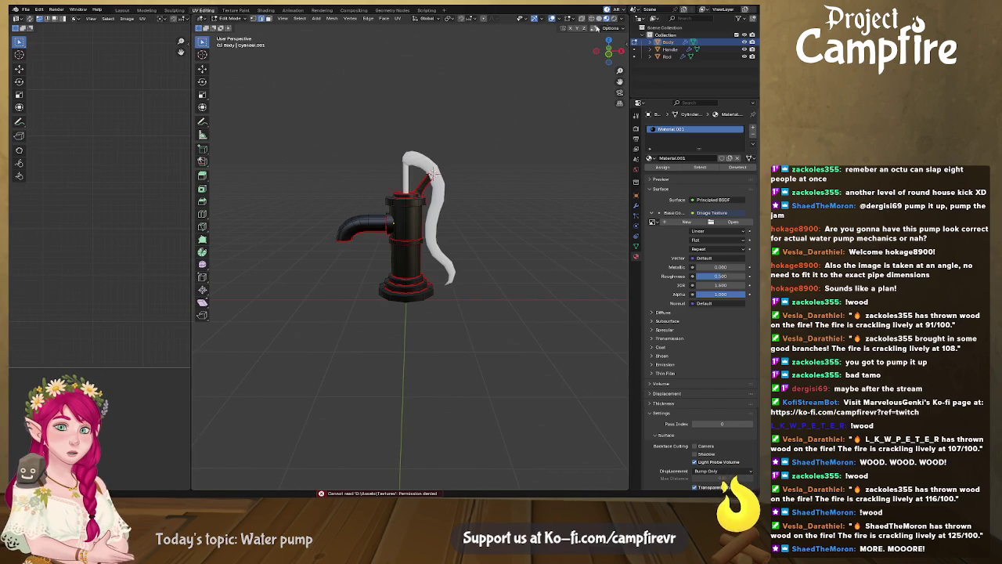
scroll(388, 151, "up", 2)
left_click_drag(191, 138, 472, 125)
scroll(369, 119, "down", 1)
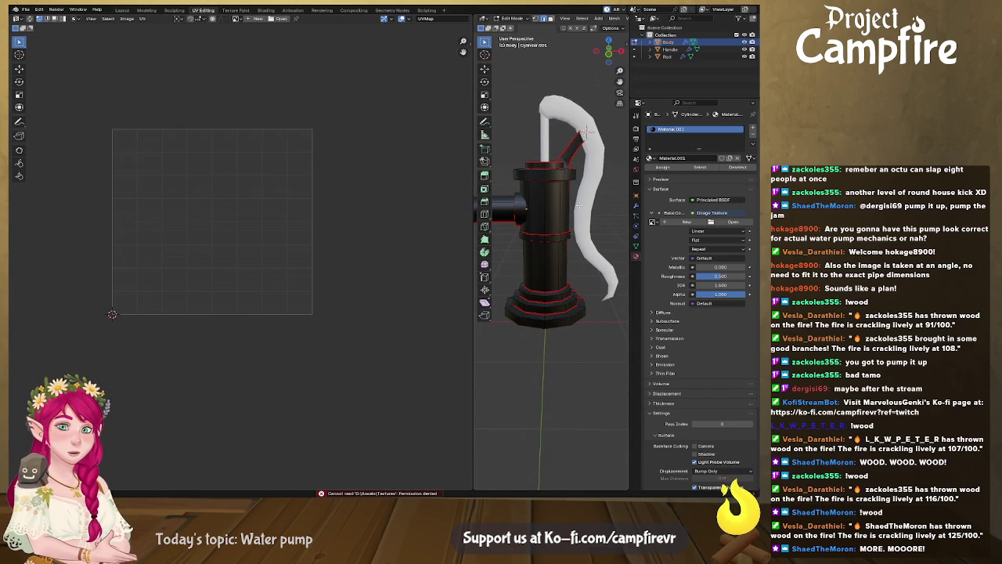
left_click(555, 210)
left_click(561, 261)
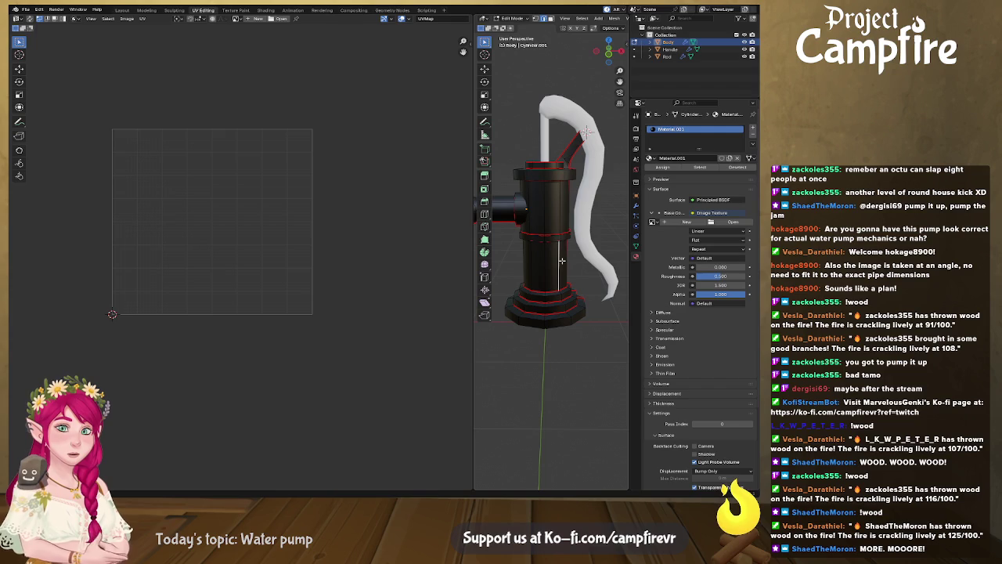
key("a")
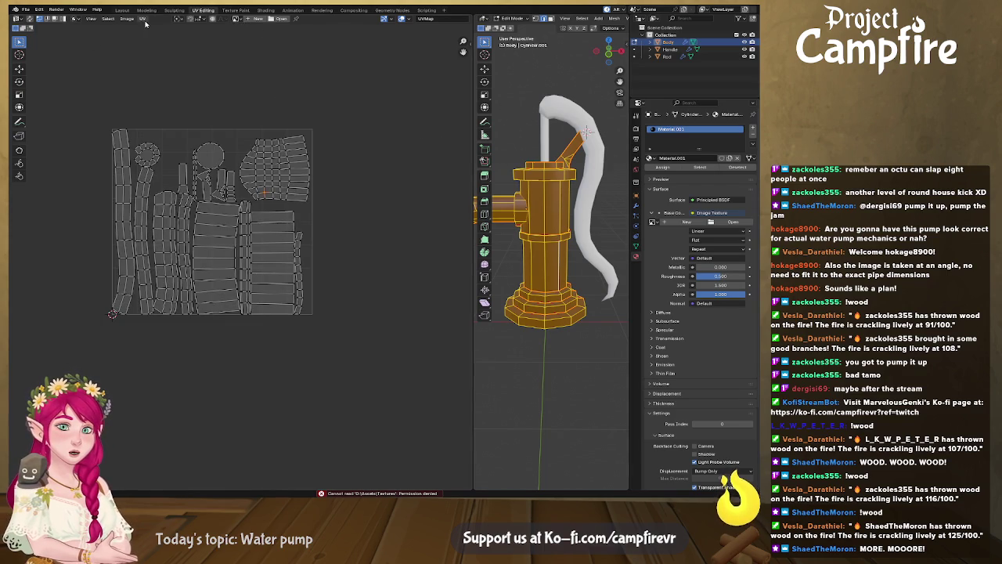
left_click(123, 10)
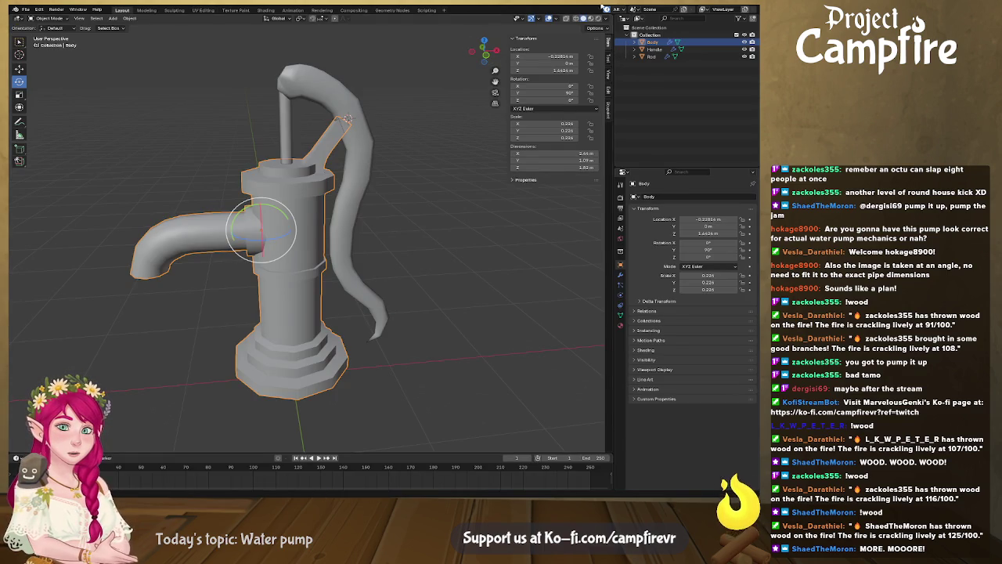
Preview the pump's material and turn the timeline into a Shader Editor showing the Image Texture node
left_click(589, 18)
mouse_move(438, 212)
middle_mouse_down()
mouse_move(250, 216)
mouse_move(320, 216)
middle_mouse_up()
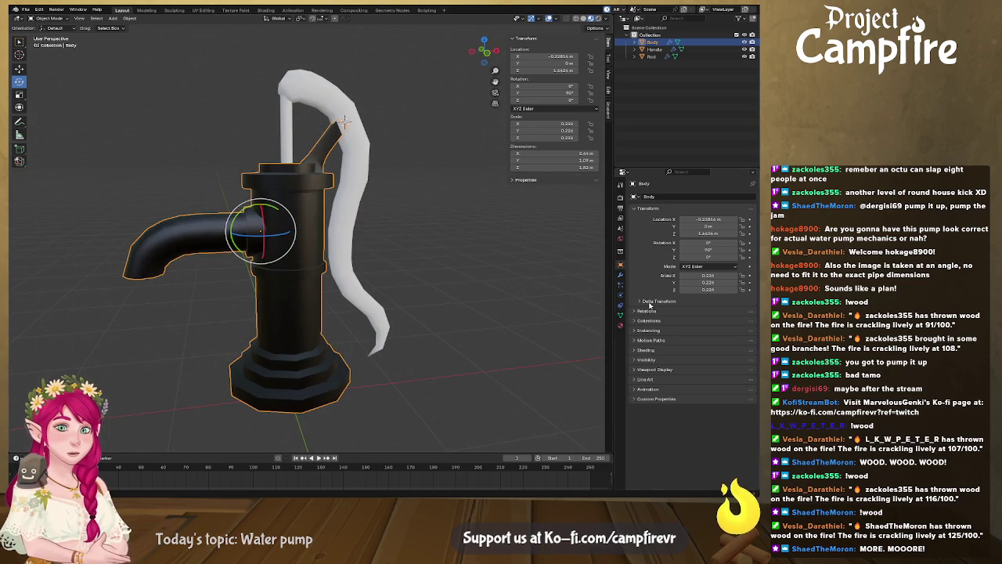
left_click(621, 326)
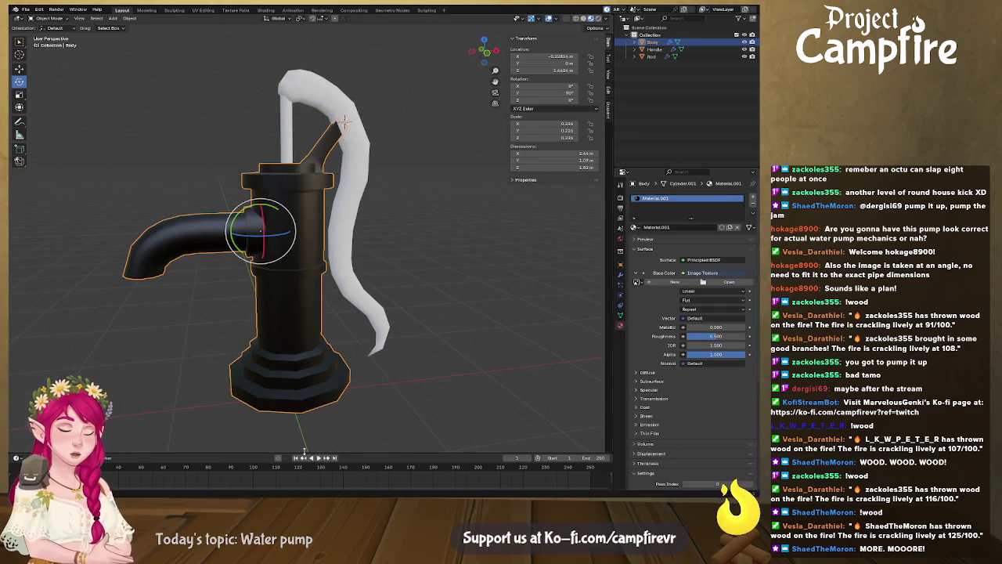
left_click_drag(305, 453, 305, 189)
left_click(17, 193)
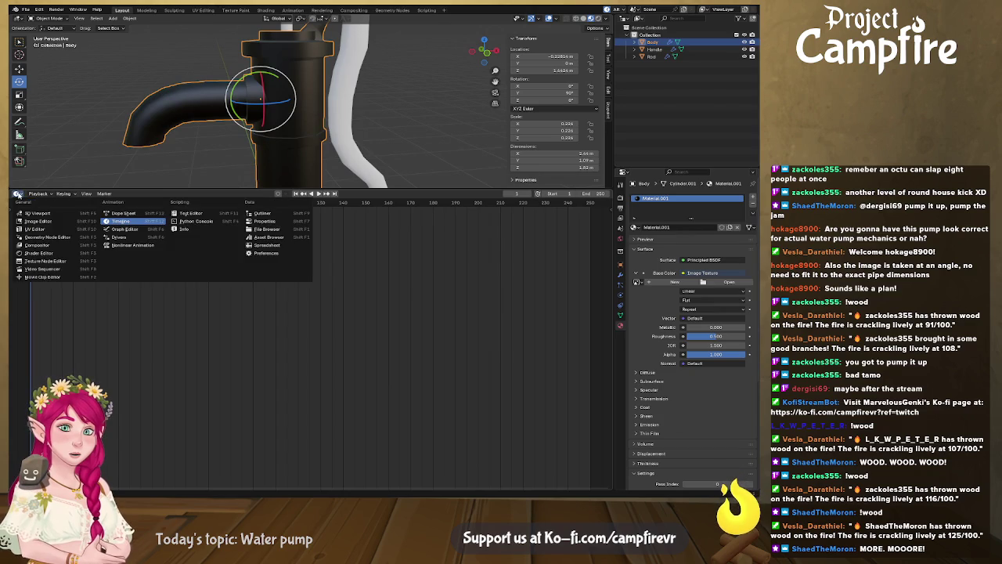
left_click(53, 253)
middle_click_drag(286, 316, 299, 280)
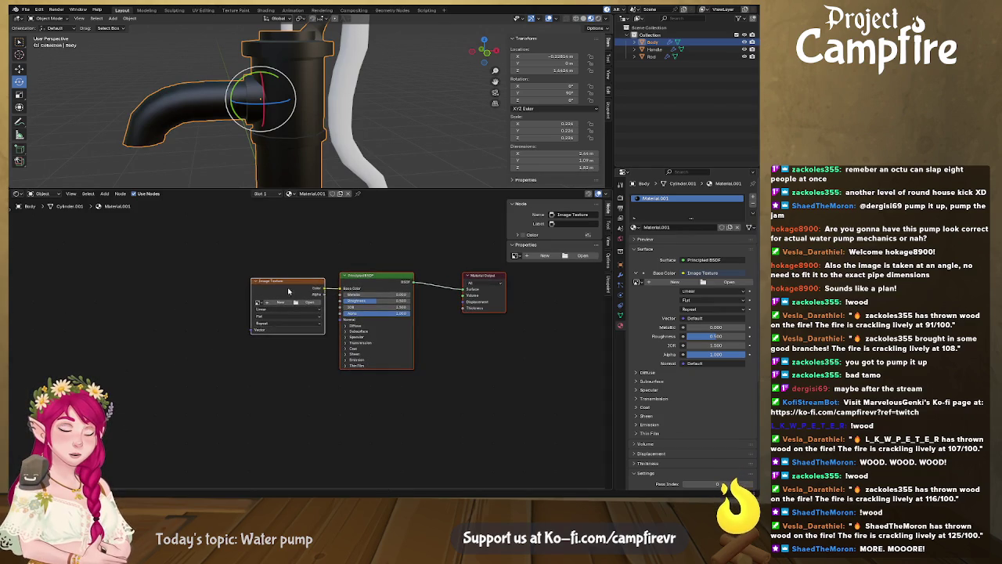
left_click_drag(300, 281, 230, 246)
middle_click_drag(231, 259, 303, 248)
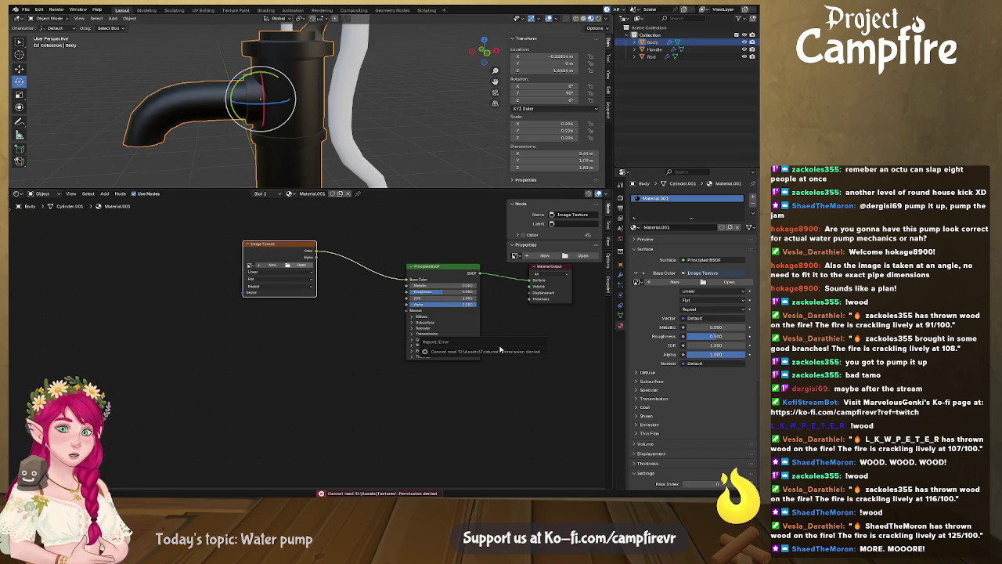
Deselect the body and save the file as WaterPump.blend
scroll(313, 337, "up", 2)
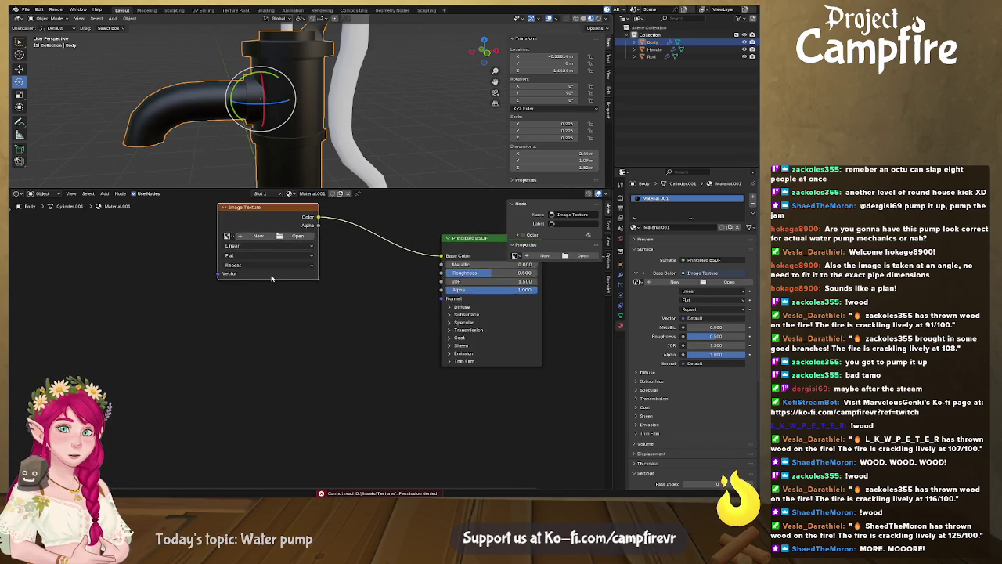
scroll(313, 337, "up", 1)
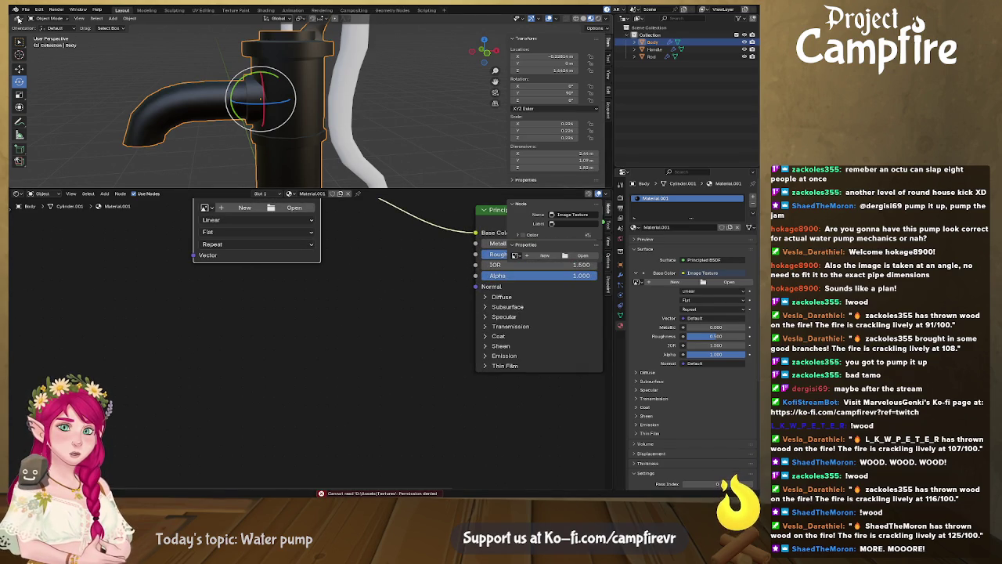
left_click(129, 88)
key("ctrl+s")
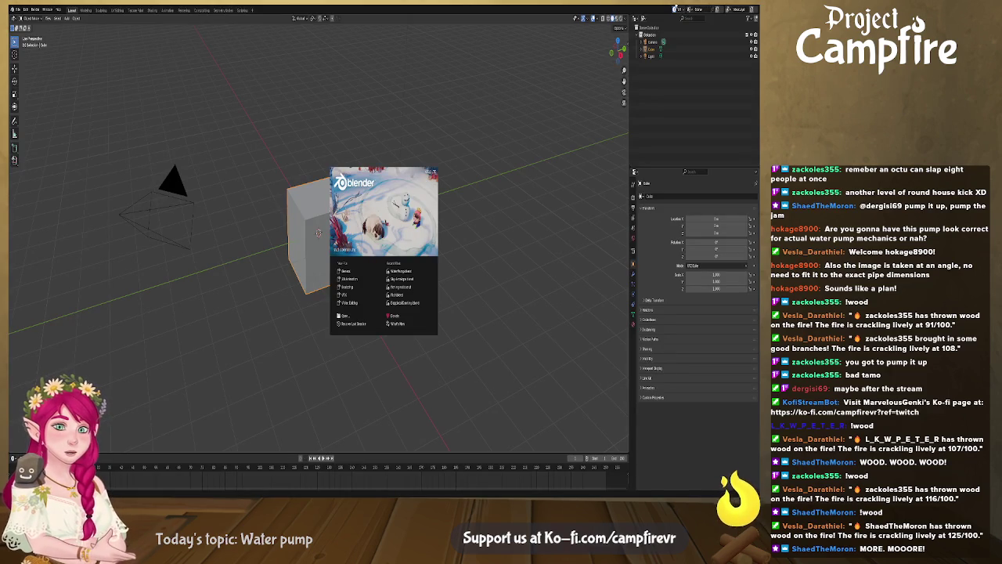
Reopen WaterPump.blend and maximize the Blender window
left_click(401, 271)
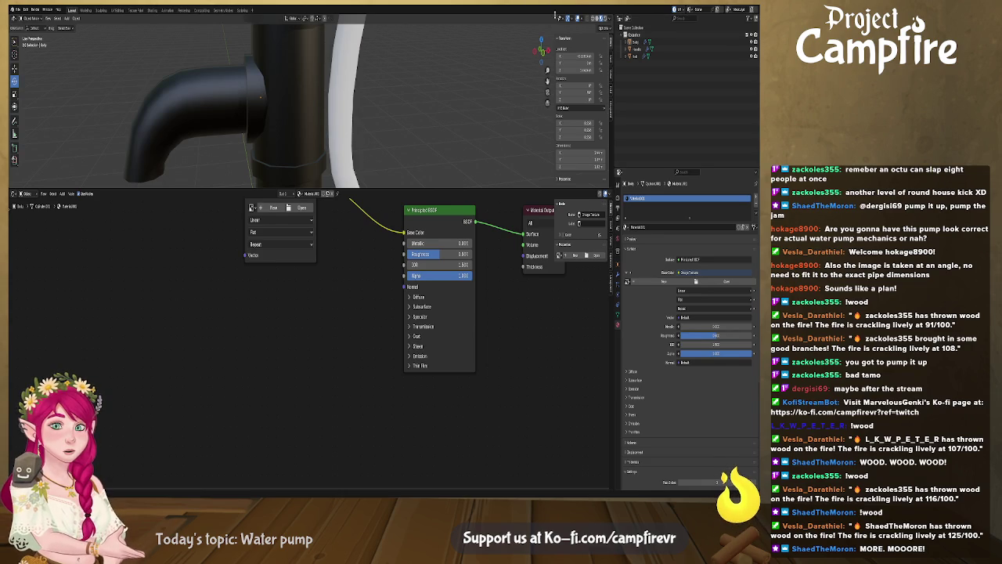
left_click(752, 17)
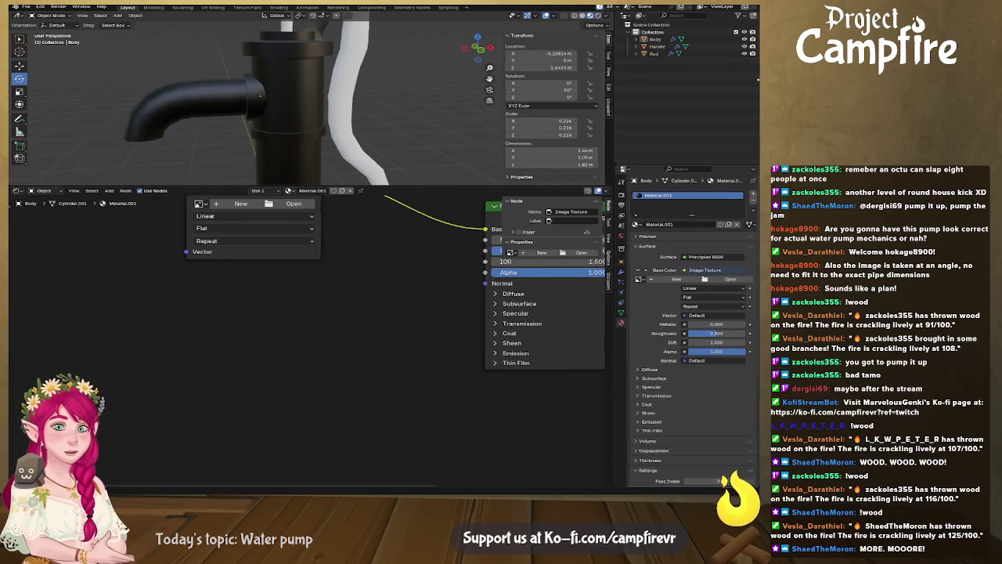
Set the Principled BSDF Metallic to 0.682 and cut the Image Texture's Base Color link
mouse_move(347, 277)
middle_mouse_down()
mouse_move(348, 314)
mouse_move(275, 341)
middle_mouse_up()
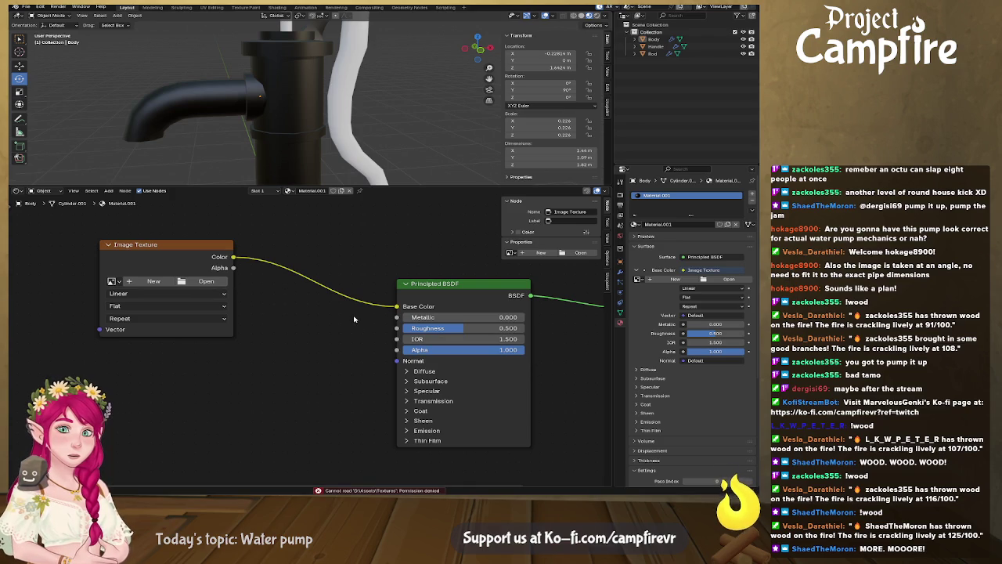
mouse_move(382, 253)
middle_mouse_down()
mouse_move(350, 287)
mouse_move(469, 258)
middle_mouse_up()
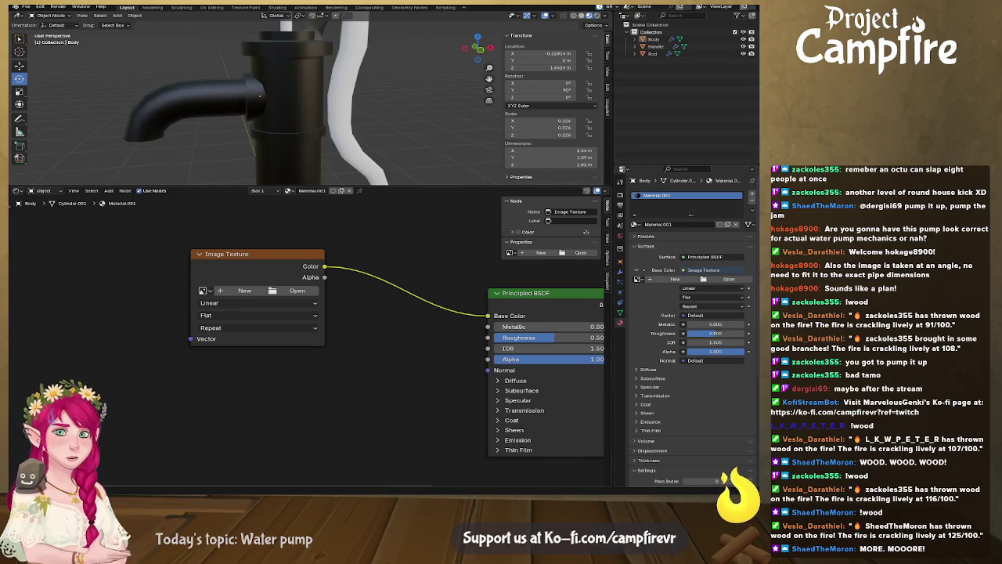
middle_click_drag(501, 327, 422, 314)
left_click_drag(423, 314, 496, 314)
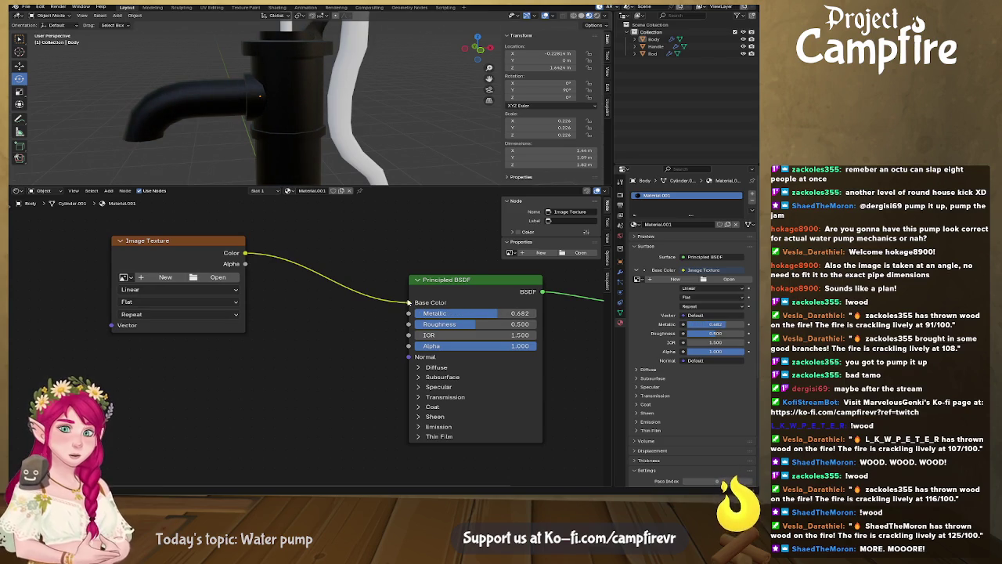
left_click_drag(407, 302, 282, 274)
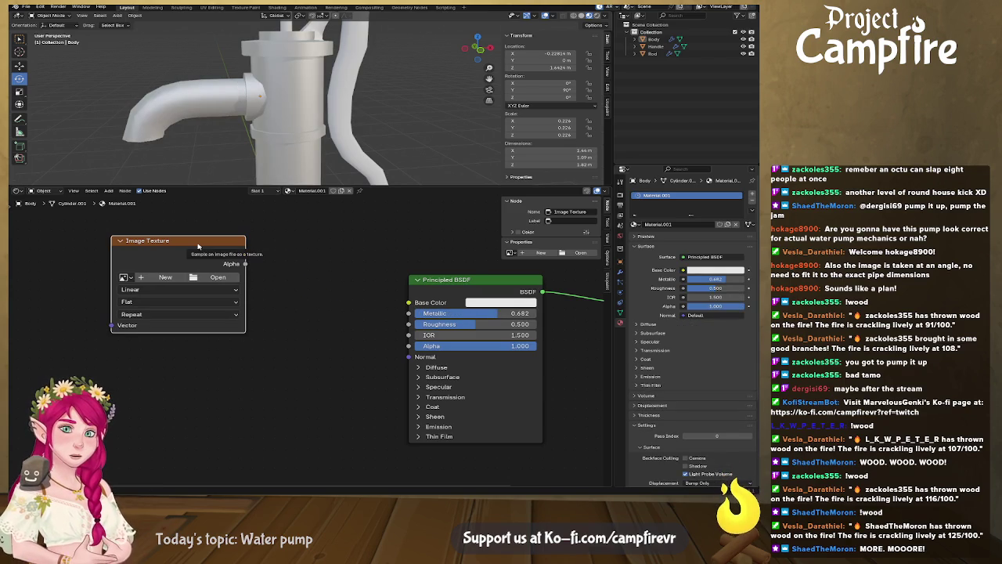
Replace the old Image Texture node with a new metal master.png texture feeding Base Color
key("x")
left_click(109, 190)
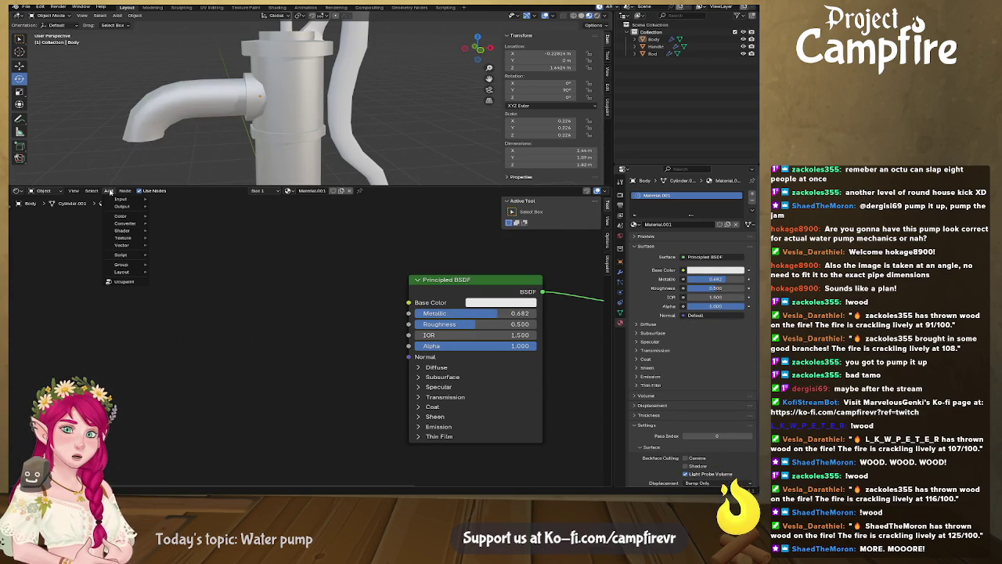
mouse_move(124, 238)
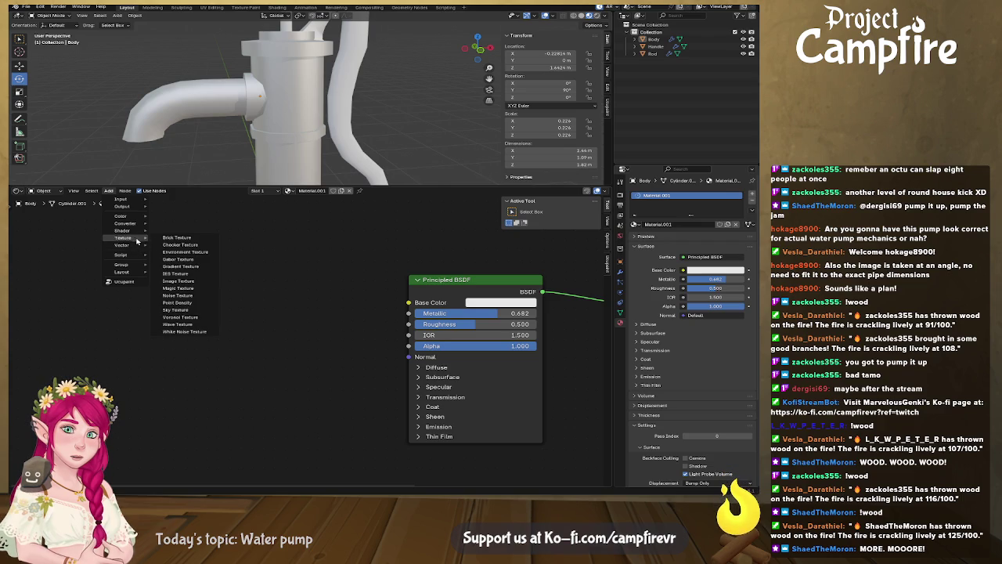
left_click(204, 285)
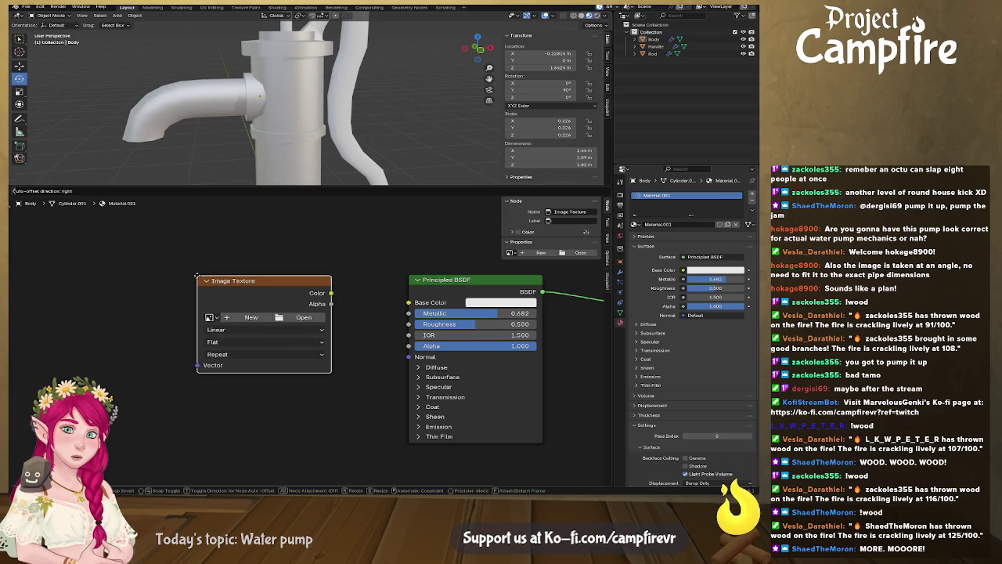
left_click(303, 289)
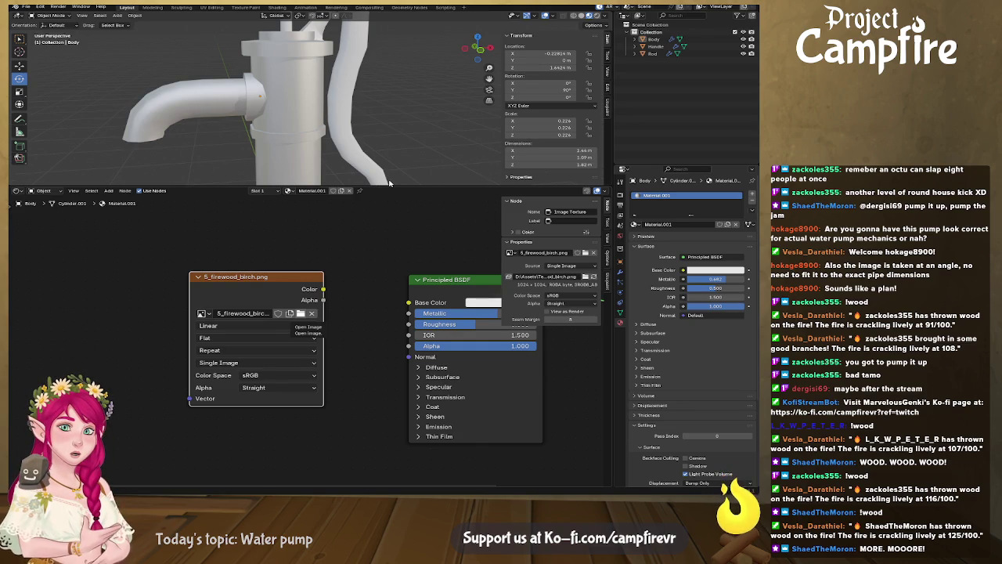
left_click_drag(323, 289, 410, 303)
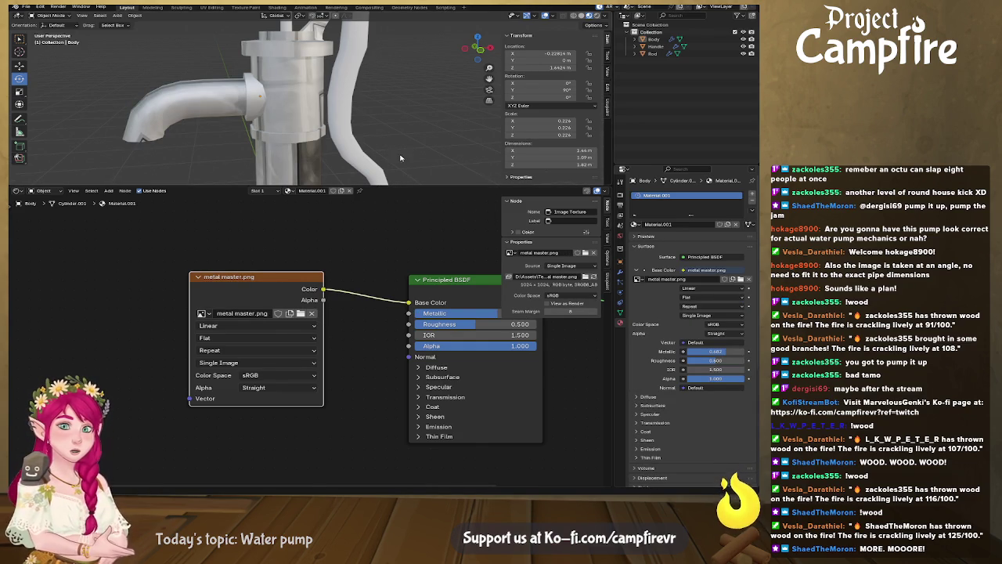
Select the pump Body in Edit Mode, switch to UV Editing, and deselect everything
left_click_drag(404, 201, 396, 274)
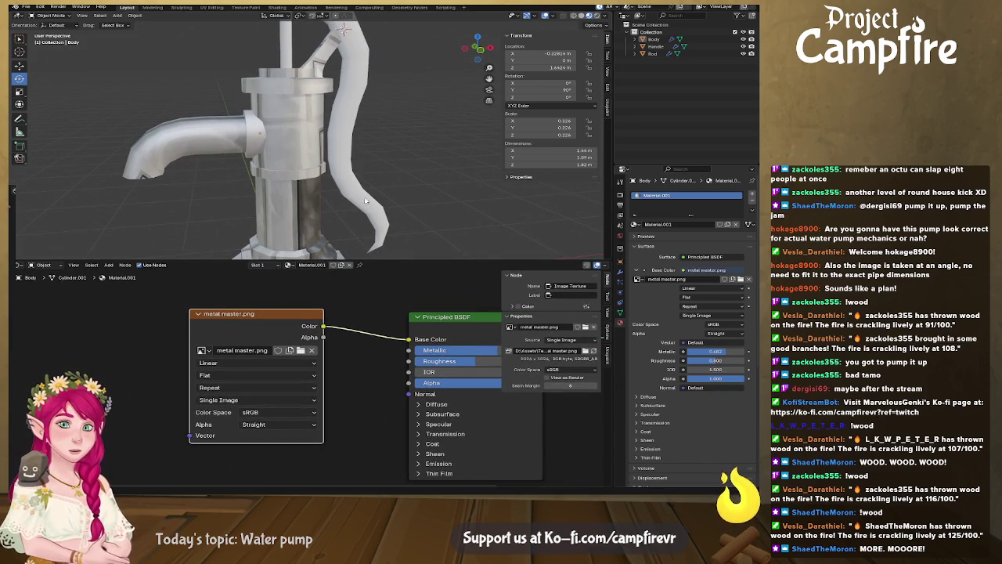
middle_click_drag(362, 201, 379, 196)
left_click(283, 182)
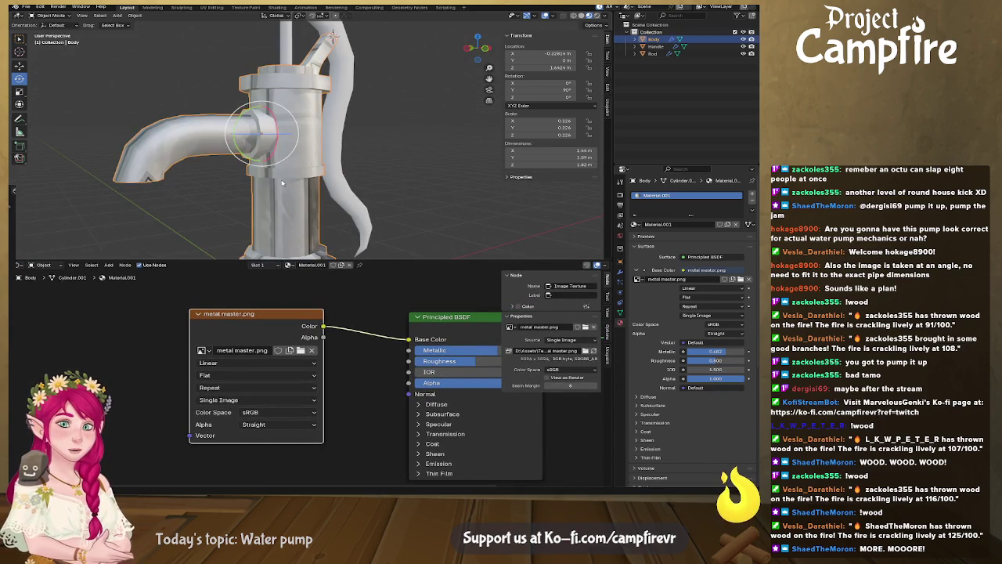
key("Tab")
left_click(212, 7)
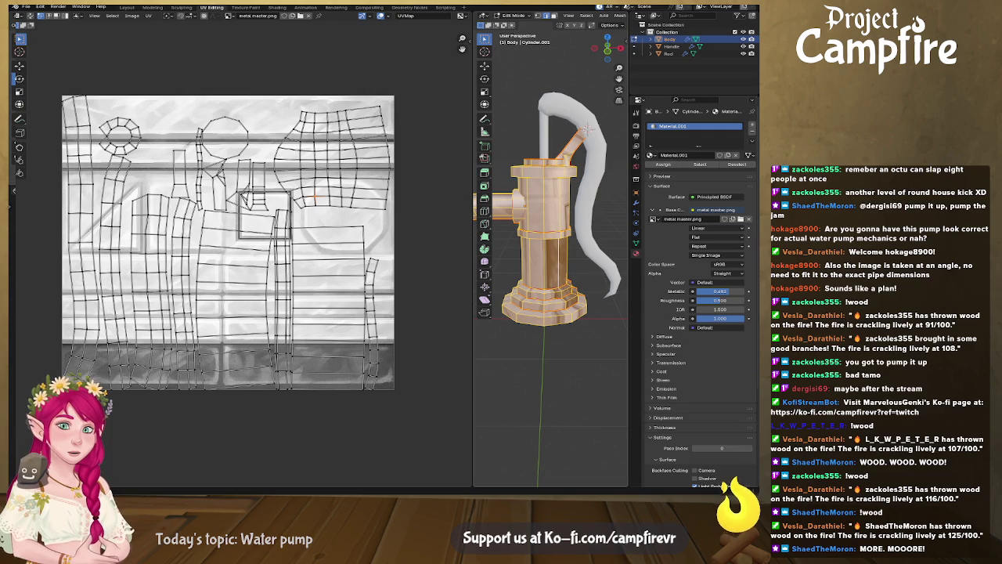
key("alt+a")
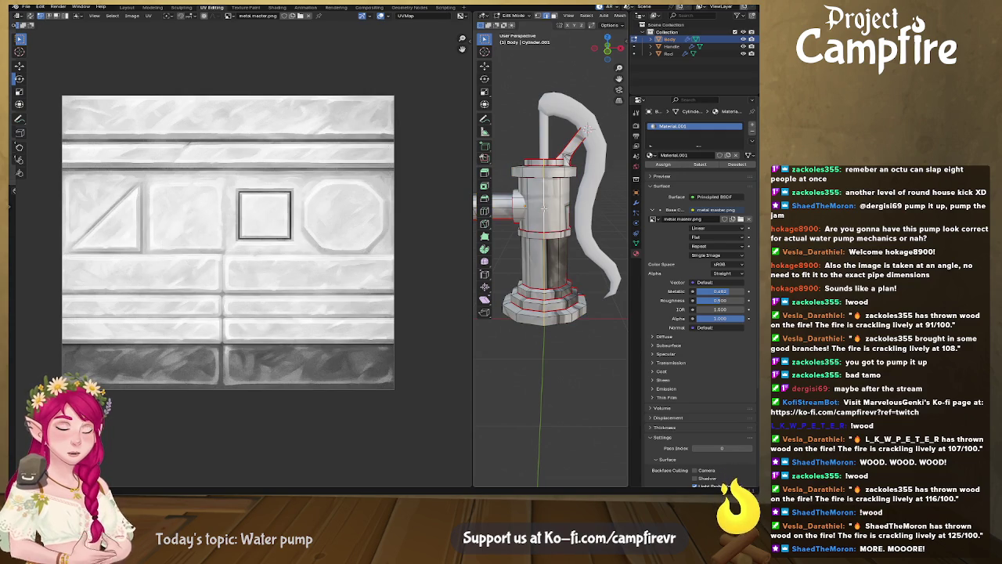
Select one ring of body faces and rotate its UV strip 90° horizontal
key("l")
middle_click_drag(299, 296, 309, 299)
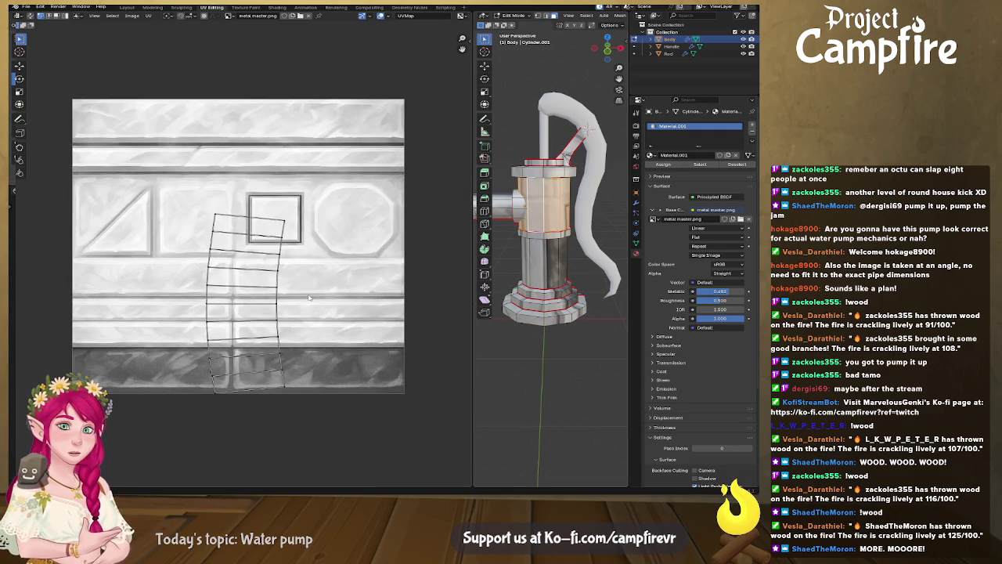
type("ar")
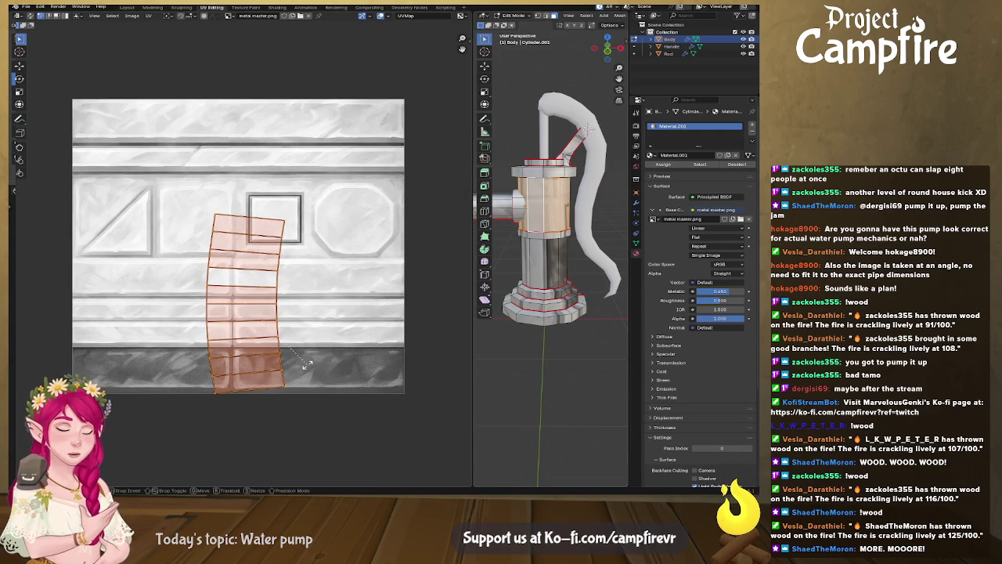
type("90")
key("Return")
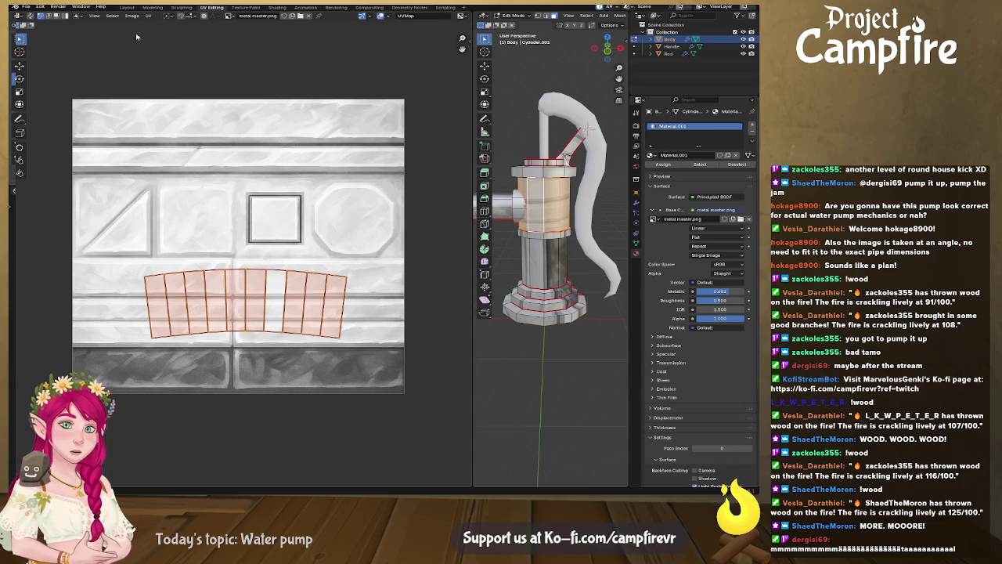
Align the strip's bottom edge loop vertices, collapsing them into a fan
left_click(148, 15)
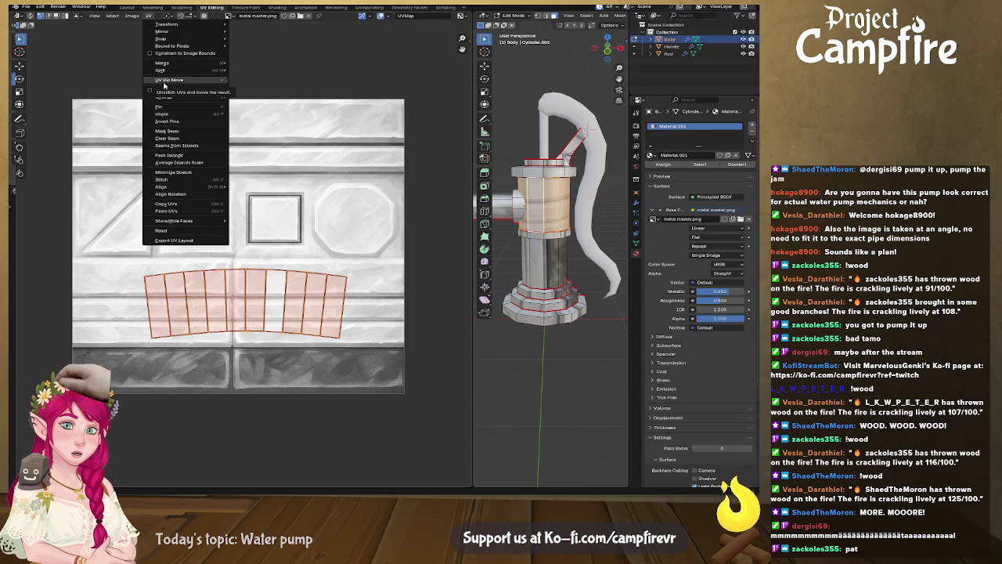
left_click(194, 176)
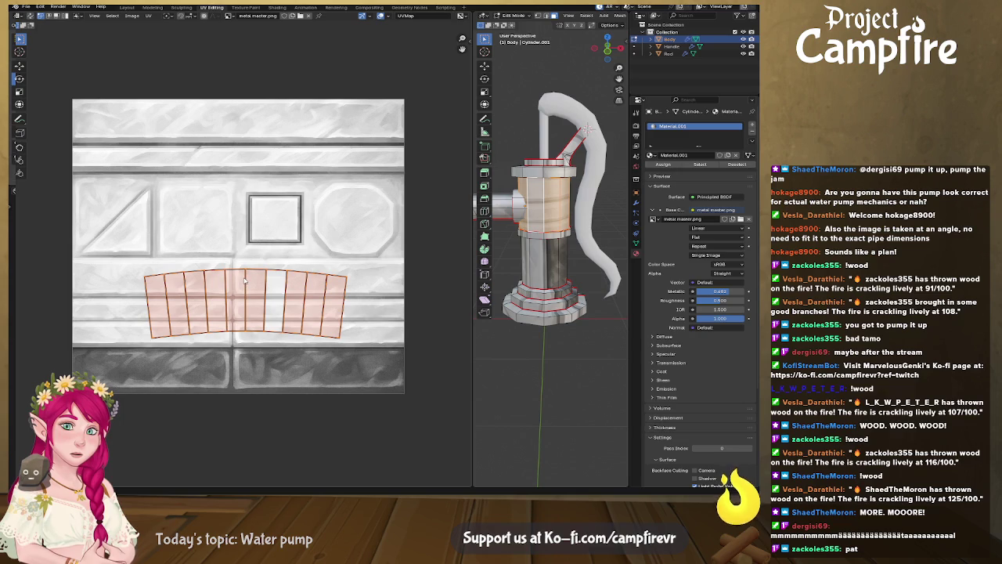
left_click(150, 15)
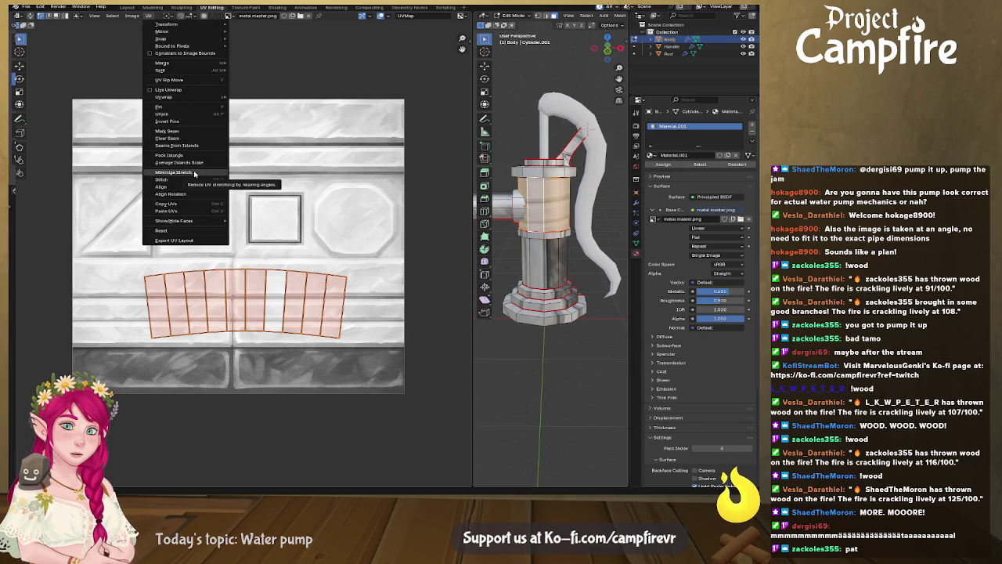
key("Escape")
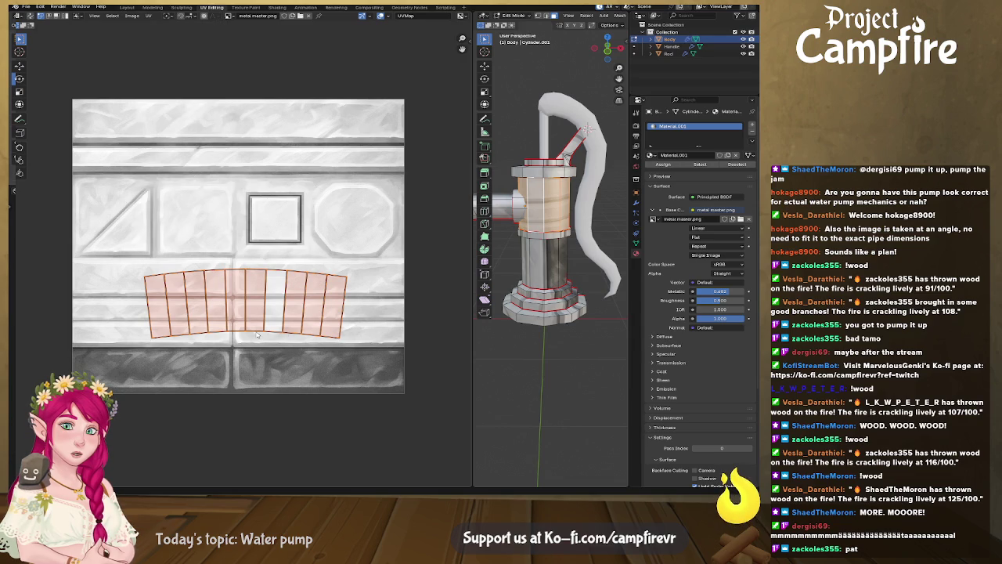
left_click(257, 335, "alt")
key("u")
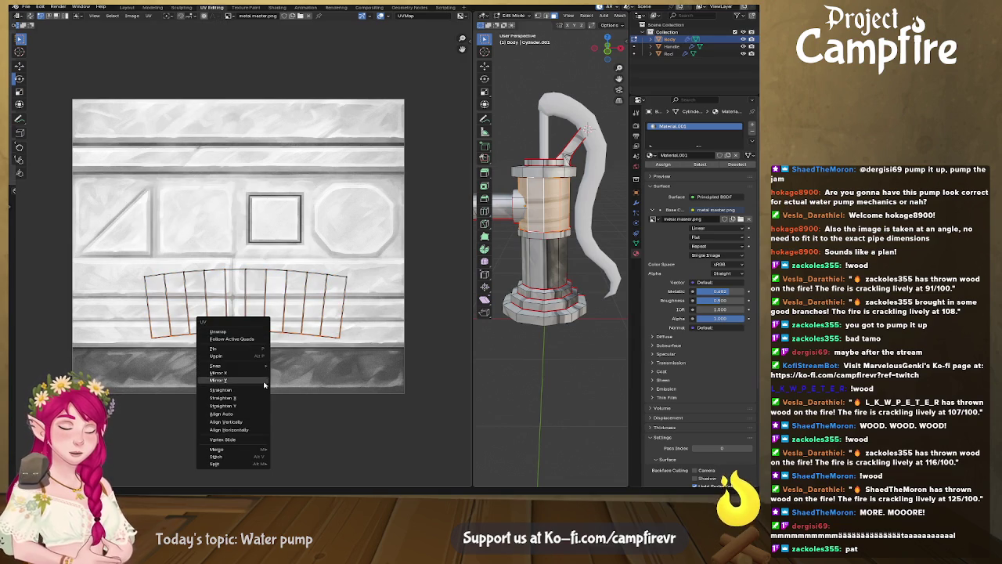
left_click(250, 424)
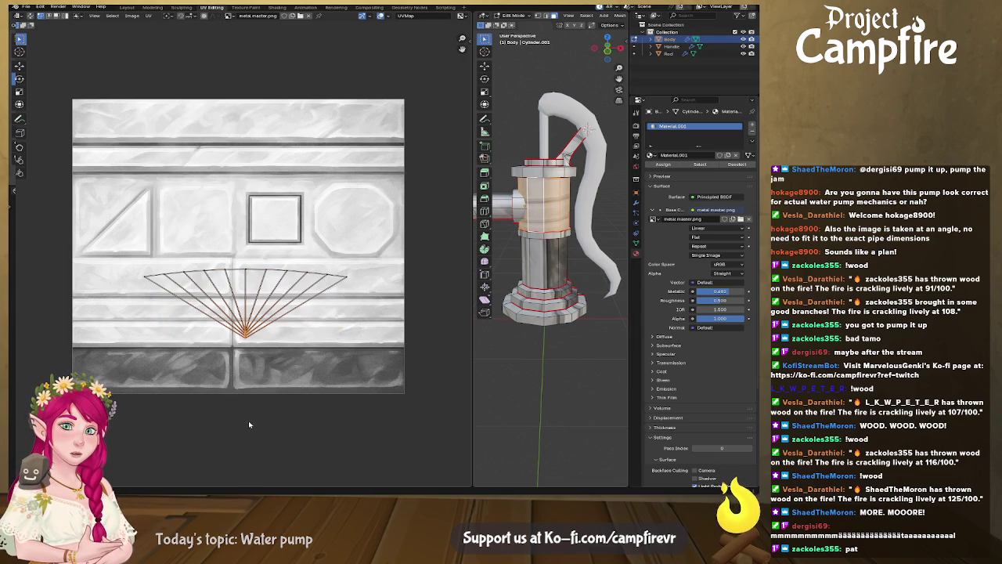
Undo the fan and straighten the strip's bottom and top vertex rows instead
key("ctrl+z")
right_click(244, 347)
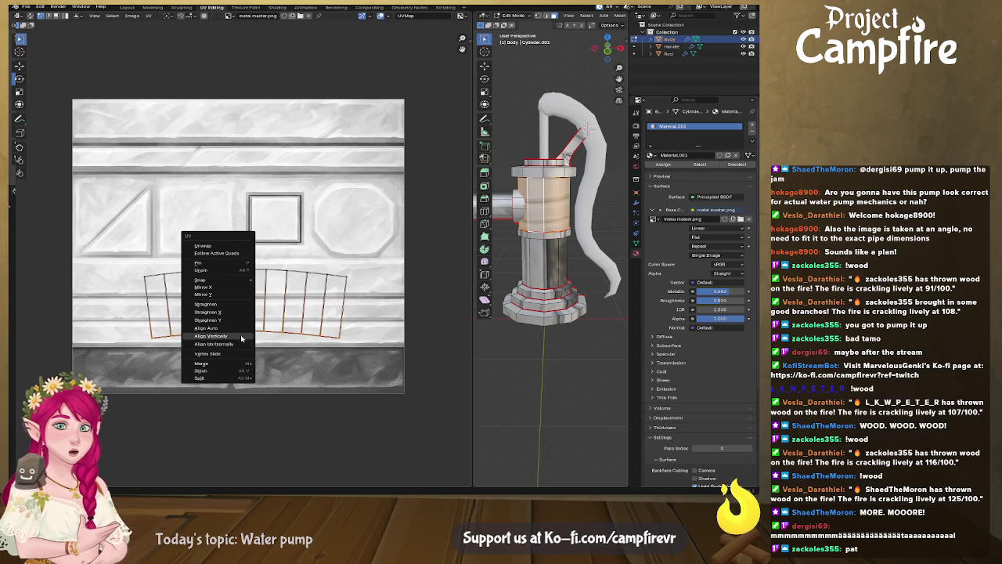
left_click(243, 350)
right_click(243, 271)
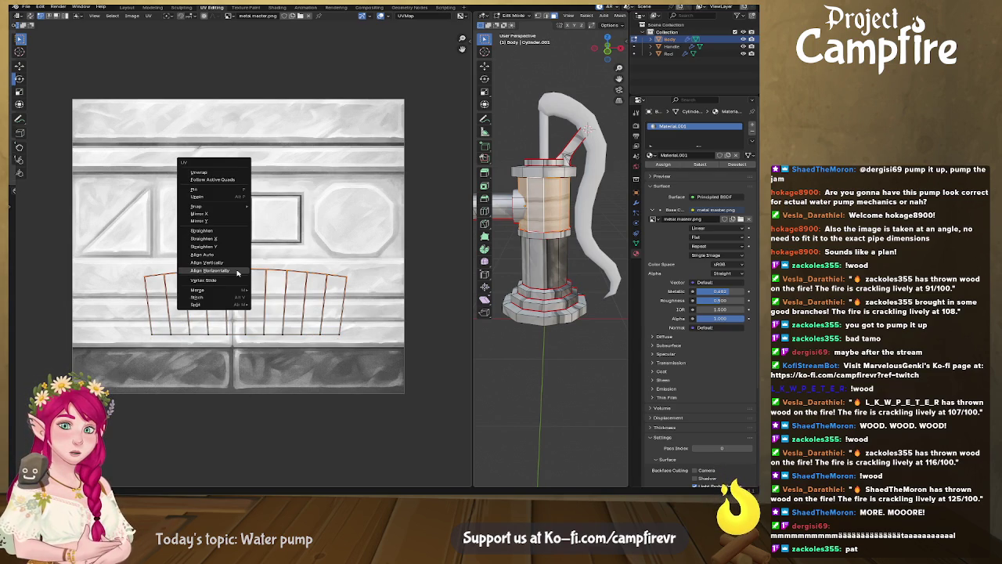
left_click(244, 274)
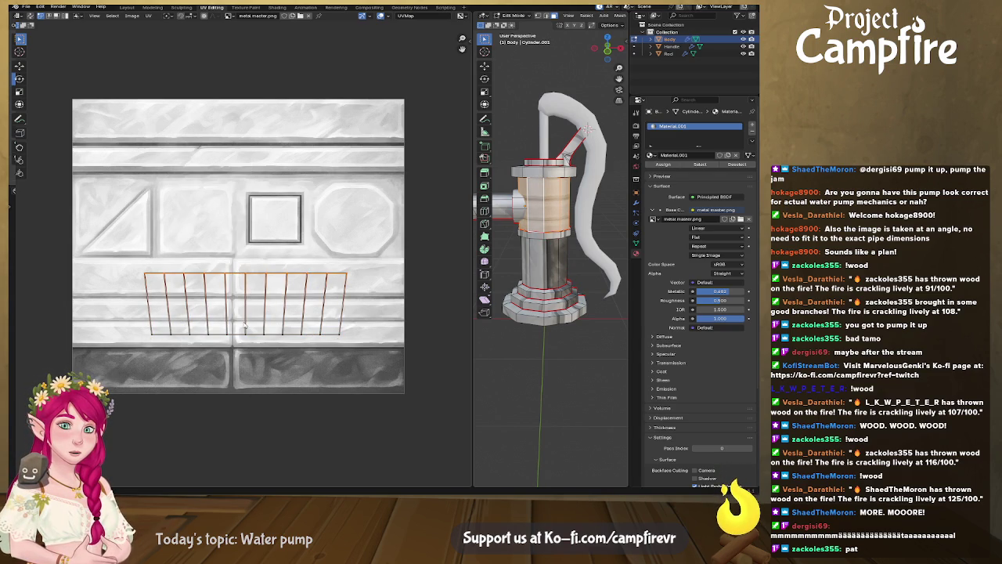
Make every edge column of the UV strip vertical, from leftmost to rightmost
left_click(149, 317, "alt")
right_click(148, 315)
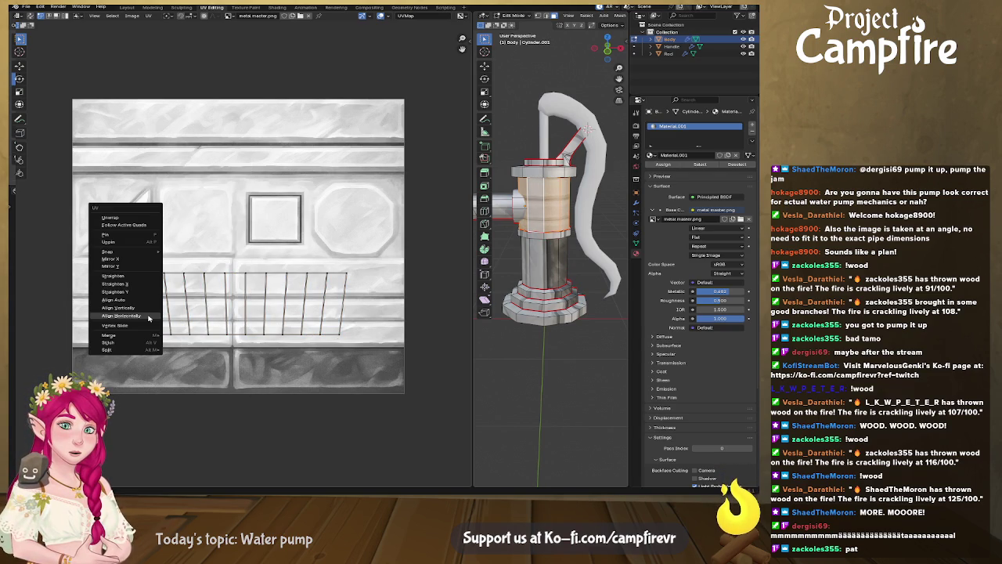
left_click(144, 310)
left_click(169, 310, "alt")
right_click(169, 309)
left_click(166, 309)
left_click(189, 313, "alt")
right_click(188, 313)
left_click(187, 311)
left_click(209, 313, "alt")
right_click(208, 313)
left_click(206, 311)
left_click(224, 311, "alt")
right_click(224, 310)
left_click(223, 309)
left_click(248, 314, "alt")
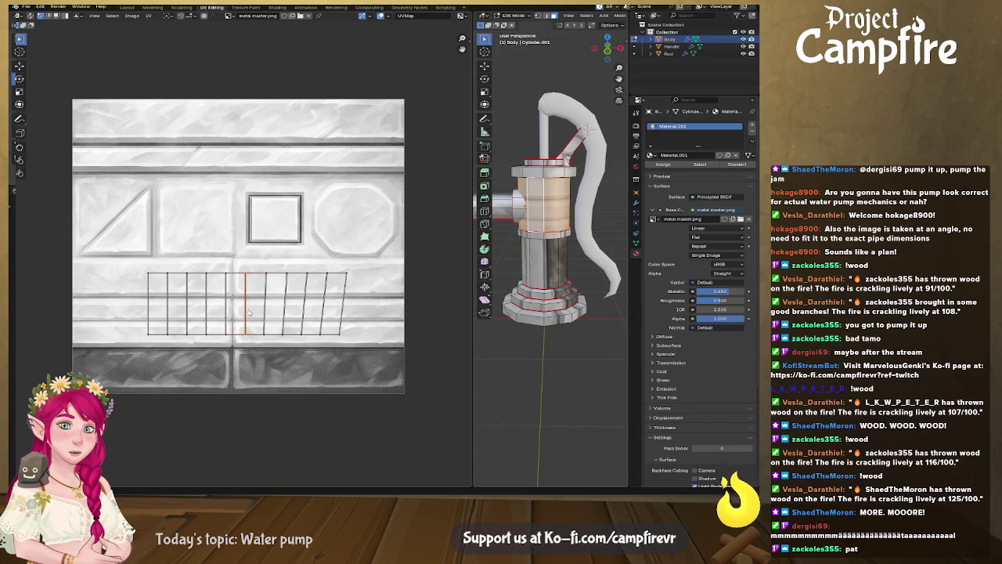
right_click(267, 313)
left_click(266, 312)
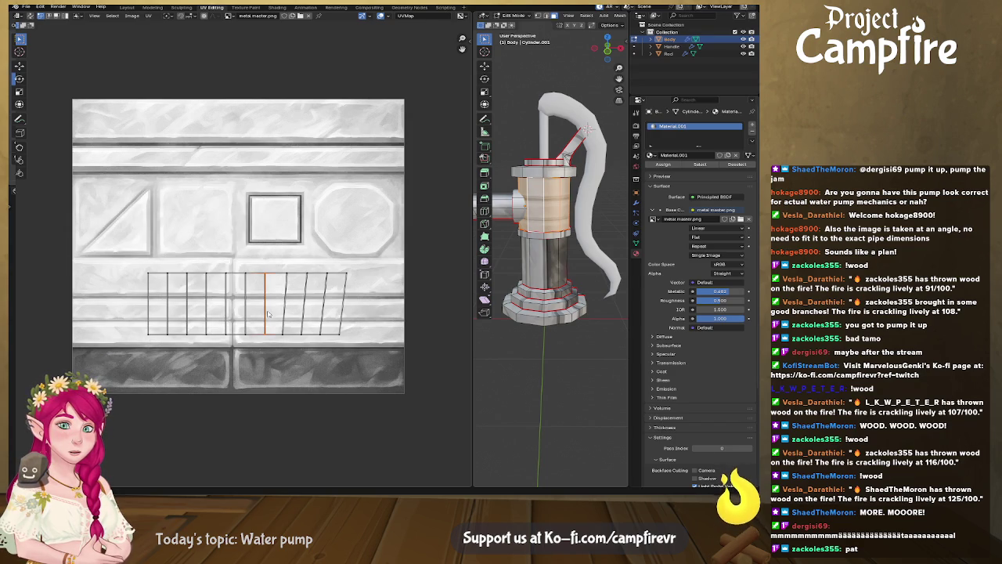
left_click(285, 313, "alt")
right_click(285, 313)
left_click(283, 311)
left_click(306, 313, "alt")
right_click(306, 313)
left_click(304, 311)
left_click(327, 315, "alt")
right_click(327, 316)
left_click(325, 314)
left_click(341, 316, "alt")
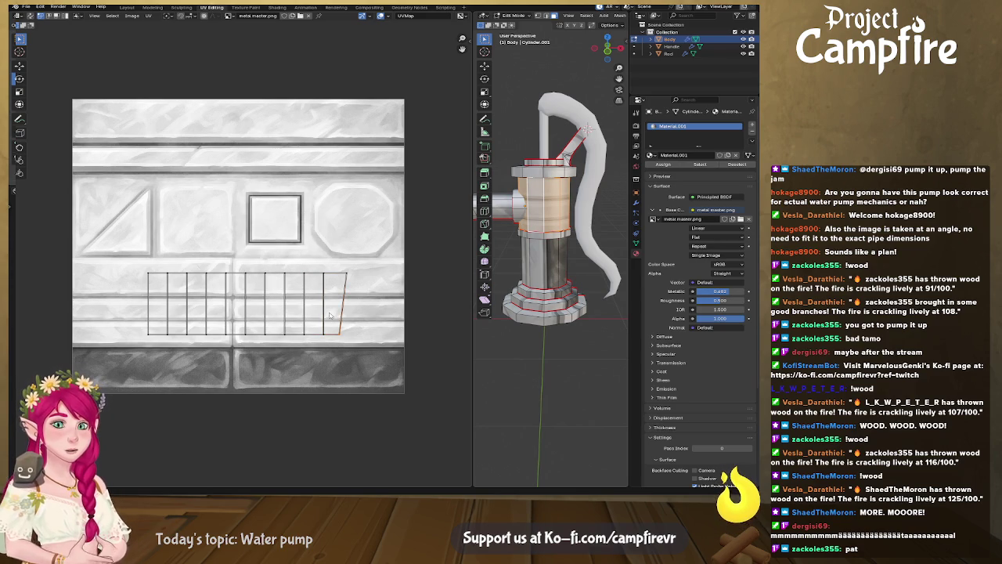
right_click(343, 297)
left_click(343, 297)
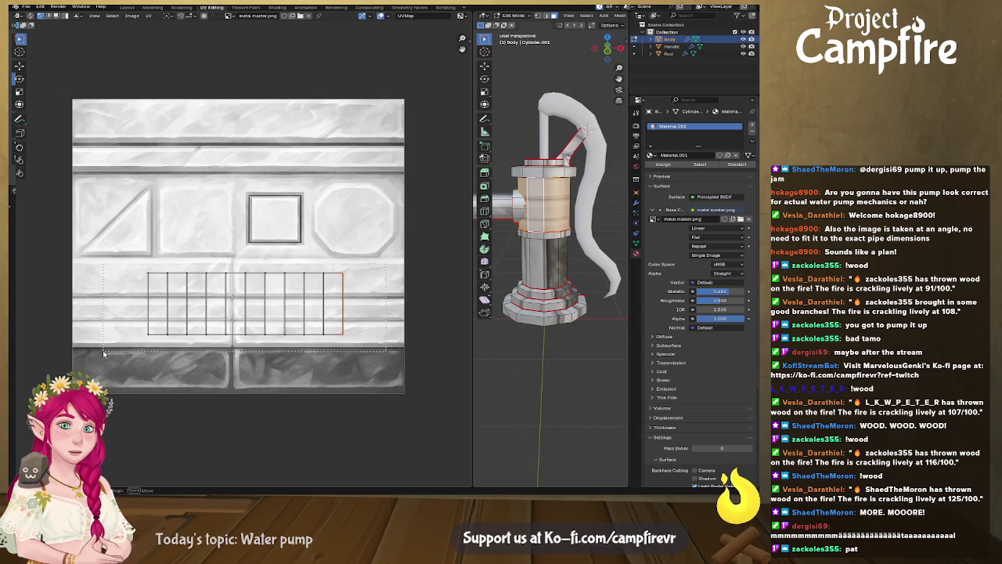
Move the strip onto the top stone band and fit its bottom and top edge rows to it
key("a")
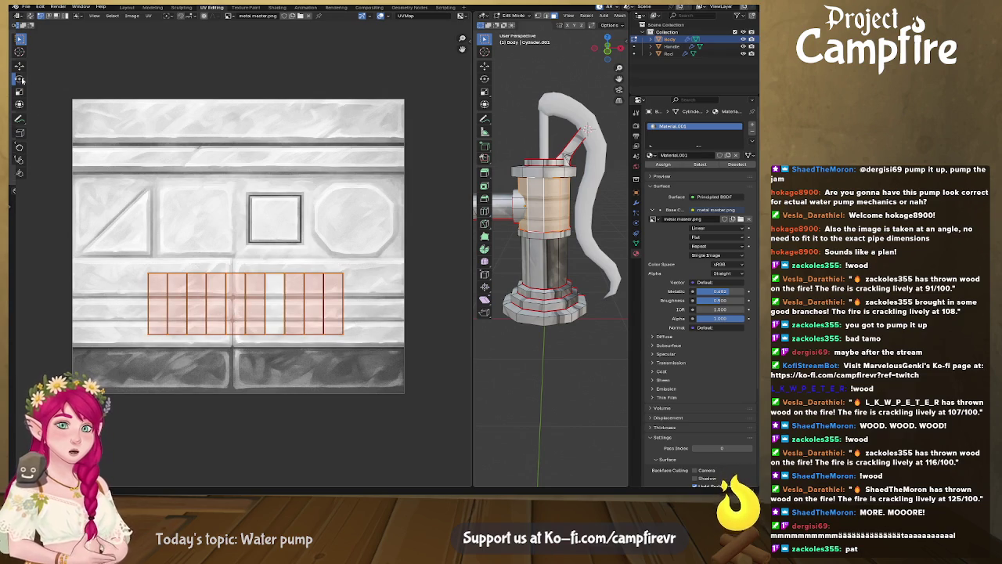
key("g")
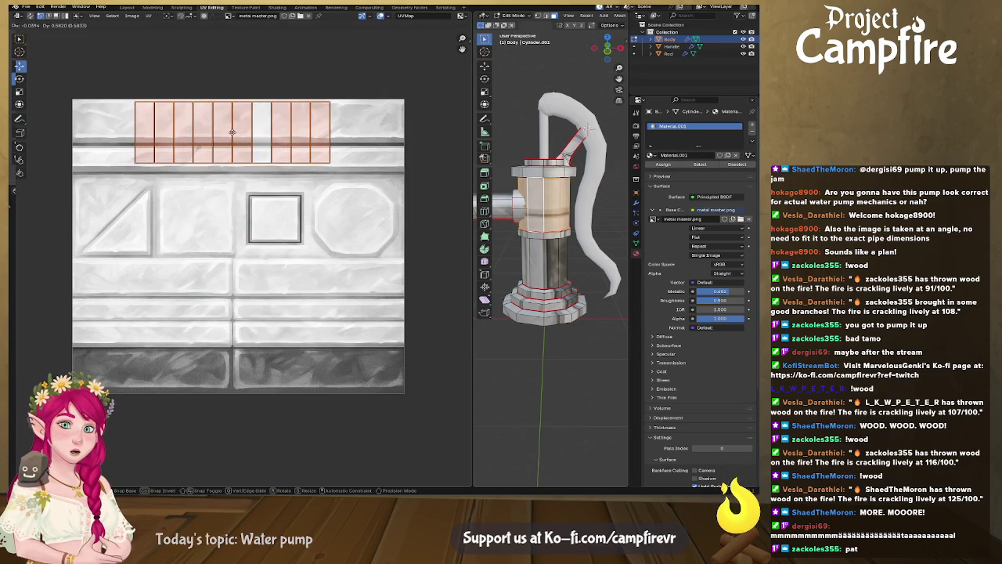
left_click(233, 129)
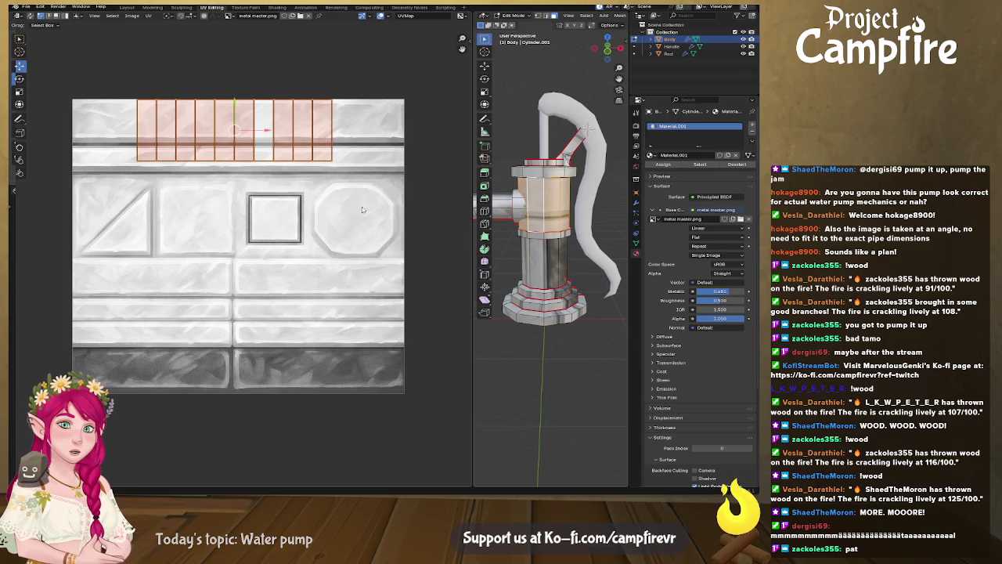
key("alt+a")
key("g")
key("y")
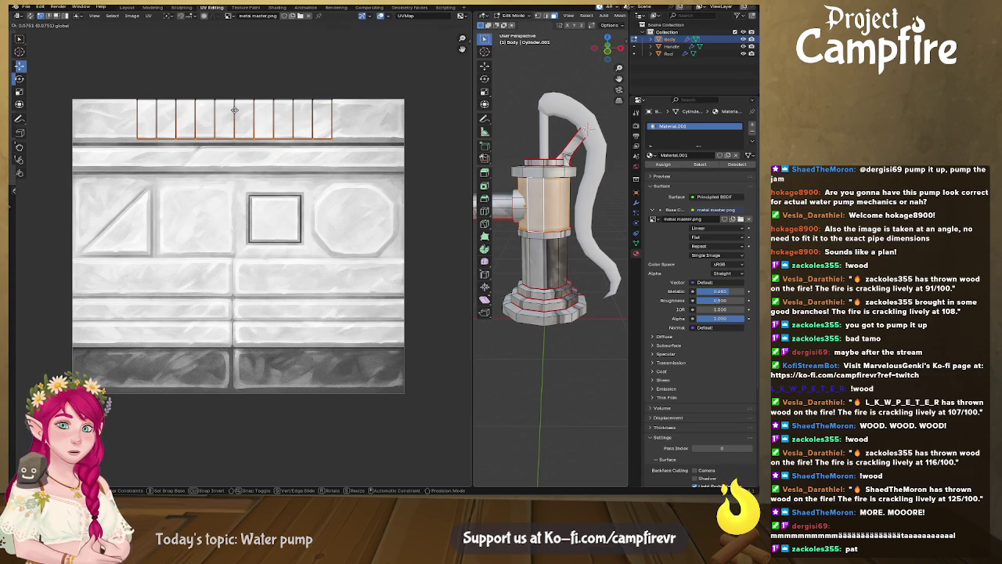
left_click(233, 110)
left_click_drag(135, 72, 356, 105)
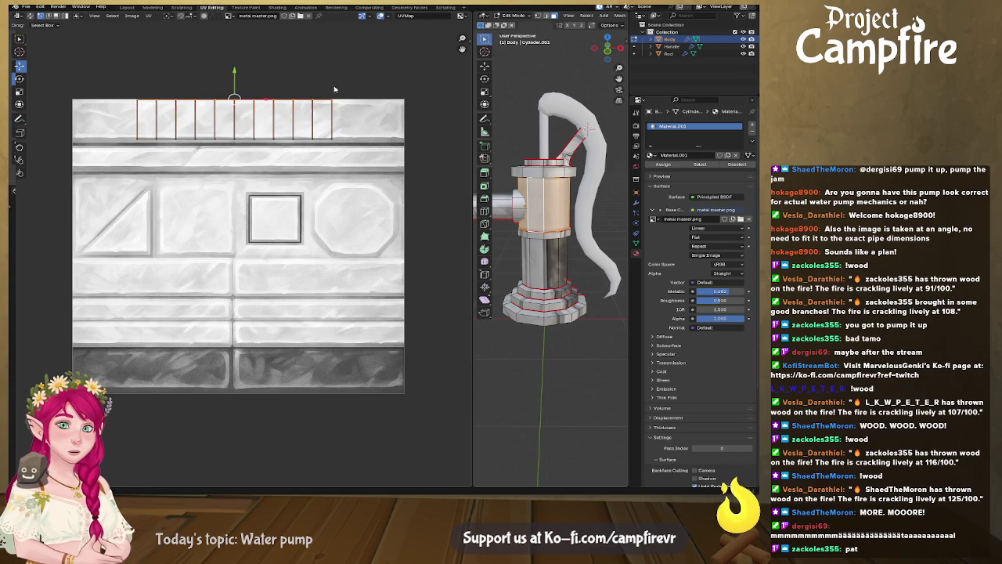
left_click_drag(238, 71, 237, 70)
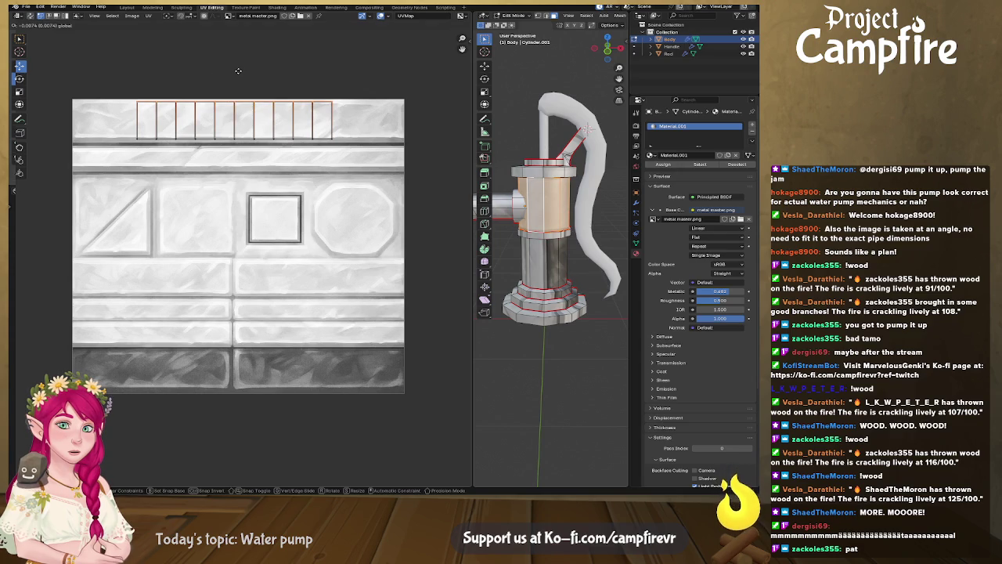
left_click(238, 71)
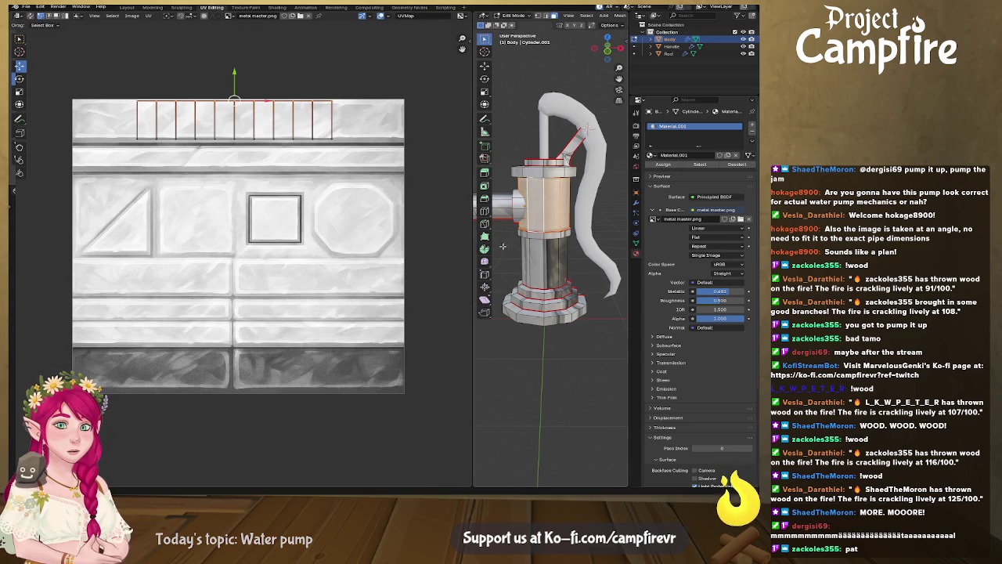
Orbit around the pump and select the thin top ring of the body
middle_click_drag(504, 249, 607, 267)
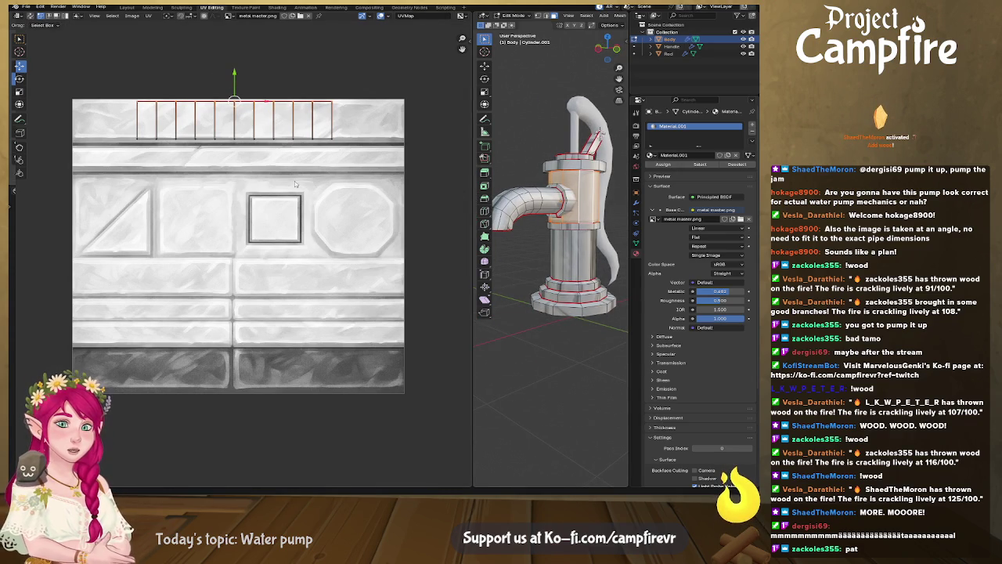
mouse_move(544, 265)
middle_mouse_down()
mouse_move(560, 267)
mouse_move(485, 269)
mouse_move(486, 249)
mouse_move(618, 249)
middle_mouse_up()
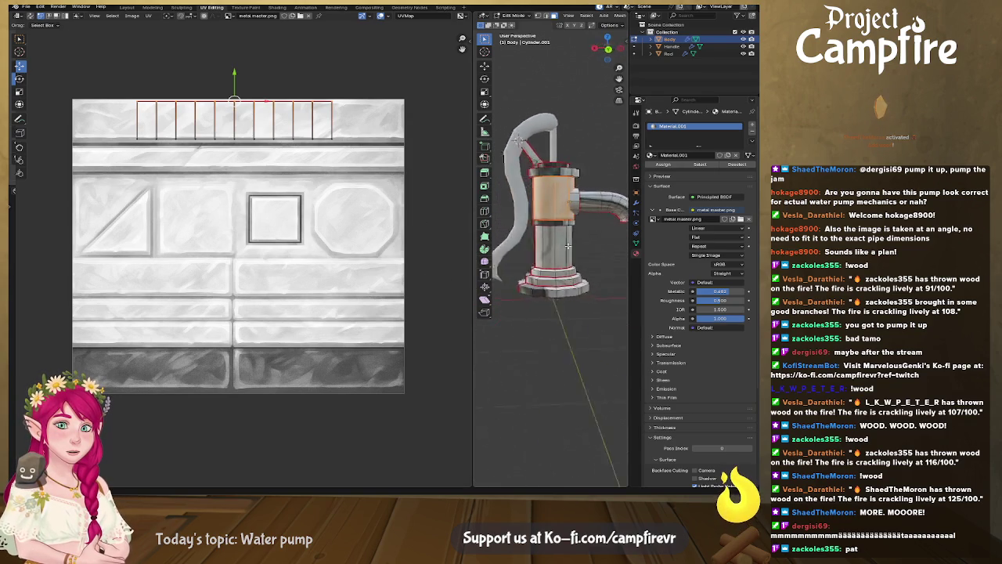
middle_click_drag(534, 246, 533, 237)
left_click(558, 167, "alt")
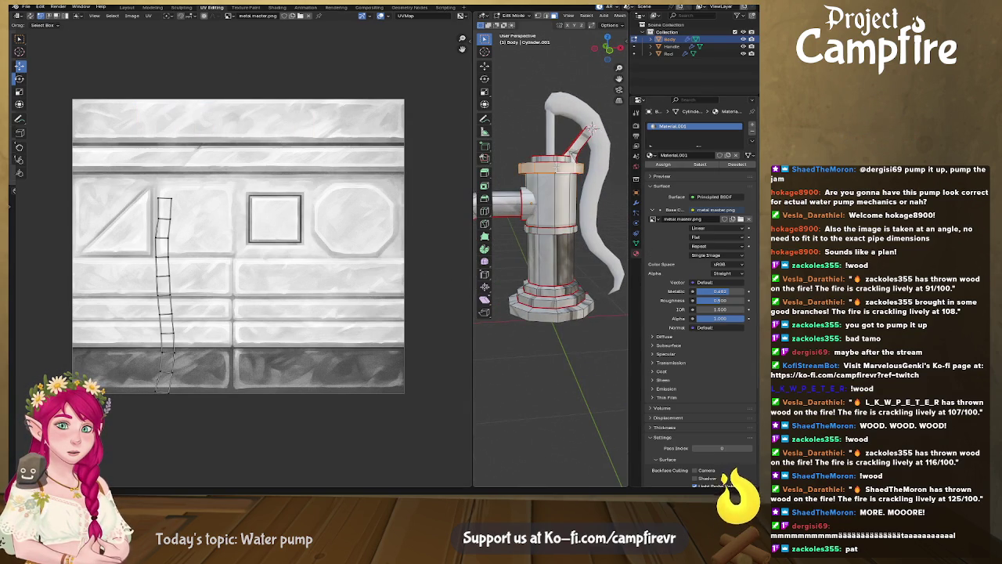
Select the faces of another body ring from a top-down view
middle_click_drag(562, 180, 548, 160)
left_click(546, 157, "shift")
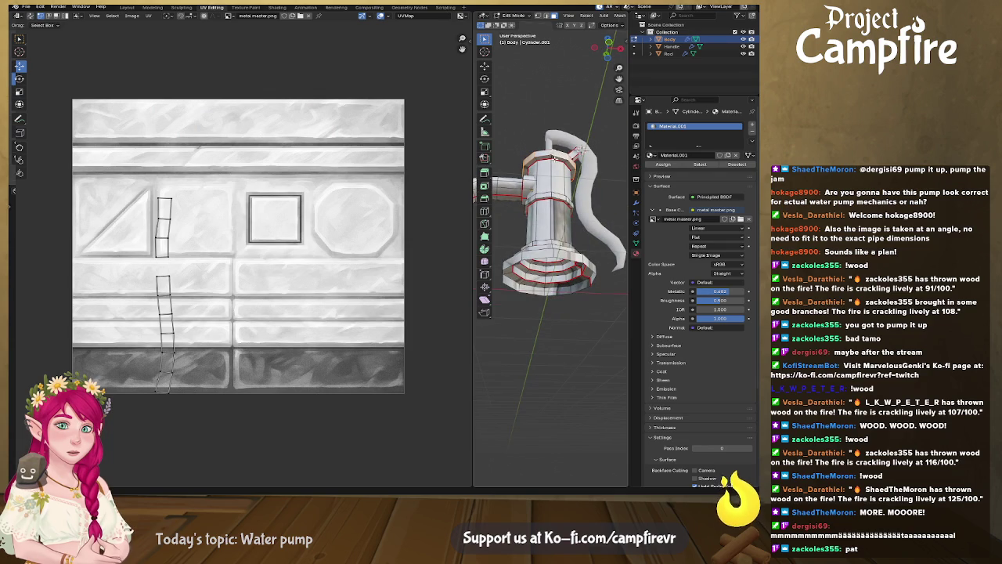
left_click(552, 157)
left_click(552, 157, "alt")
left_click(548, 158, "alt+shift")
mouse_move(548, 159)
middle_mouse_down()
mouse_move(595, 306)
mouse_move(567, 268)
middle_mouse_up()
left_click(573, 290, "alt+shift")
Align the island's four wavy UV edge columns vertically
left_click(177, 245, "alt")
key("u")
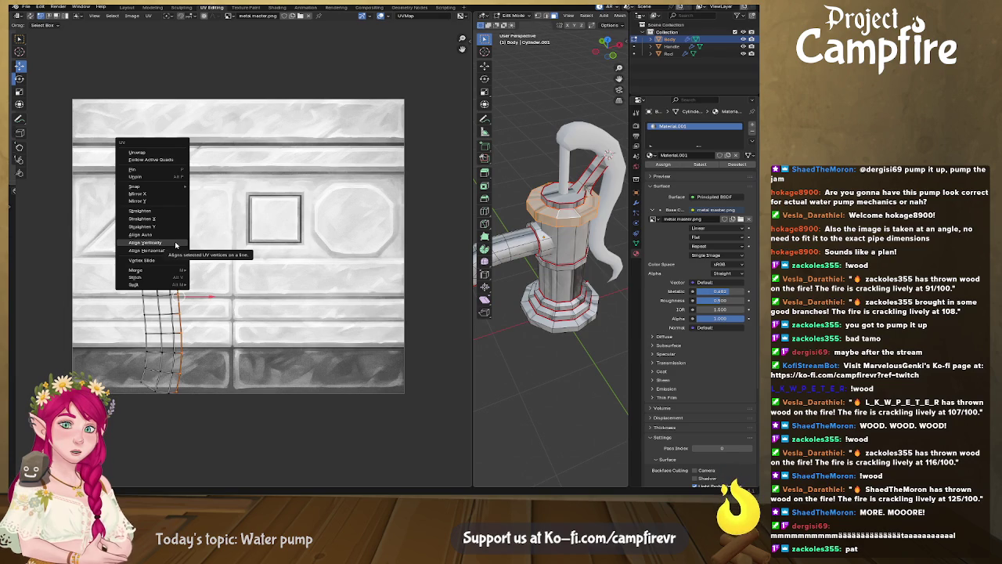
left_click(176, 243)
left_click(168, 252, "alt")
key("u")
left_click(163, 252)
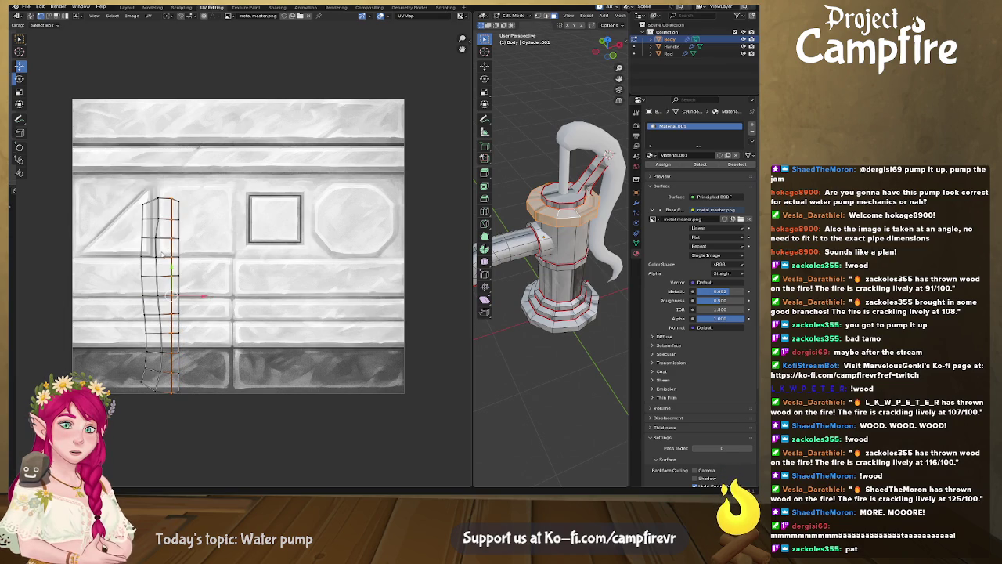
left_click(154, 252, "alt")
key("u")
left_click(155, 250)
left_click(144, 250, "alt")
key("u")
left_click(143, 251)
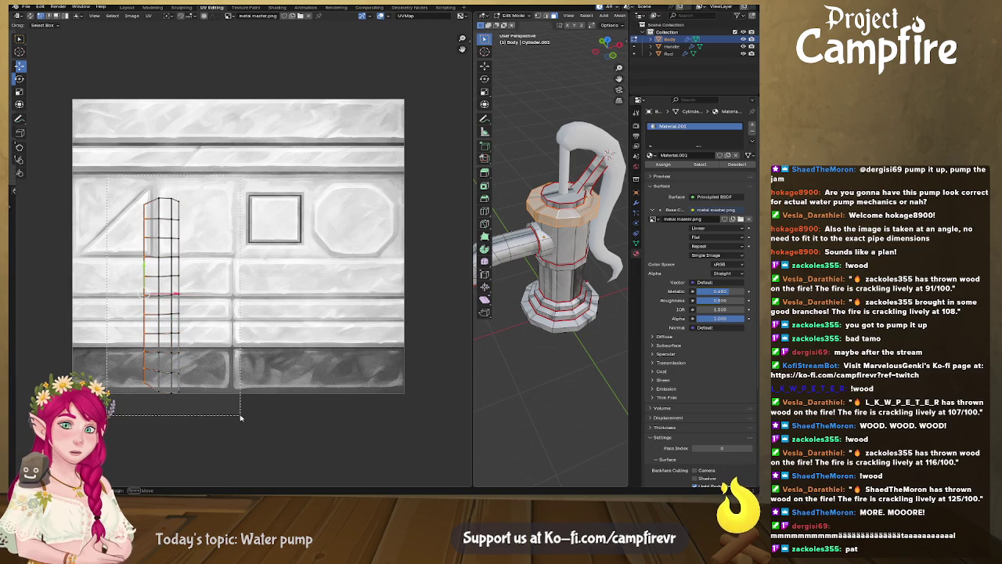
Box-select the whole UV island and rotate it 90°
left_click_drag(139, 191, 239, 407)
type("r90")
key("Return")
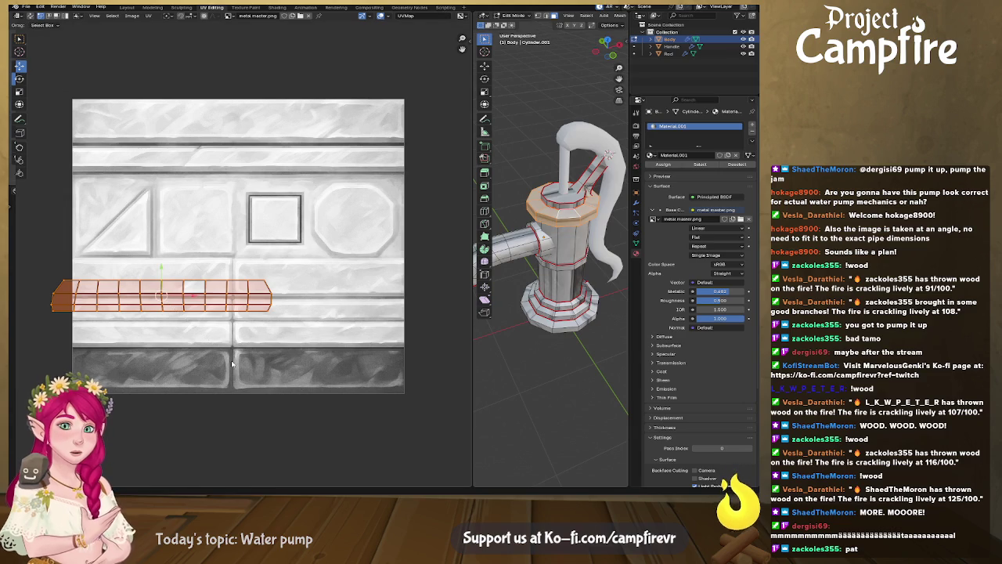
Move the strip, narrow it along X, and drop it onto the lower stone band
key("g")
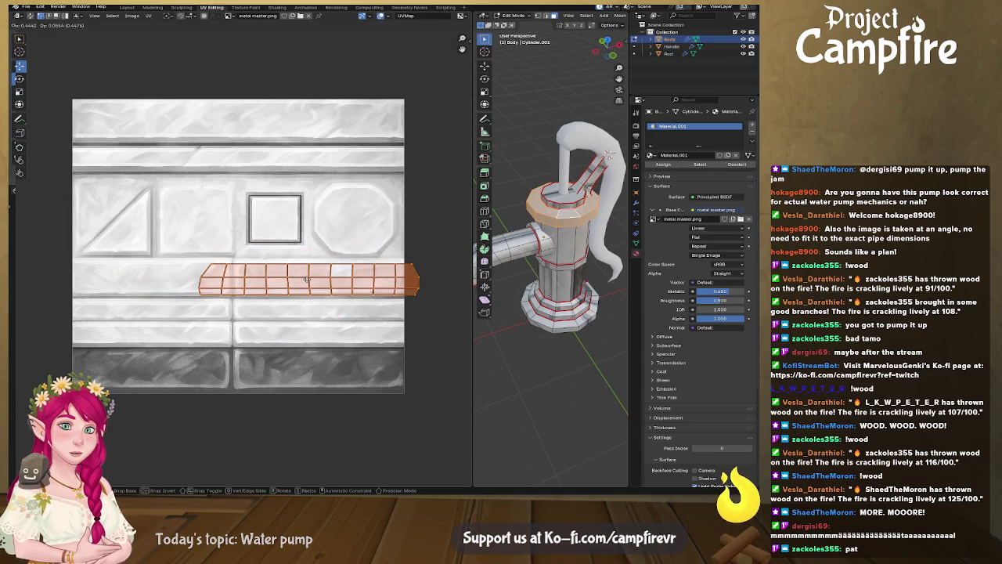
left_click(299, 278)
key("s")
key("x")
left_click(386, 314)
key("g")
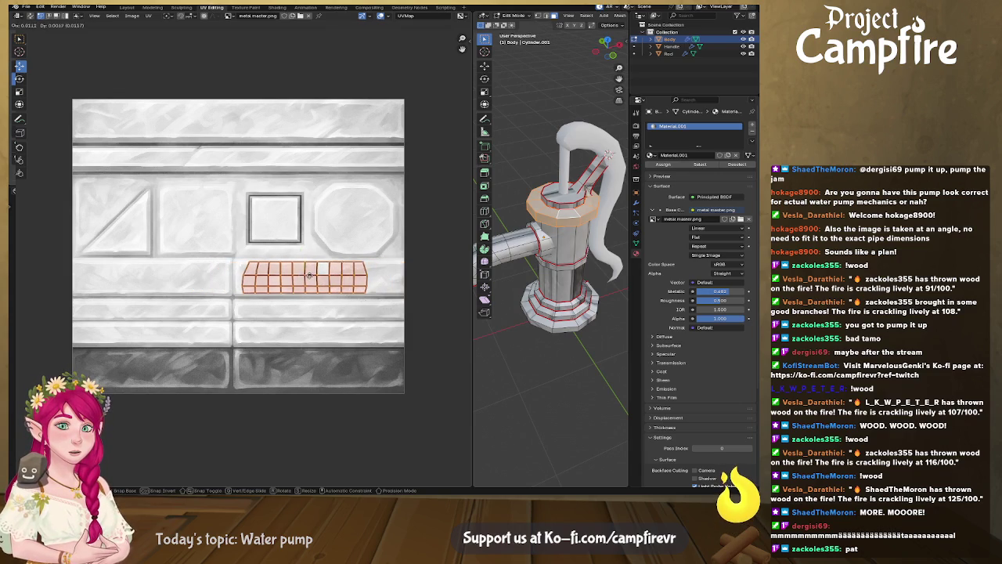
left_click(315, 275)
middle_click_drag(520, 292, 546, 267)
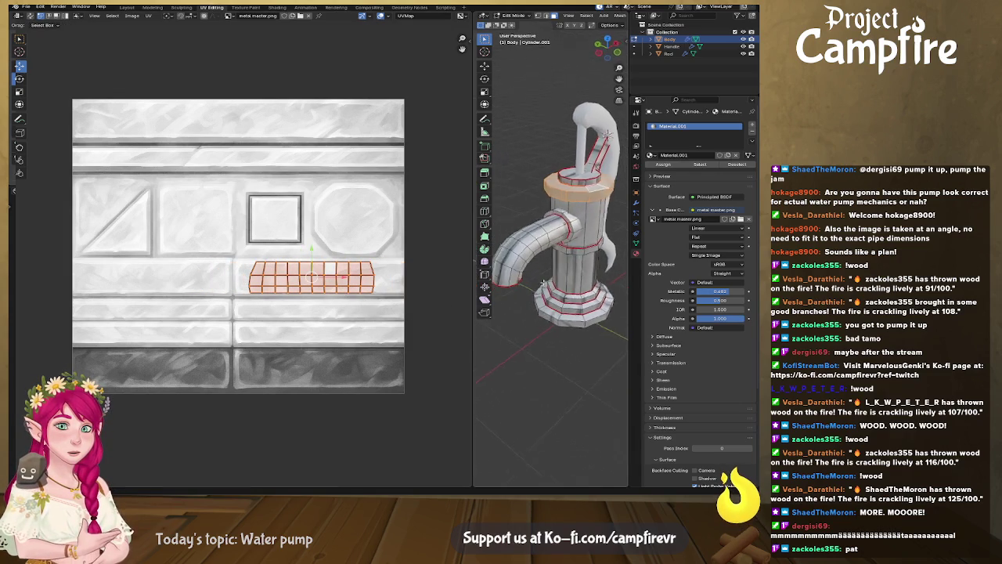
scroll(547, 267, "up", 3)
scroll(532, 280, "up", 3)
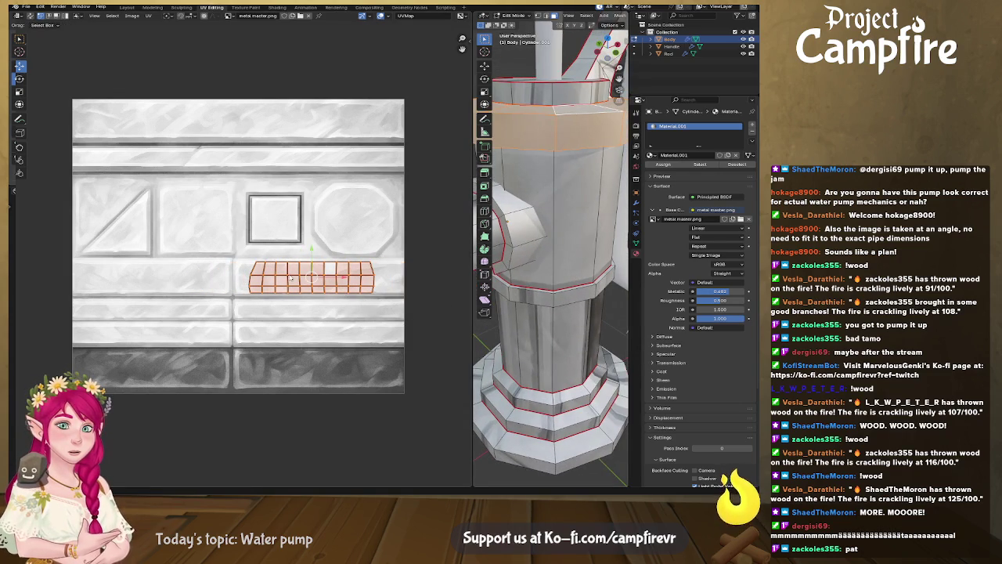
key("g")
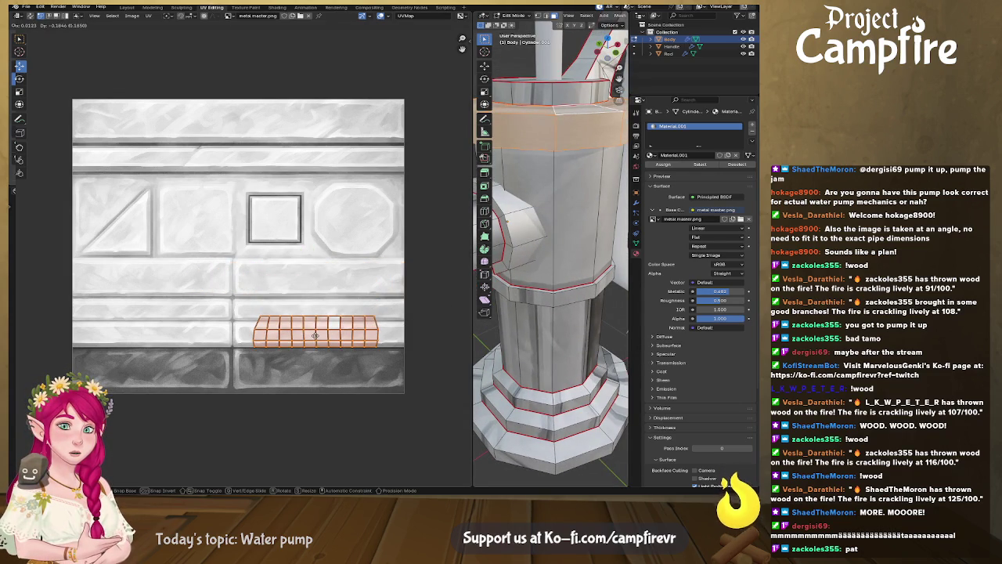
left_click(316, 343)
Nudge the strip's top edge row vertically until it fits the lower band
left_click(317, 322)
key("g")
left_click(320, 324)
key("g")
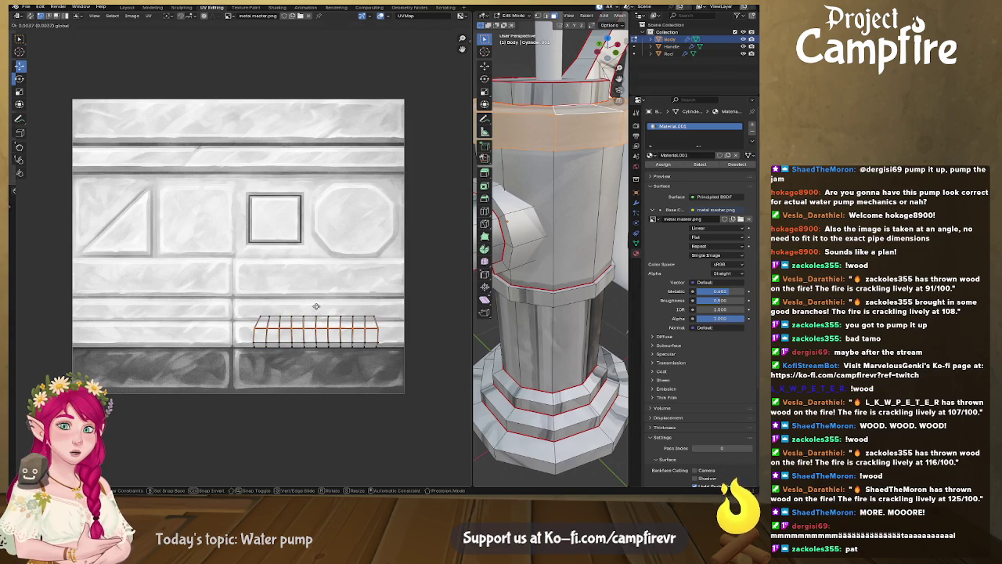
left_click(321, 309)
key("g")
left_click(321, 322)
middle_click_drag(548, 259, 537, 234)
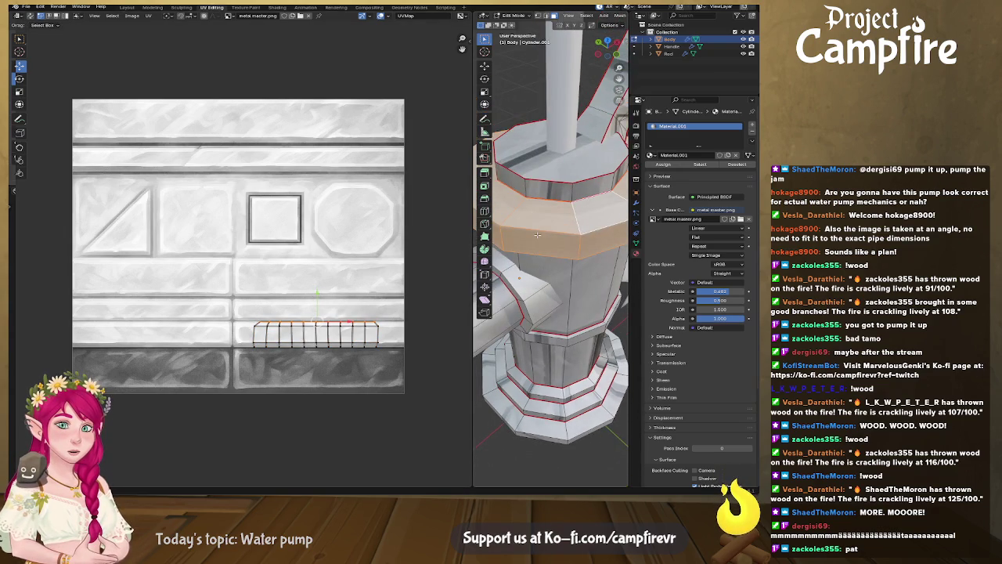
scroll(321, 335, "up", 3)
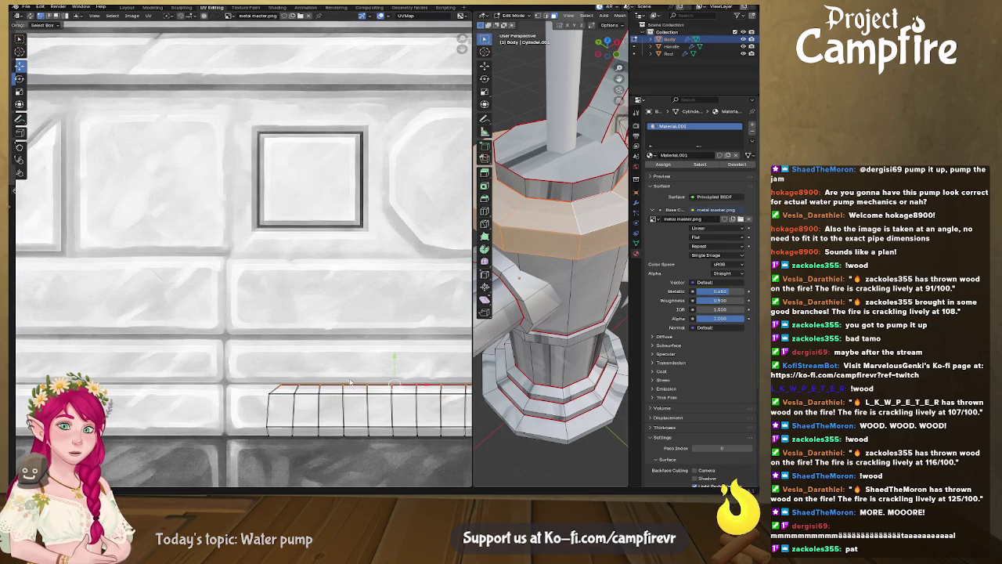
key("g")
left_click(394, 363)
Clear the selection and frame the whole texture in the UV view
mouse_move(557, 333)
middle_mouse_down()
mouse_move(608, 240)
mouse_move(573, 205)
mouse_move(633, 205)
middle_mouse_up()
left_click(608, 240)
scroll(603, 235, "down", 4)
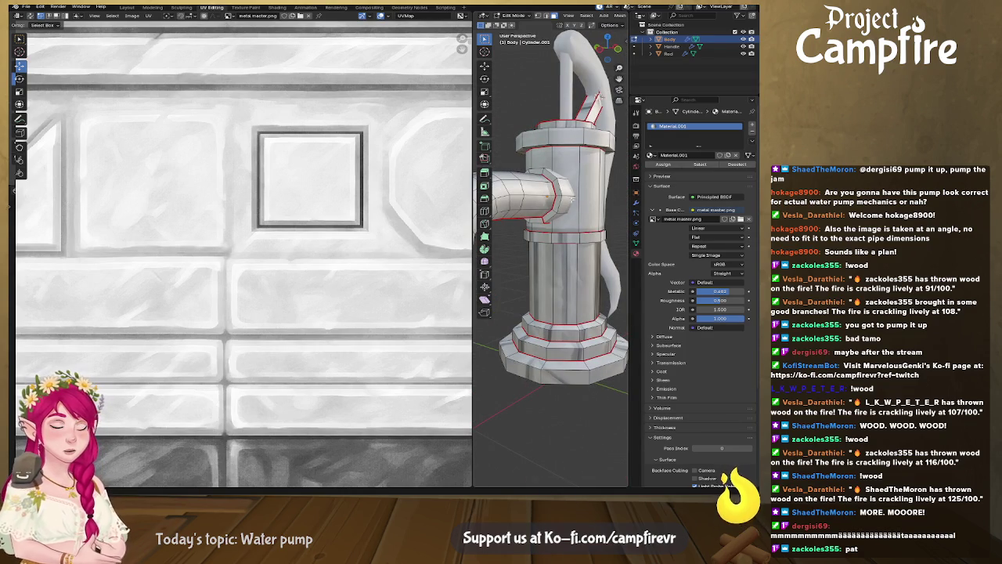
key("Home")
scroll(358, 239, "down", 2)
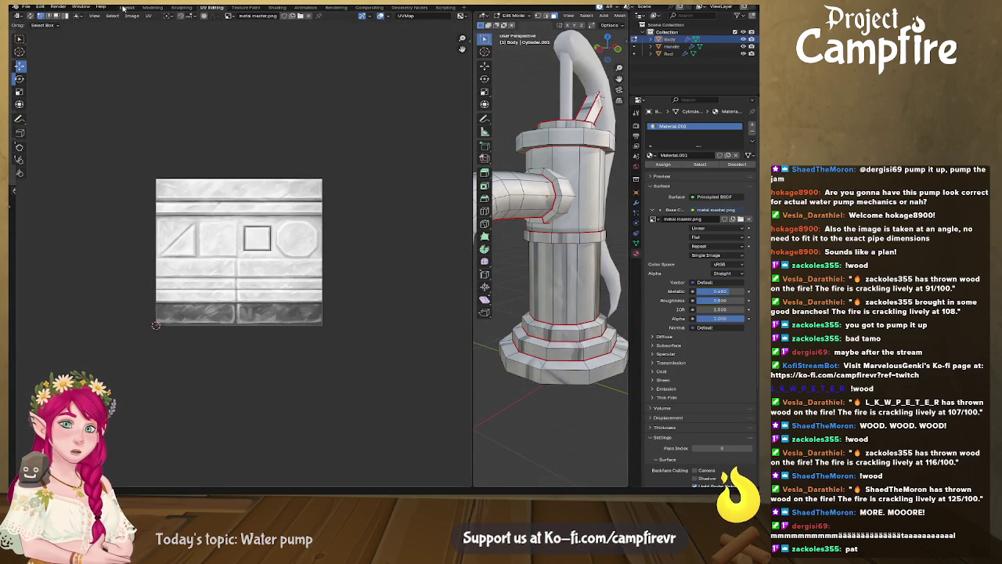
Move the metal_master.png texture node lower left and add an RGB colour node above it
left_click(123, 8)
left_click_drag(271, 314, 216, 332)
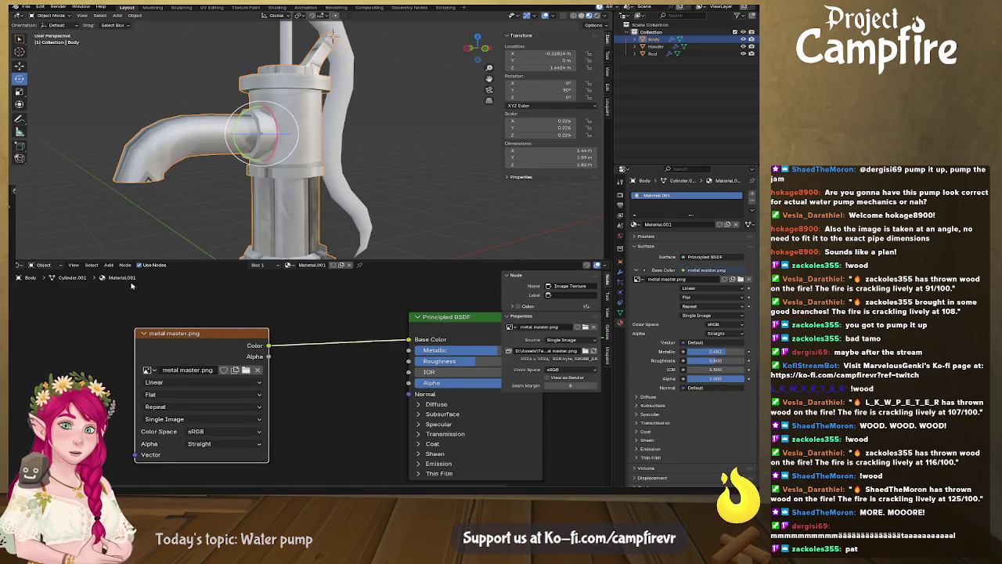
left_click(109, 266)
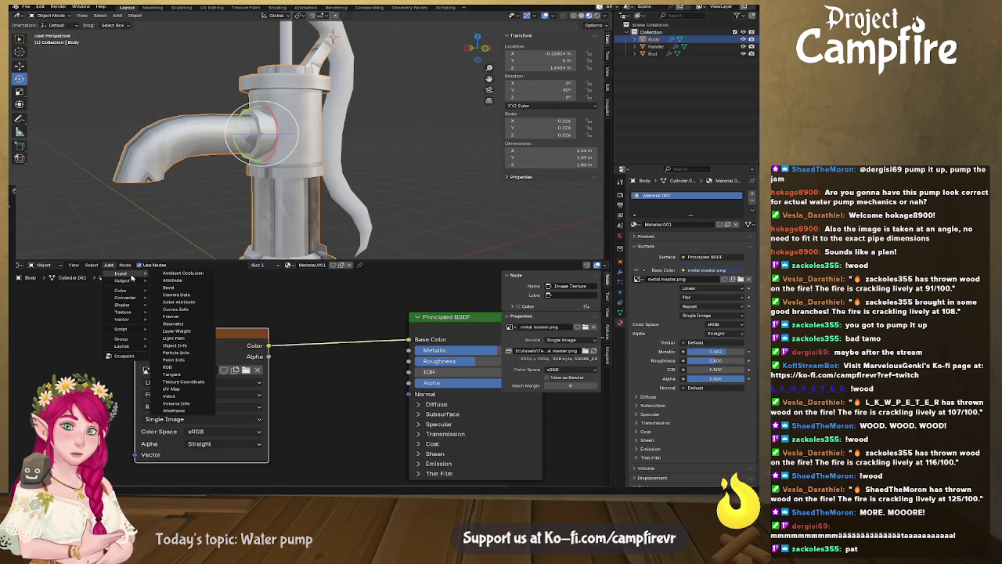
mouse_move(121, 273)
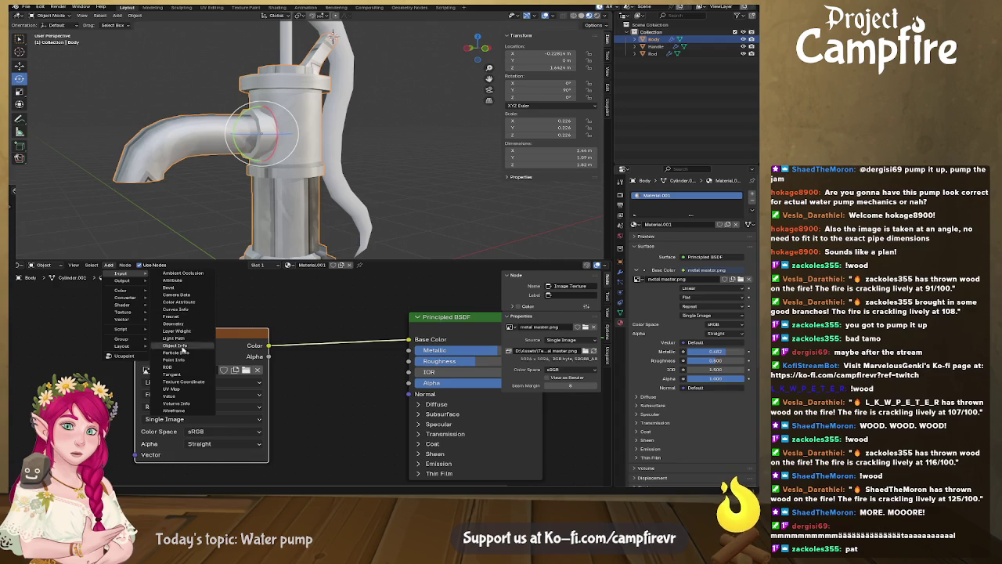
left_click(168, 366)
left_click(168, 279)
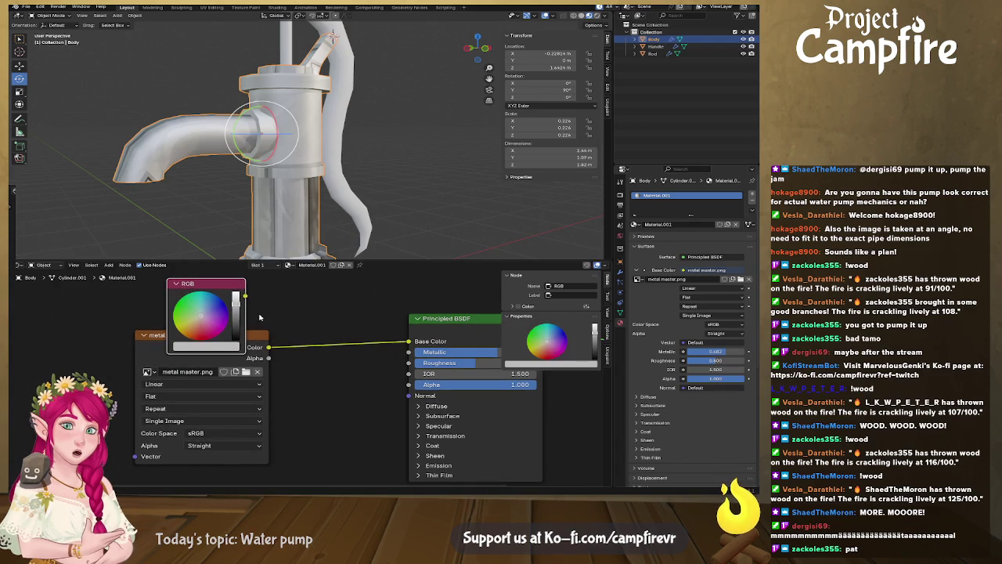
Add a Multiply node fed by the texture colour, with its result driving Base Color
key("shift+a")
type("mult")
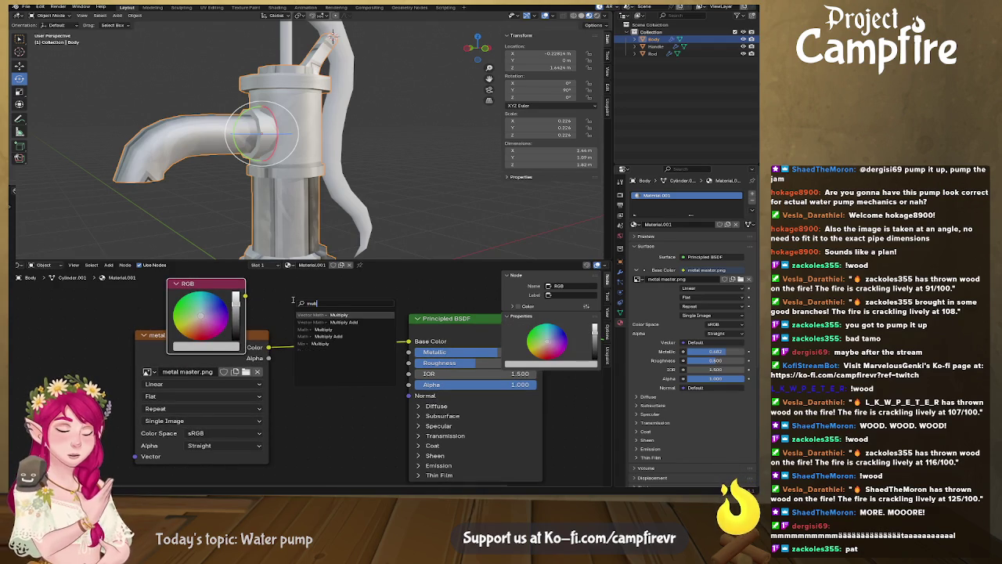
key("Return")
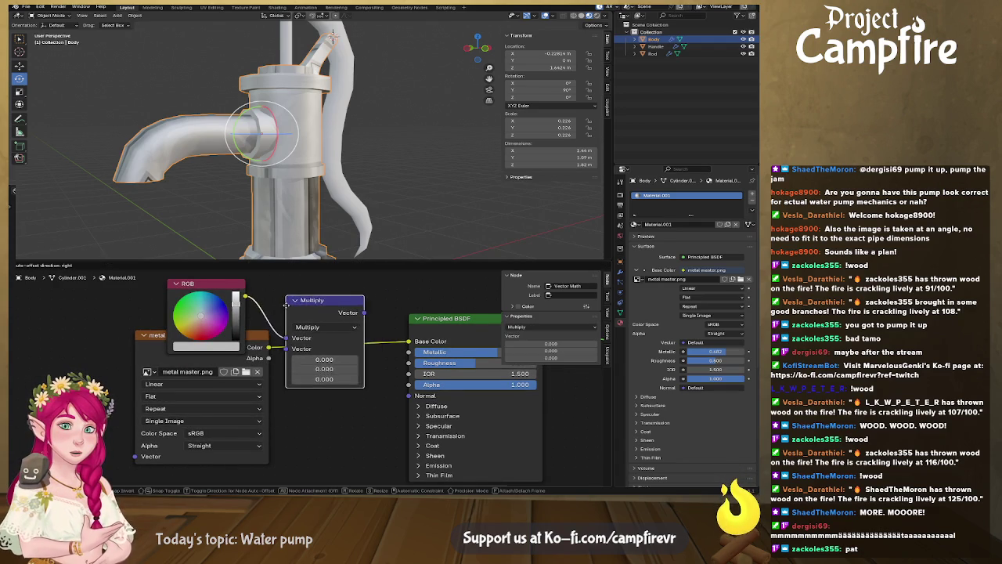
left_click(286, 303)
left_click(280, 350)
left_click_drag(281, 350, 287, 346)
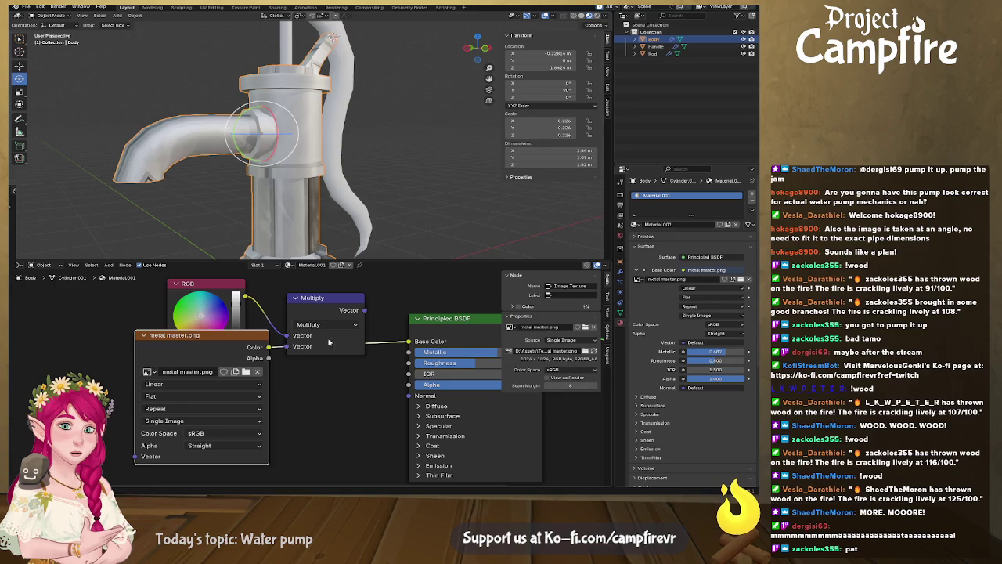
left_click_drag(364, 310, 408, 341)
Link the RGB node into Multiply as a dark teal-green tint and set Metallic to 1.000
middle_click_drag(221, 288, 294, 313)
left_click_drag(293, 314, 282, 270)
middle_click_drag(273, 293, 273, 305)
left_click(273, 304)
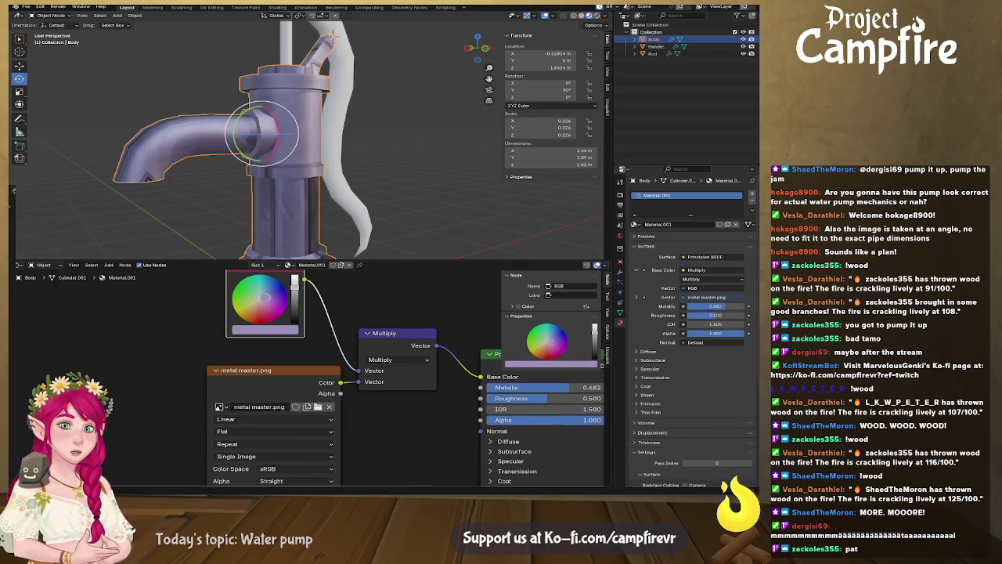
left_click_drag(272, 305, 263, 291)
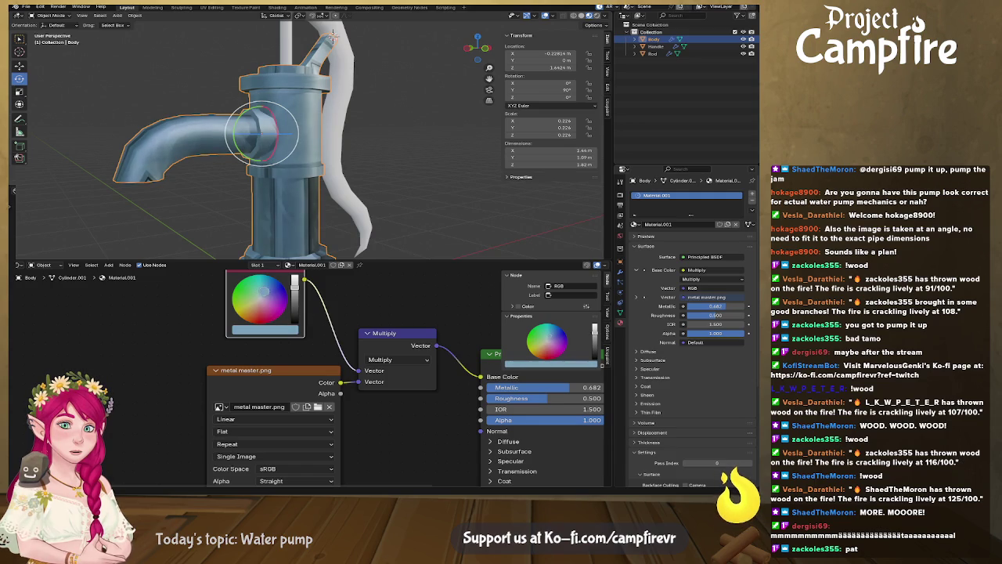
left_click(294, 298)
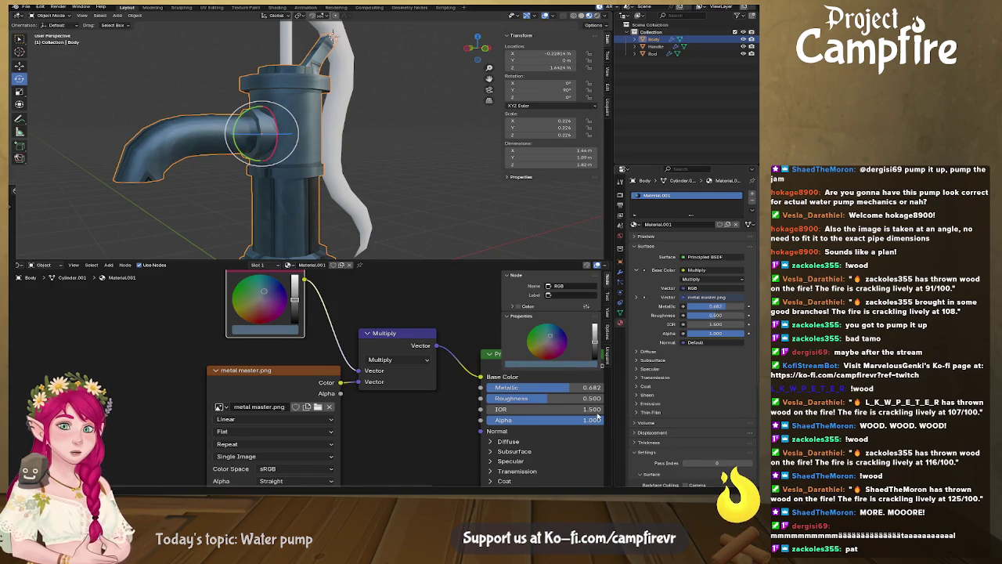
mouse_move(572, 387)
left_mouse_down()
mouse_move(605, 387)
mouse_move(550, 398)
left_mouse_up()
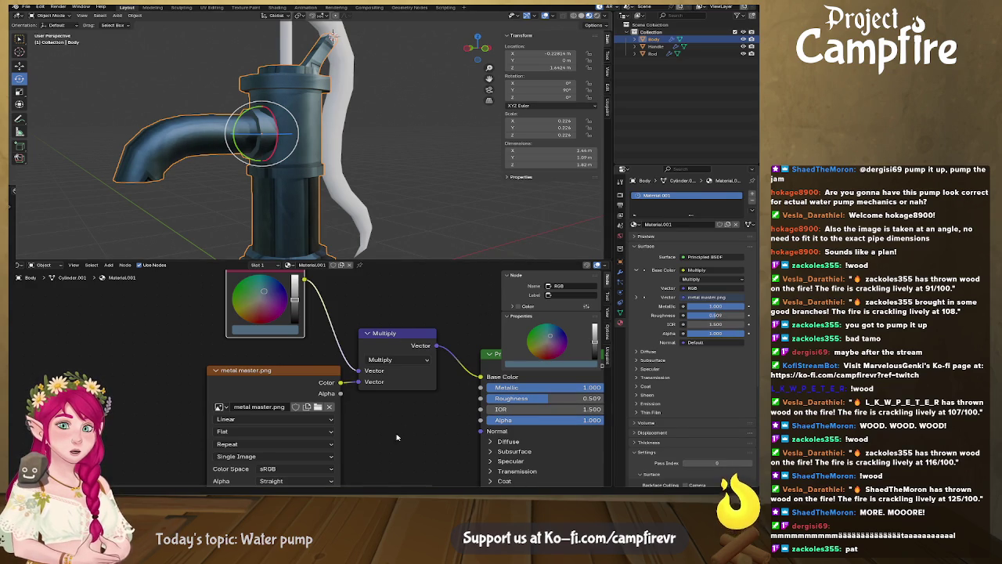
Move the metal_master.png texture node aside and duplicate it
scroll(397, 438, "down", 1)
scroll(339, 304, "down", 1)
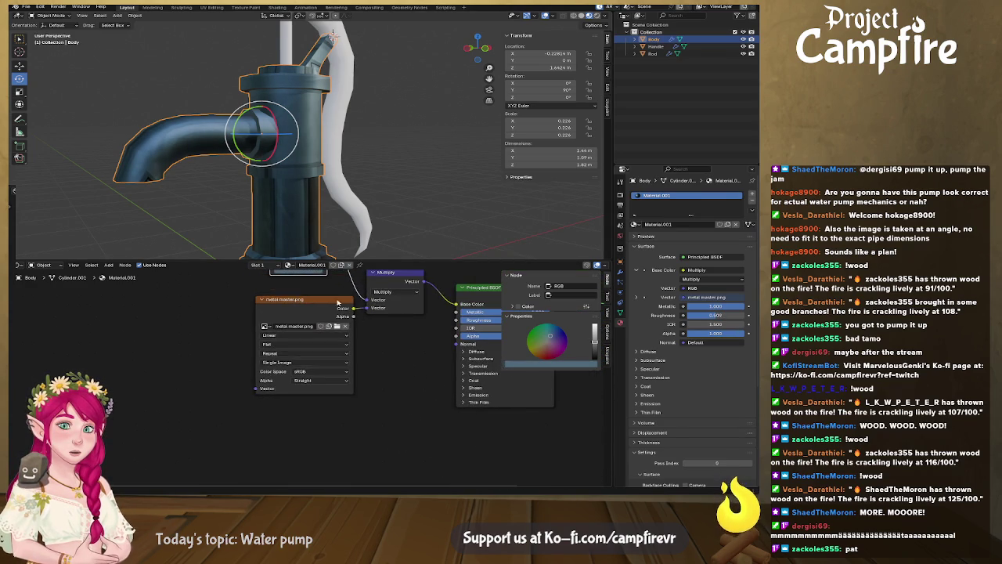
left_click_drag(339, 304, 294, 302)
key("ctrl+c")
key("ctrl+v")
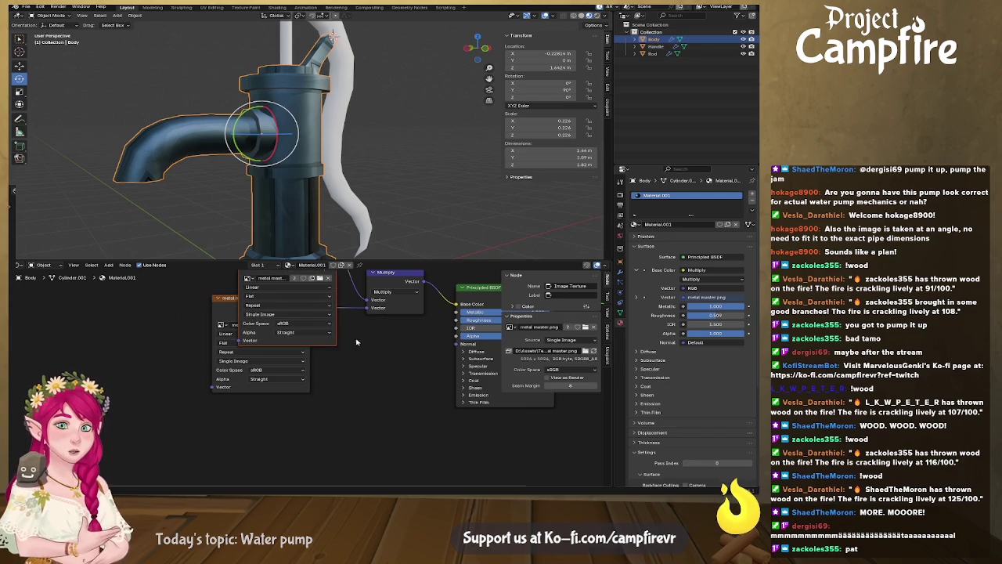
Place the copy below the original, load metal_master_normal.png, and feed it into Normal
scroll(344, 322, "down", 2)
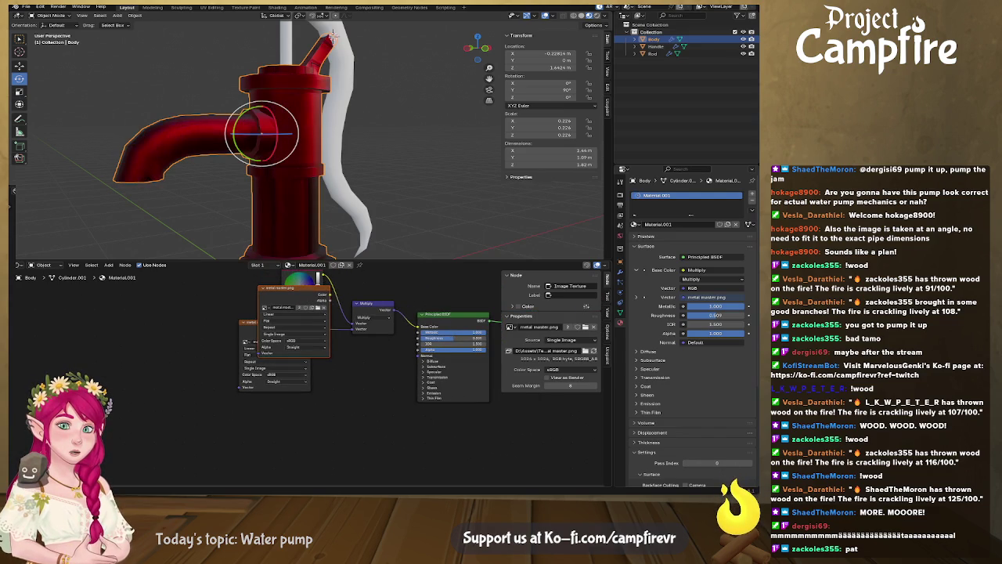
left_click(267, 289)
left_click_drag(267, 290, 256, 390)
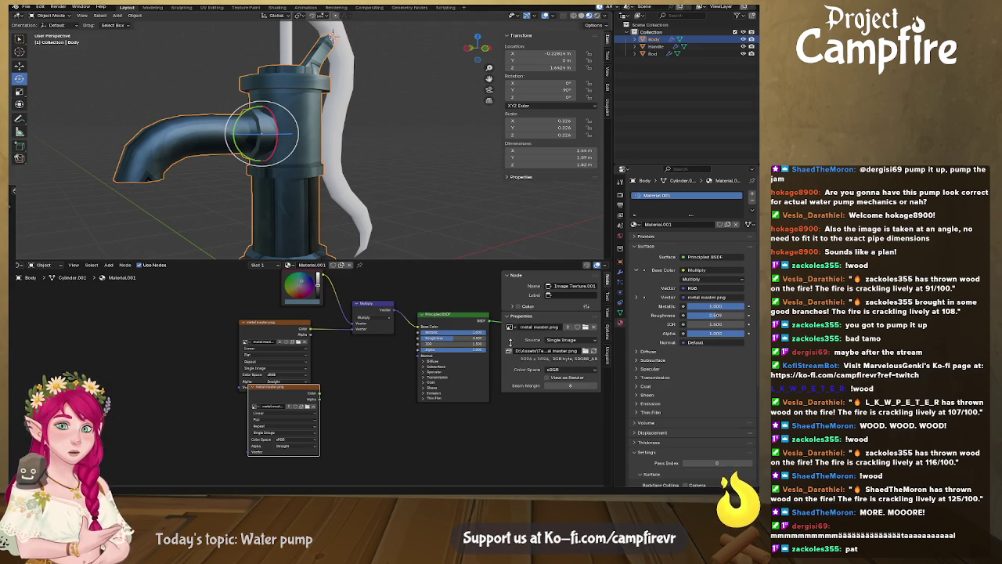
left_click(319, 394)
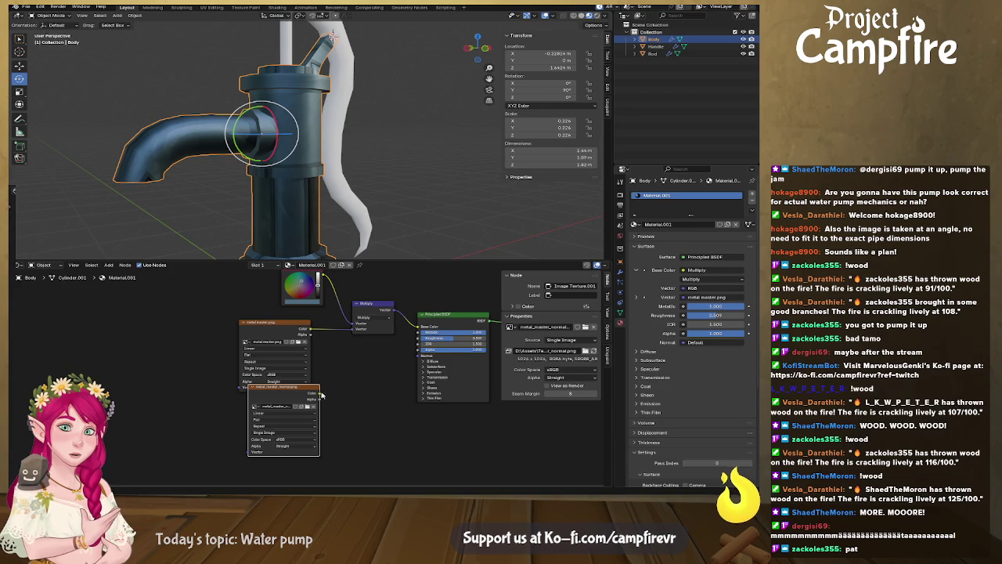
left_click_drag(319, 396, 420, 358)
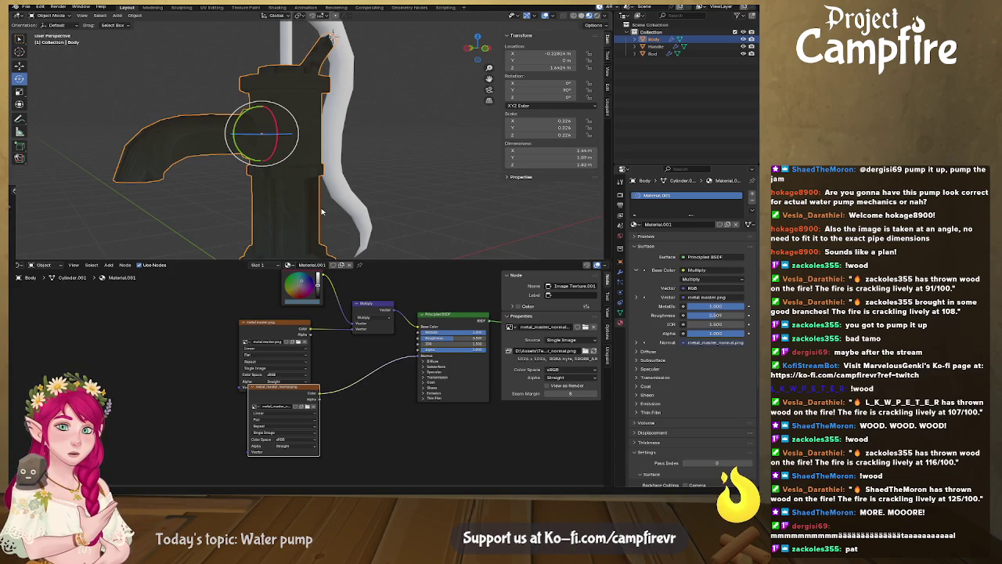
Raise Roughness to about 0.85 and check the pump's shading from several angles
mouse_move(292, 210)
middle_mouse_down()
mouse_move(363, 239)
mouse_move(411, 295)
middle_mouse_up()
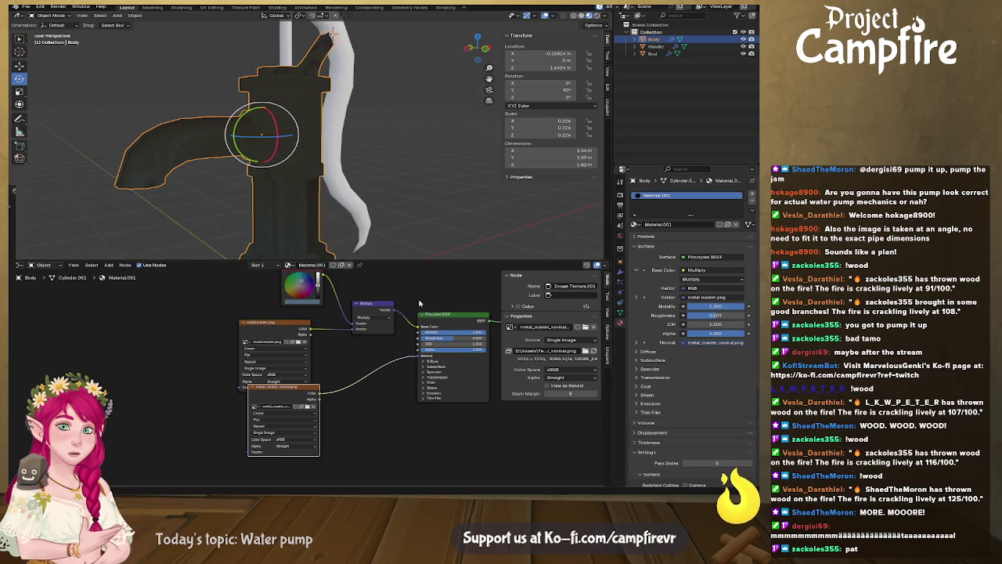
left_click_drag(455, 337, 481, 337)
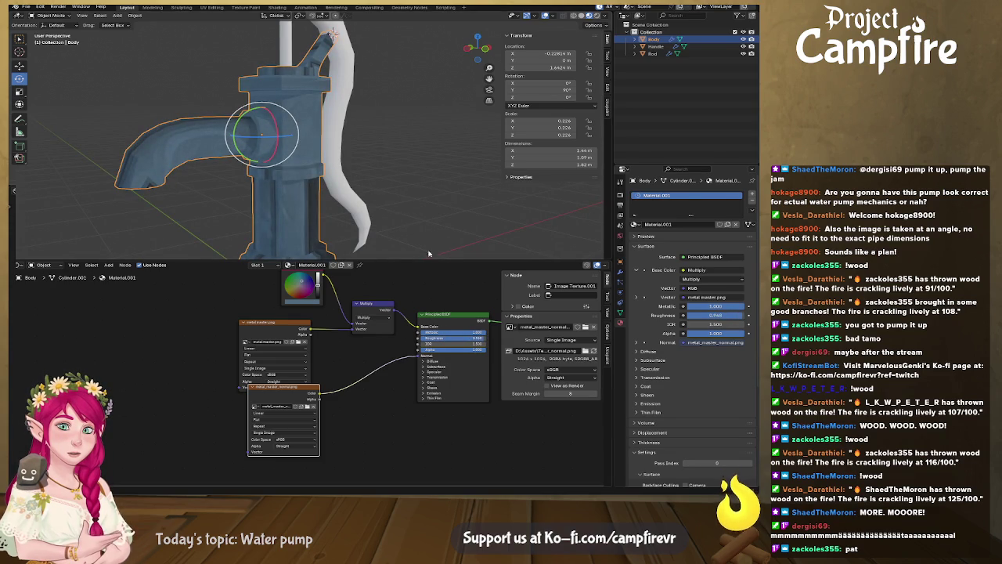
mouse_move(356, 178)
middle_mouse_down()
mouse_move(458, 174)
mouse_move(273, 184)
mouse_move(312, 121)
mouse_move(313, 152)
middle_mouse_up()
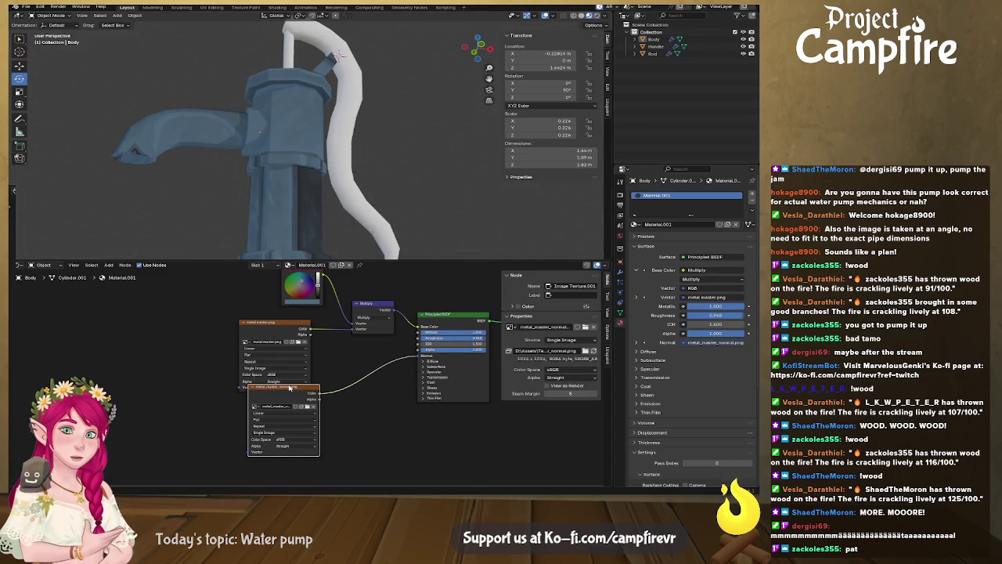
left_click_drag(290, 387, 317, 409)
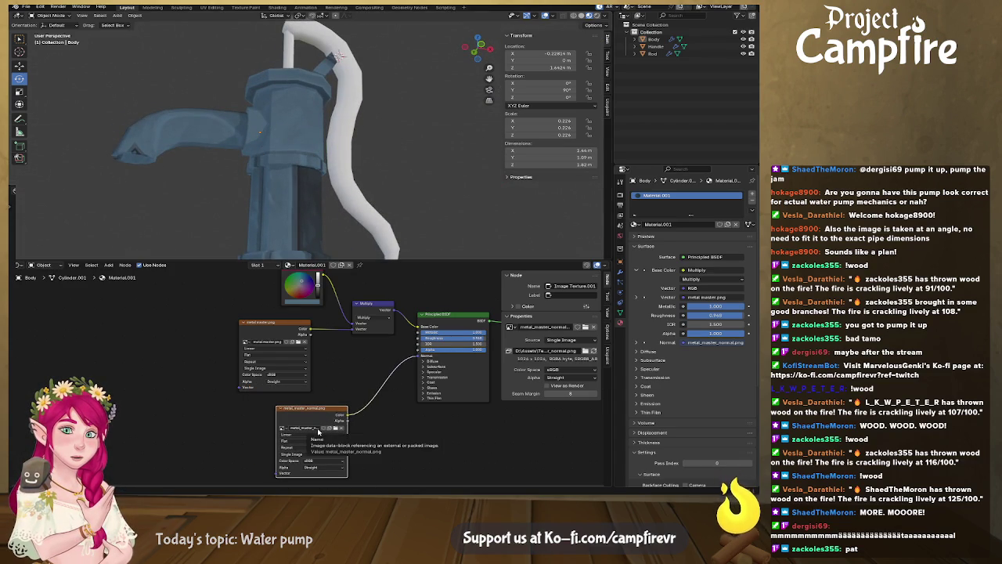
middle_click_drag(265, 211, 260, 165)
mouse_move(325, 140)
middle_mouse_down()
mouse_move(310, 137)
mouse_move(305, 165)
middle_mouse_up()
Enter Edit Mode on the pump Body mesh
left_click(306, 165)
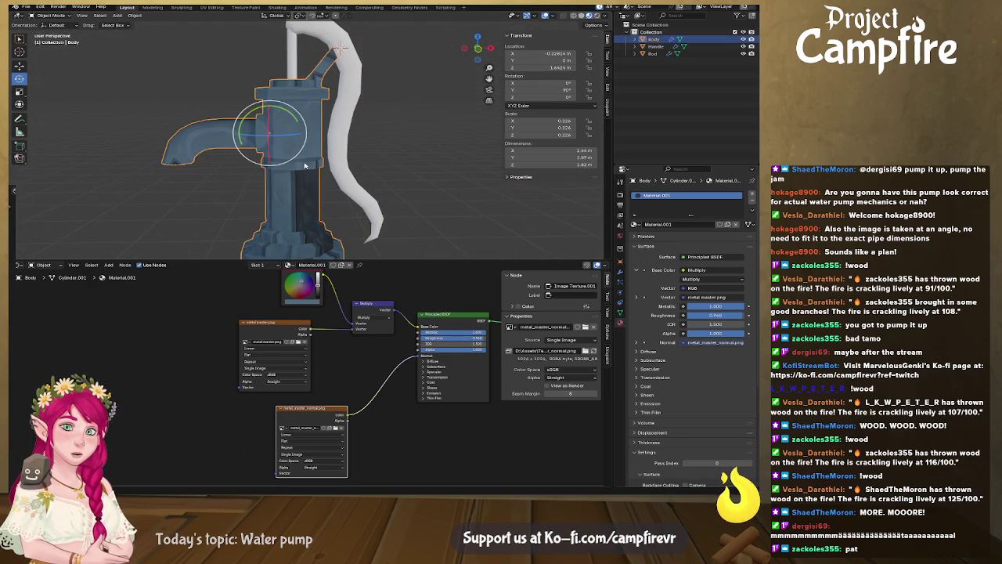
key("Tab")
scroll(300, 190, "up", 3)
scroll(306, 190, "up", 1)
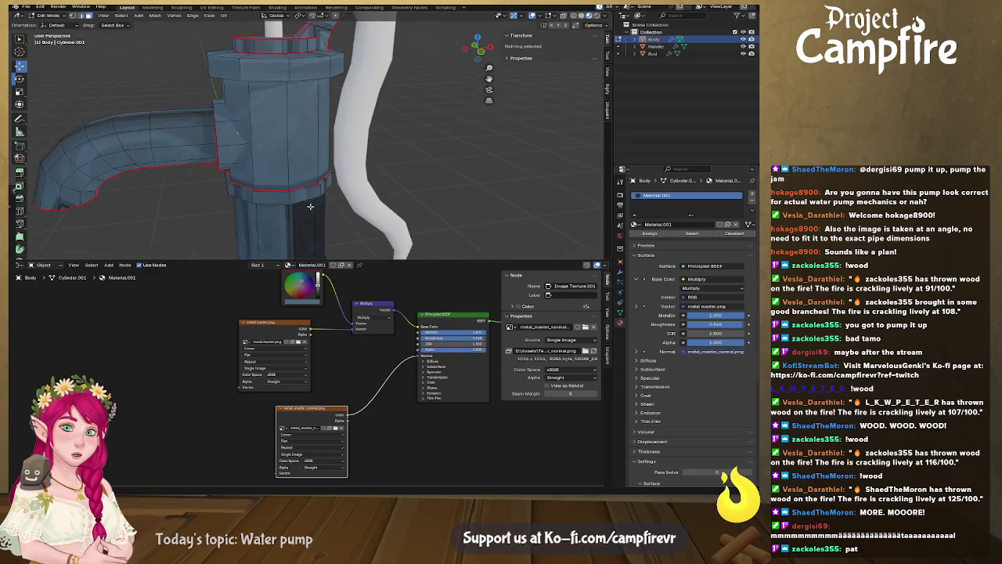
Select the collar's edge loop on the pump body
scroll(313, 188, "up", 3)
left_click(326, 220, "alt")
left_click(325, 231, "alt+shift")
mouse_move(326, 231)
middle_mouse_down()
mouse_move(307, 111)
mouse_move(312, 124)
middle_mouse_up()
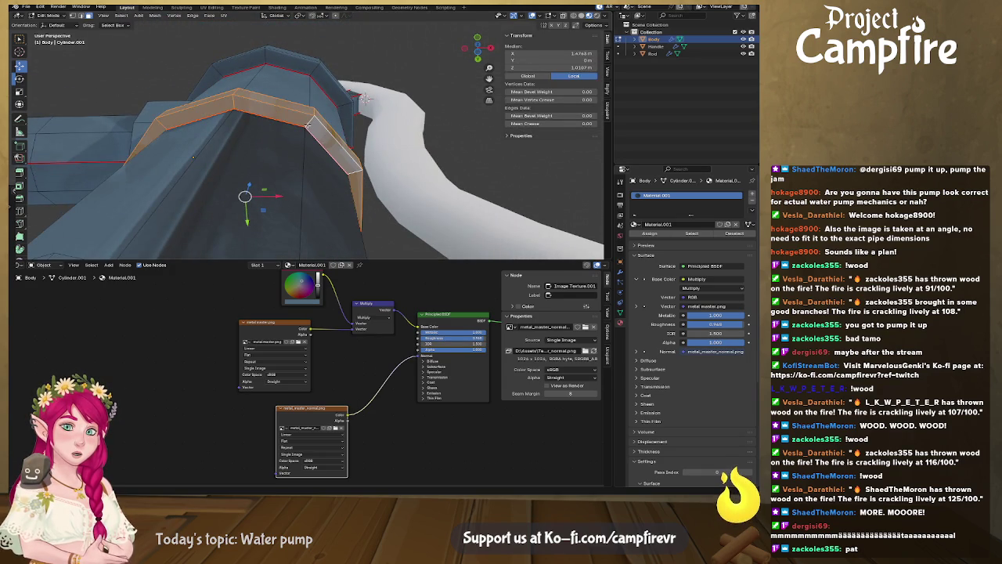
Show metal_master.png in the UV Editing view instead of the normal map
left_click(213, 7)
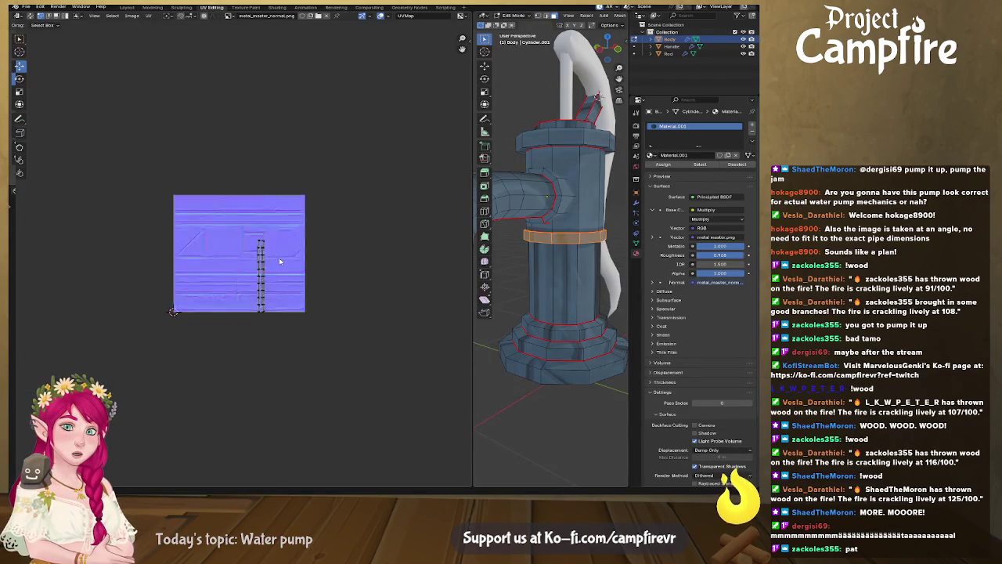
scroll(281, 282, "up", 5)
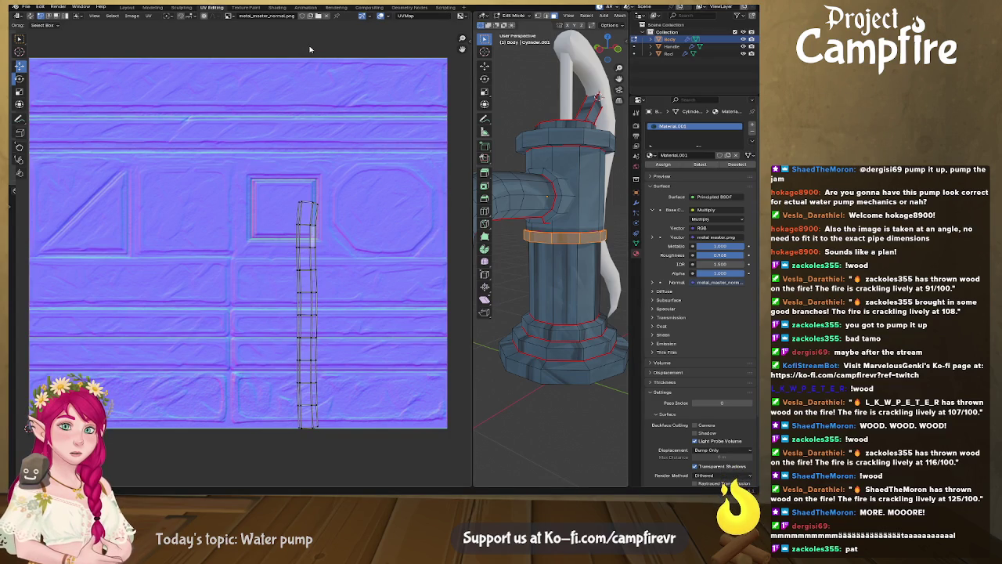
scroll(317, 157, "down", 3)
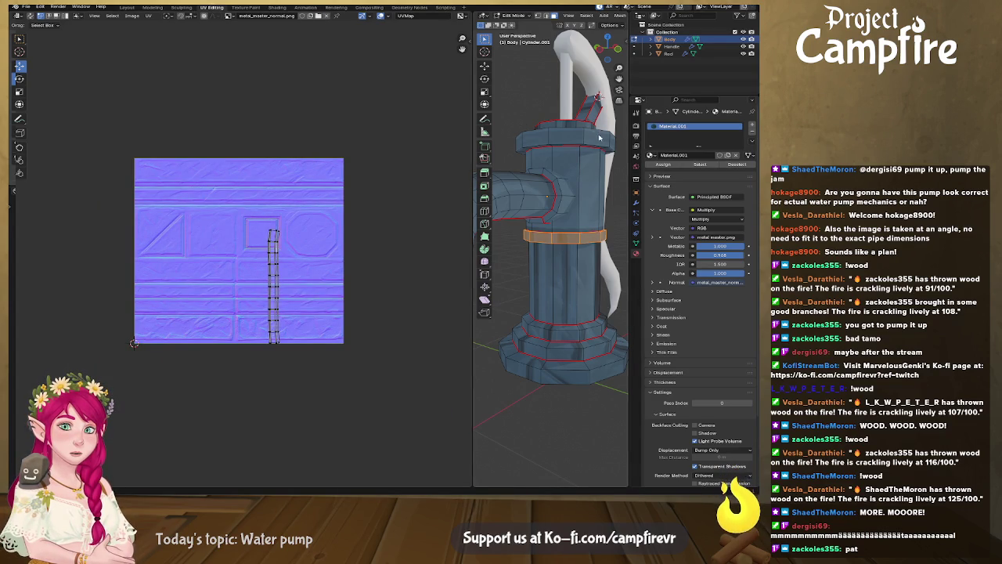
left_click(327, 17)
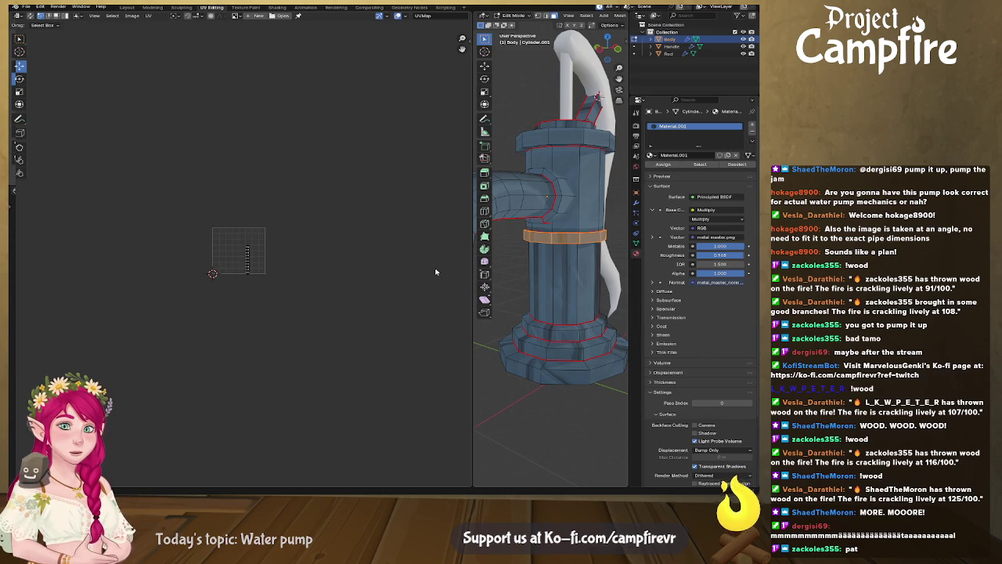
scroll(321, 278, "up", 2)
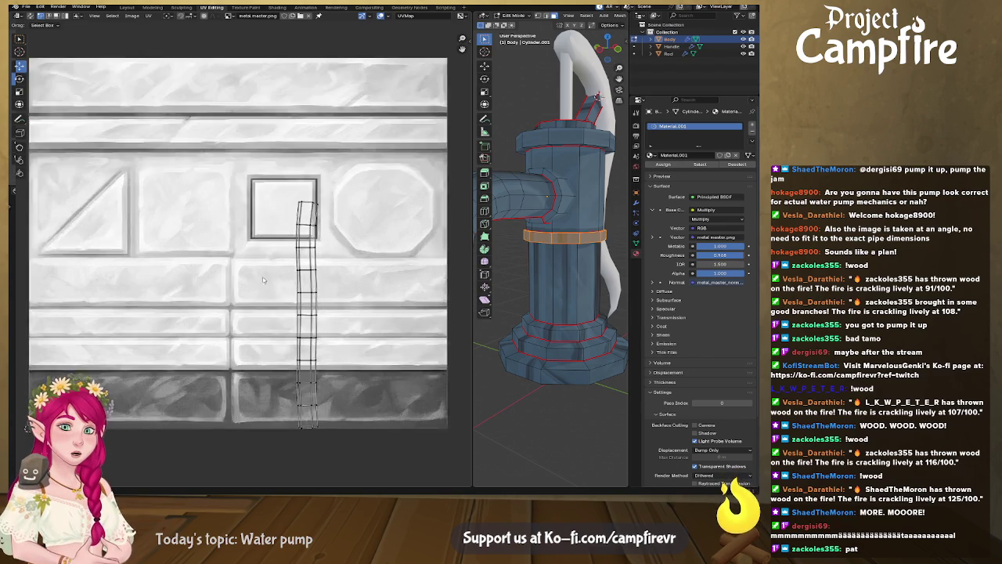
Align the collar strip's left and right edge loops vertically with Align Auto
scroll(344, 294, "up", 2)
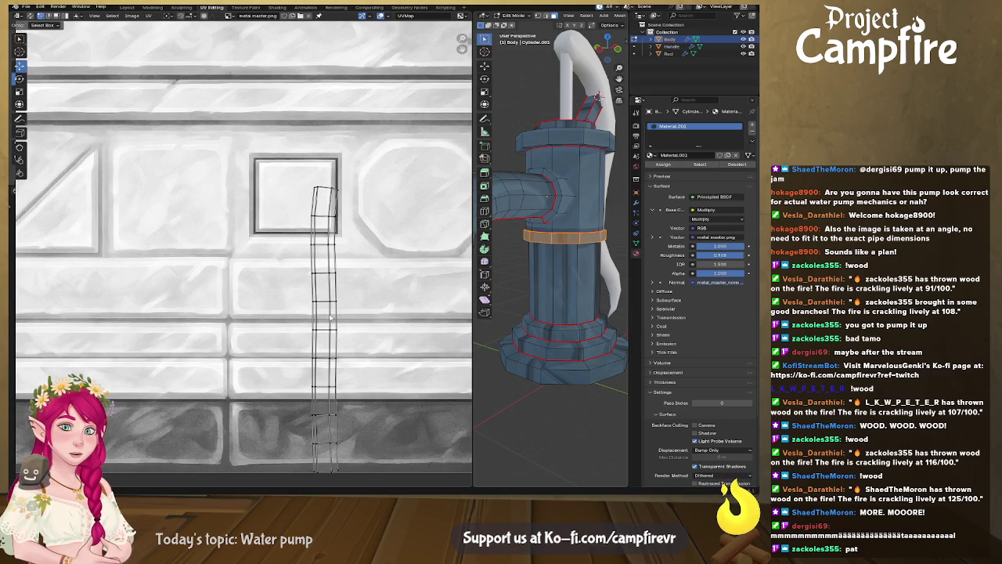
left_click(330, 317, "alt")
right_click(330, 317)
left_click(330, 317)
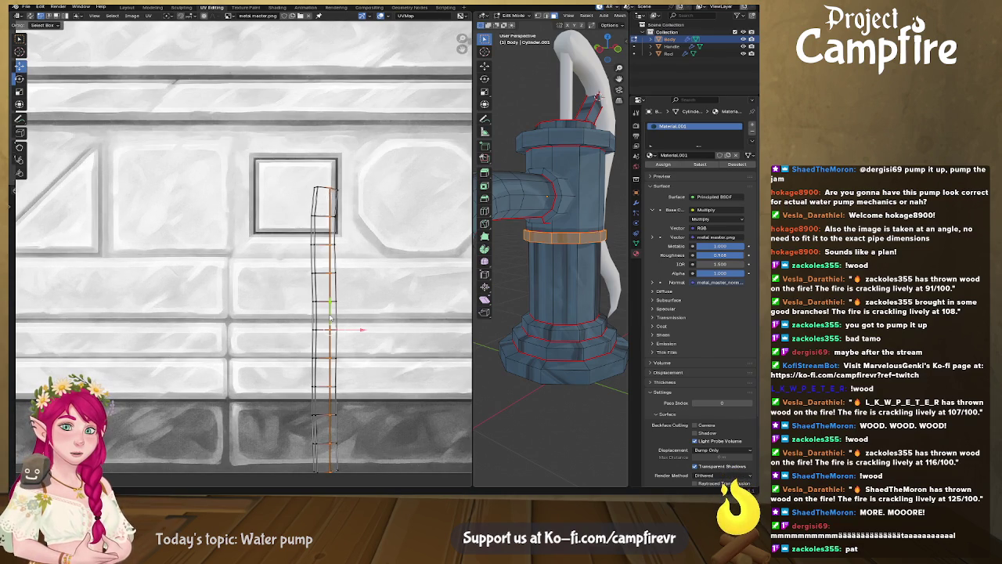
left_click(319, 322, "alt")
right_click(320, 323)
left_click(321, 320)
left_click(337, 317, "alt")
right_click(338, 315)
left_click(338, 315)
left_click(313, 317, "alt")
right_click(311, 315)
left_click(311, 316)
Rotate the whole strip 90° to horizontal and move it onto the texture's top band
key("Home")
left_click_drag(266, 213, 361, 427)
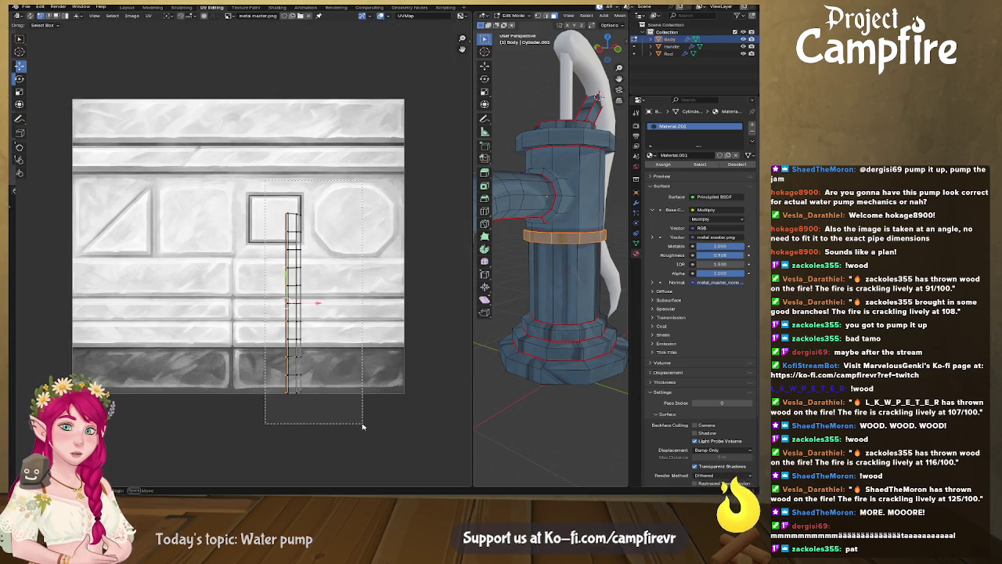
type("r90")
key("Return")
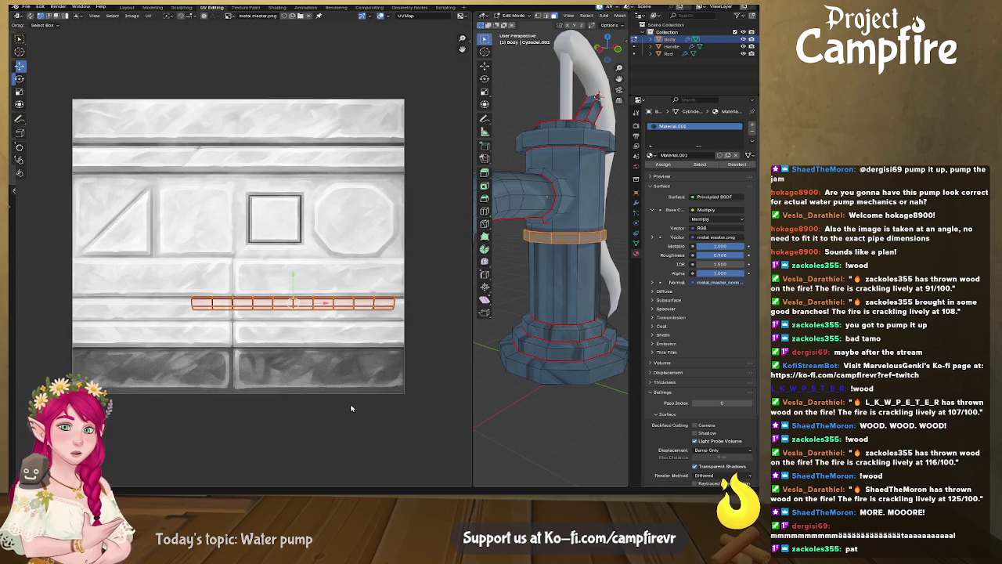
scroll(352, 307, "up", 1)
key("g")
left_click(239, 129)
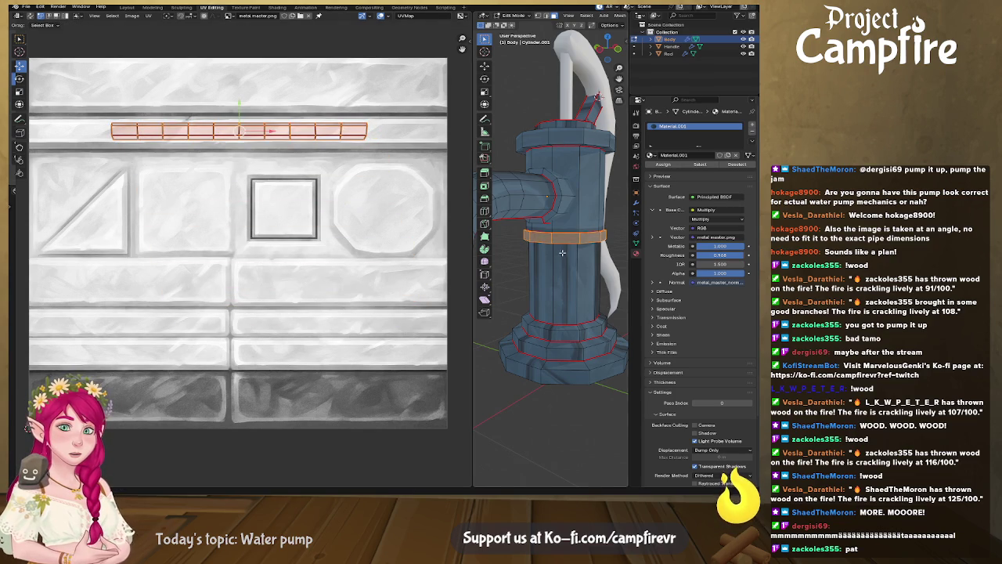
scroll(572, 258, "up", 5)
middle_click_drag(572, 258, 569, 90)
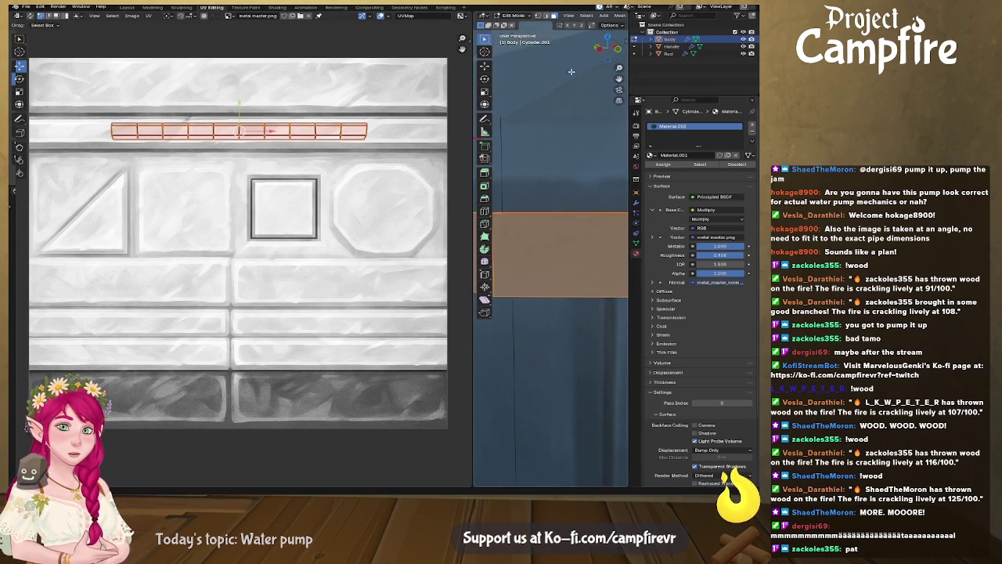
left_click_drag(473, 51, 159, 51)
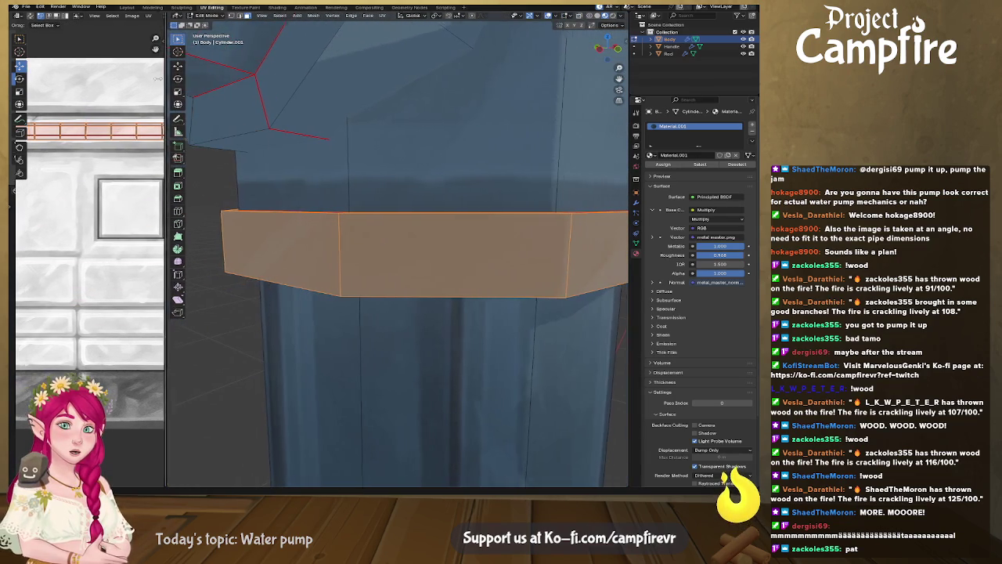
Hide overlays and scale the collar strip to span the texture width
left_click(548, 15)
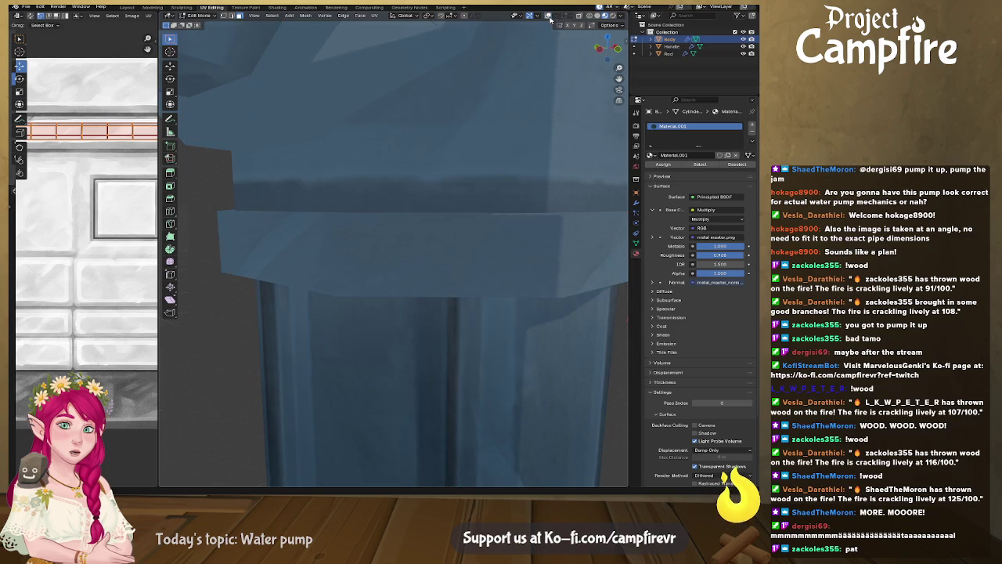
left_click_drag(158, 196, 345, 196)
mouse_move(438, 219)
middle_mouse_down()
mouse_move(508, 259)
mouse_move(491, 222)
middle_mouse_up()
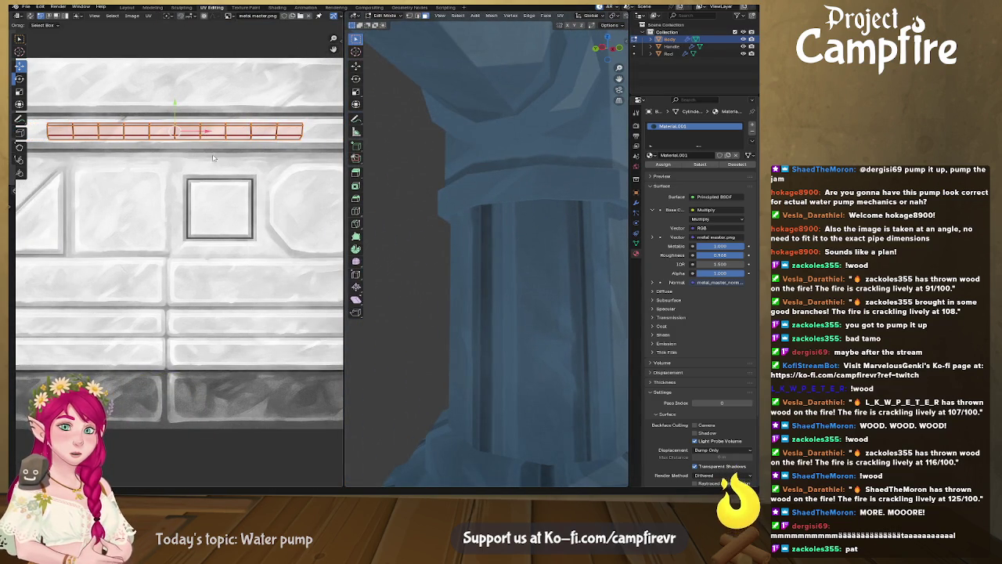
key("s")
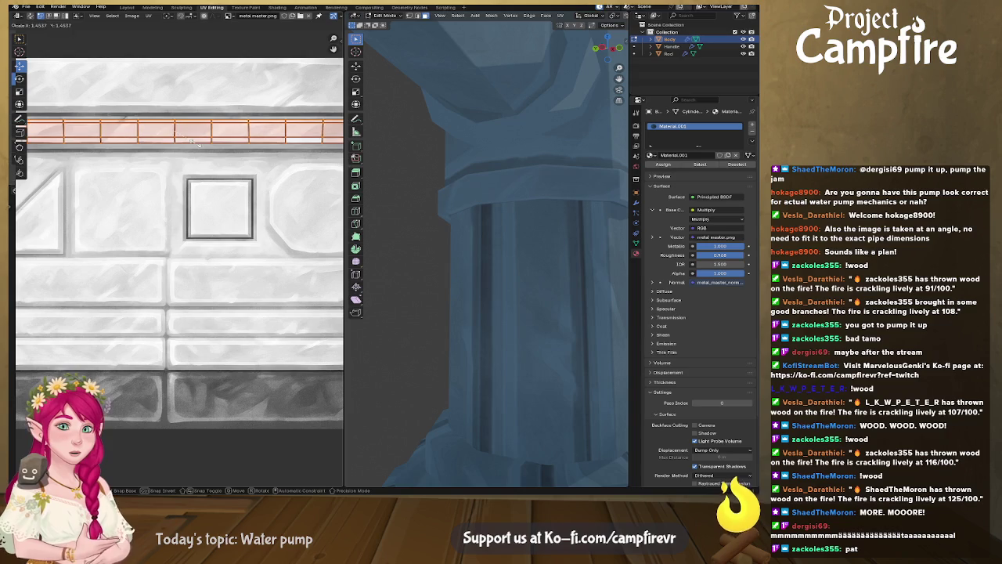
left_click(200, 148)
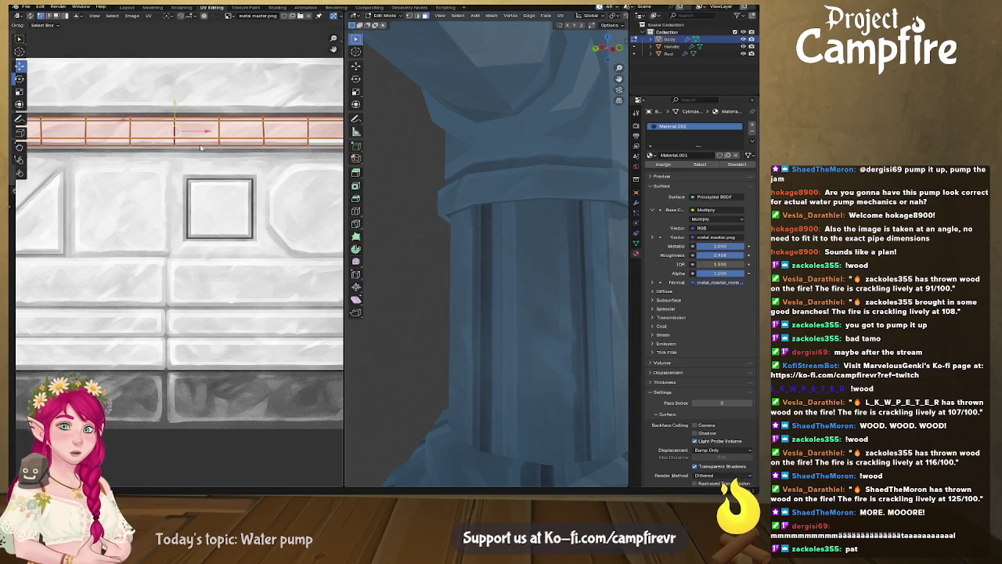
Move the strip's top and bottom edge rows into line with the narrow metal band
middle_click_drag(510, 212, 512, 224)
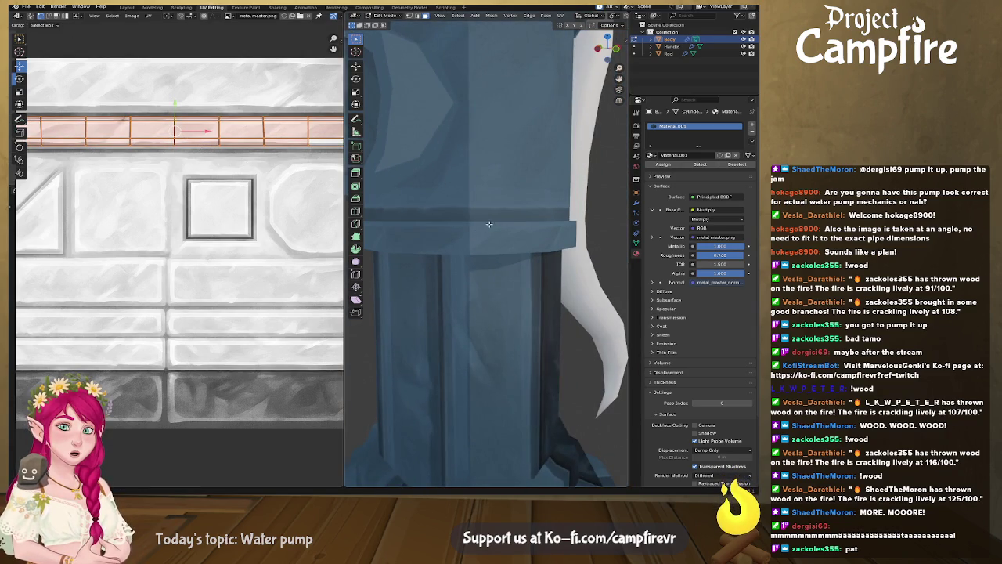
left_click(195, 124, "alt")
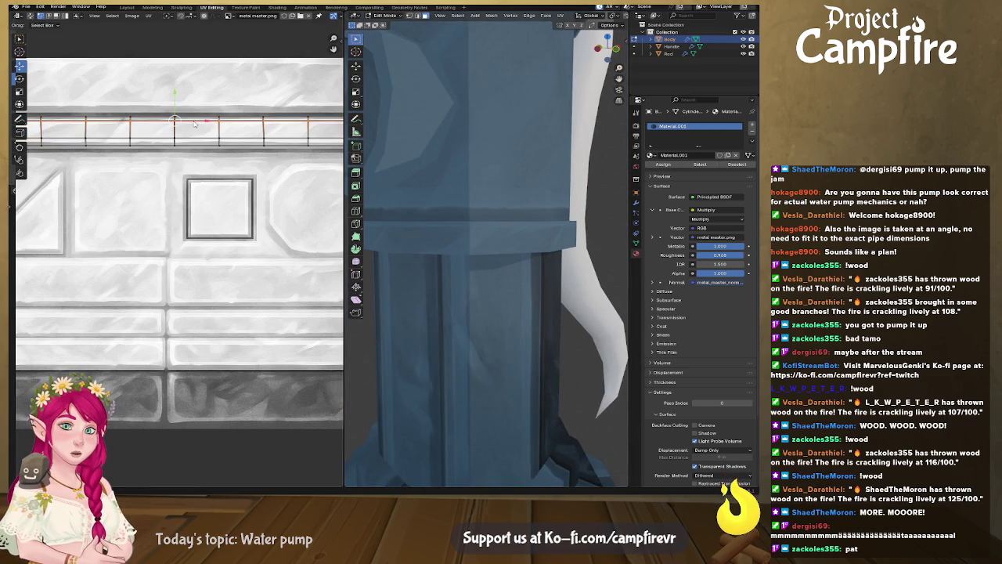
key("g")
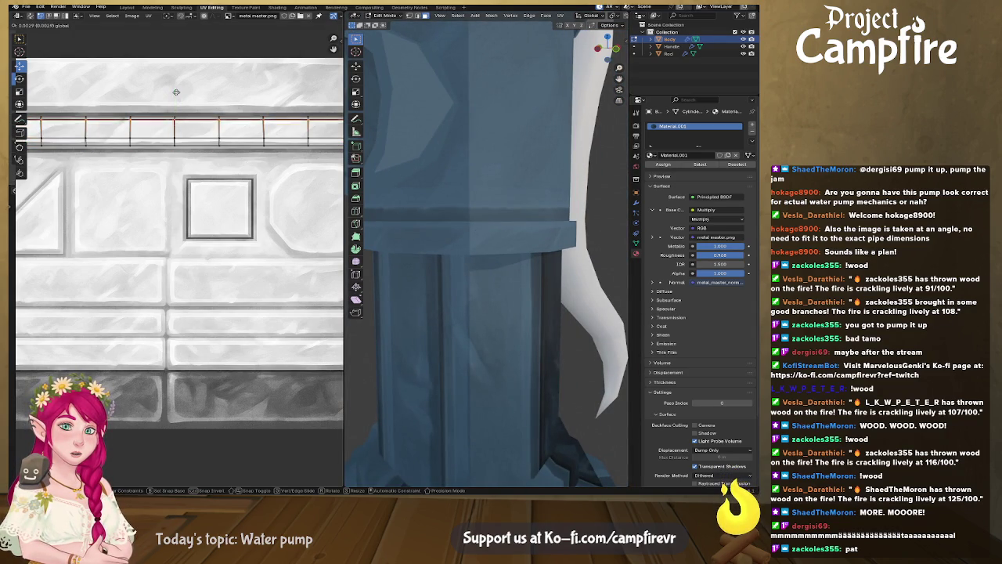
left_click(187, 117)
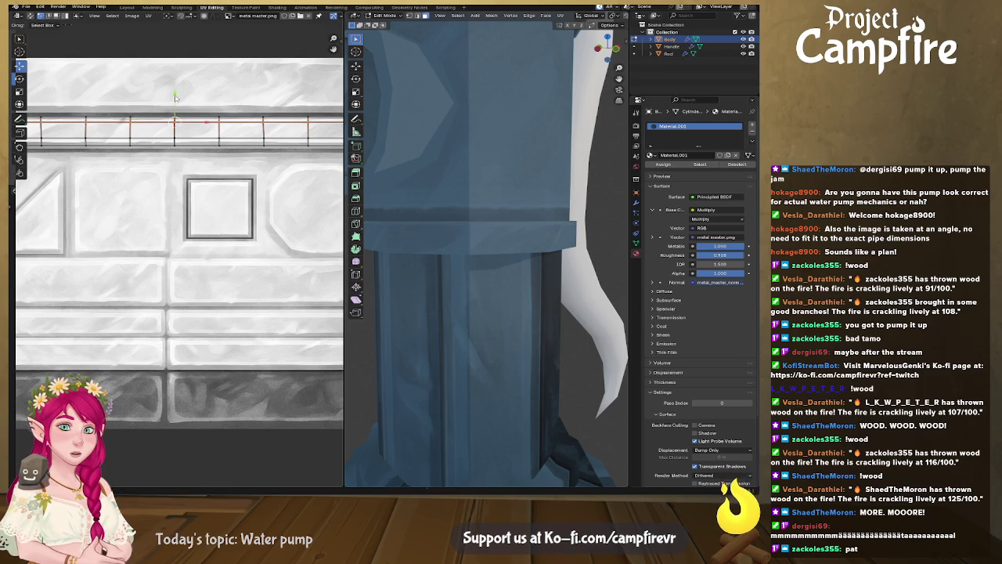
key("g")
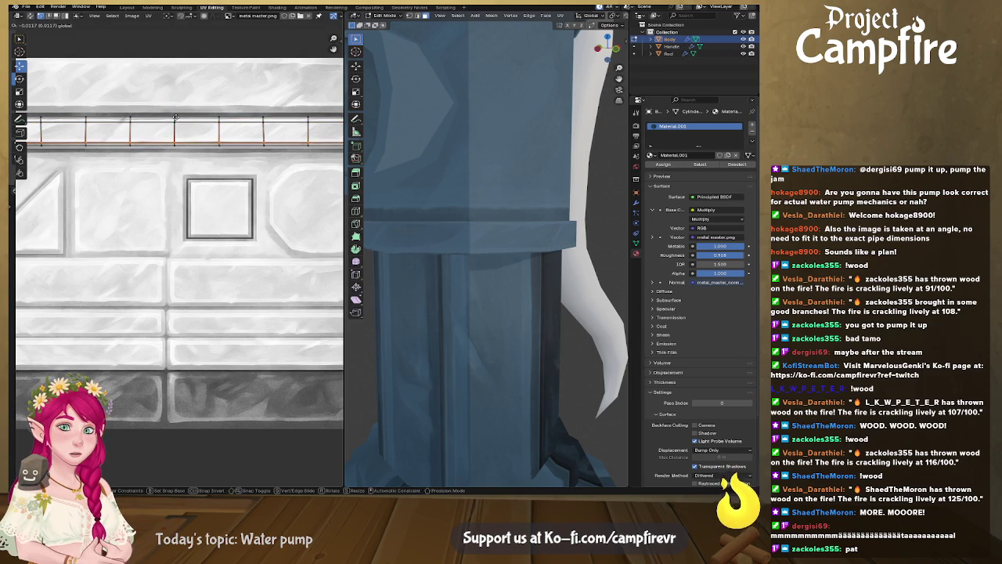
left_click(175, 117)
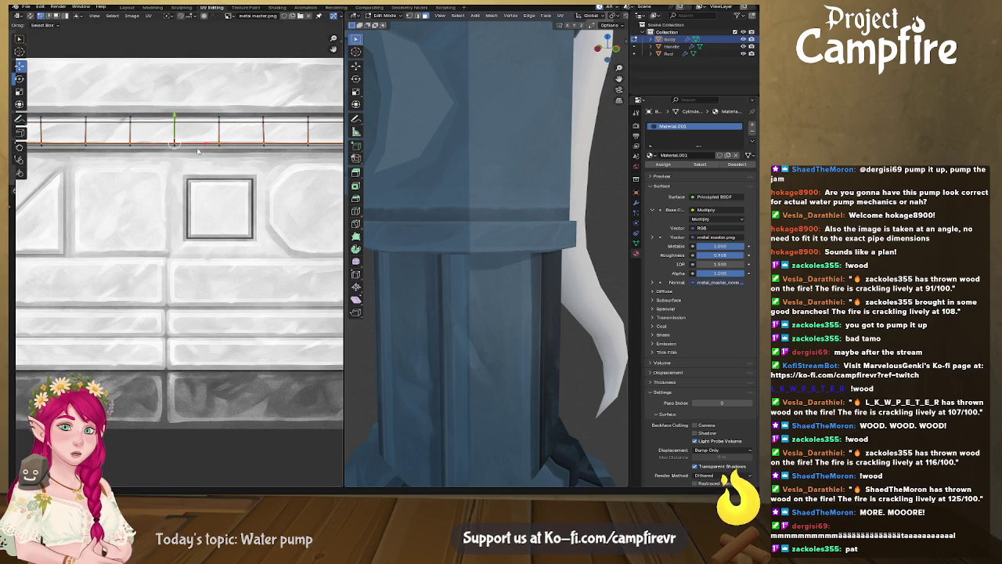
mouse_move(475, 274)
middle_mouse_down()
mouse_move(476, 251)
mouse_move(483, 284)
middle_mouse_up()
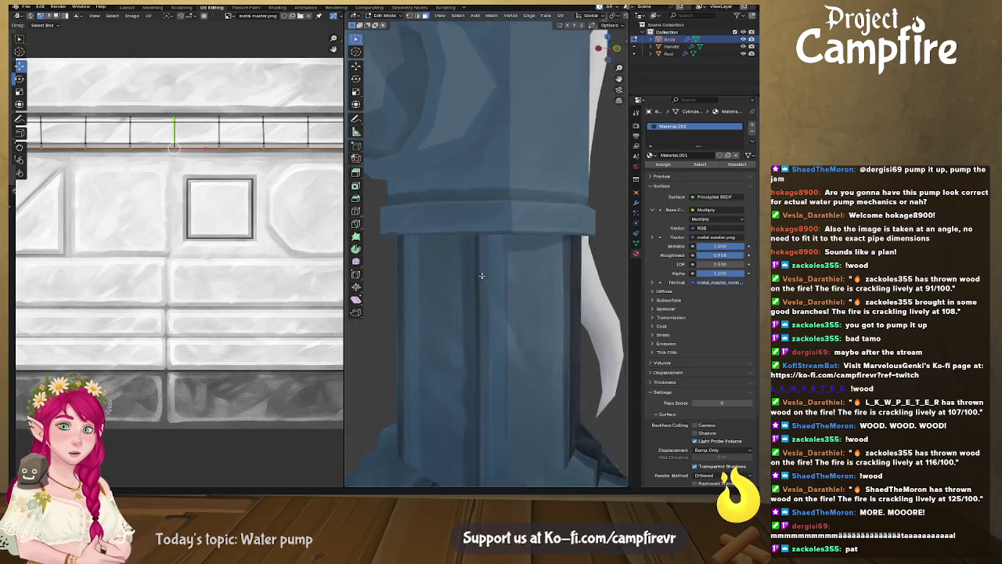
scroll(518, 271, "down", 4)
middle_click_drag(501, 250, 481, 233)
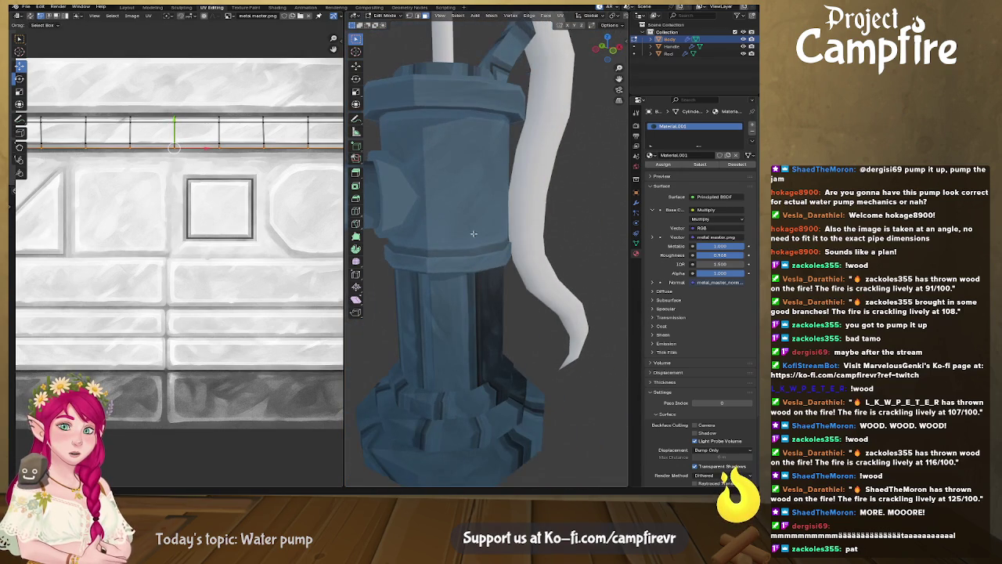
Select the taller ring strip's vertical edges and reposition them across the top band
left_click(424, 237, "alt")
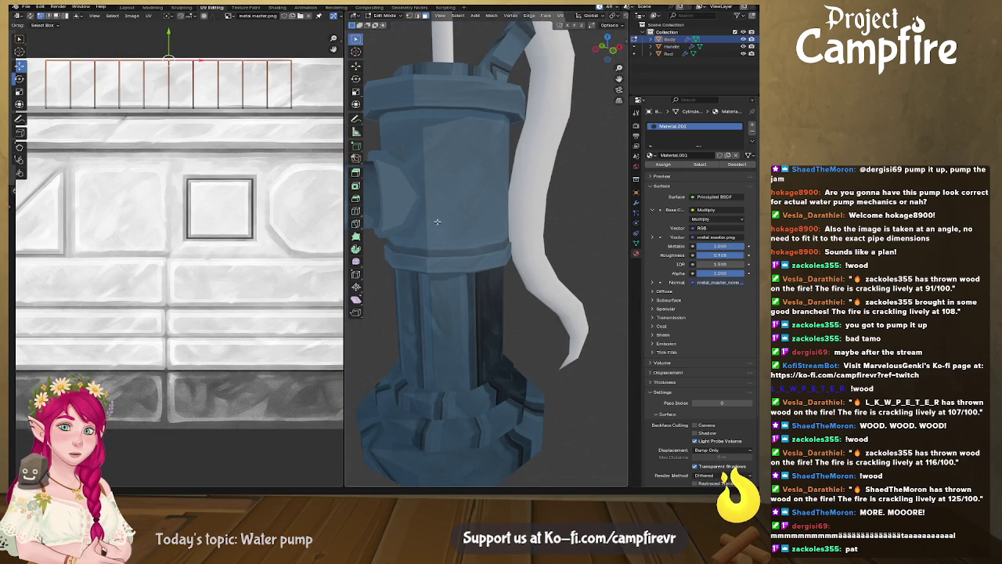
left_click(195, 107)
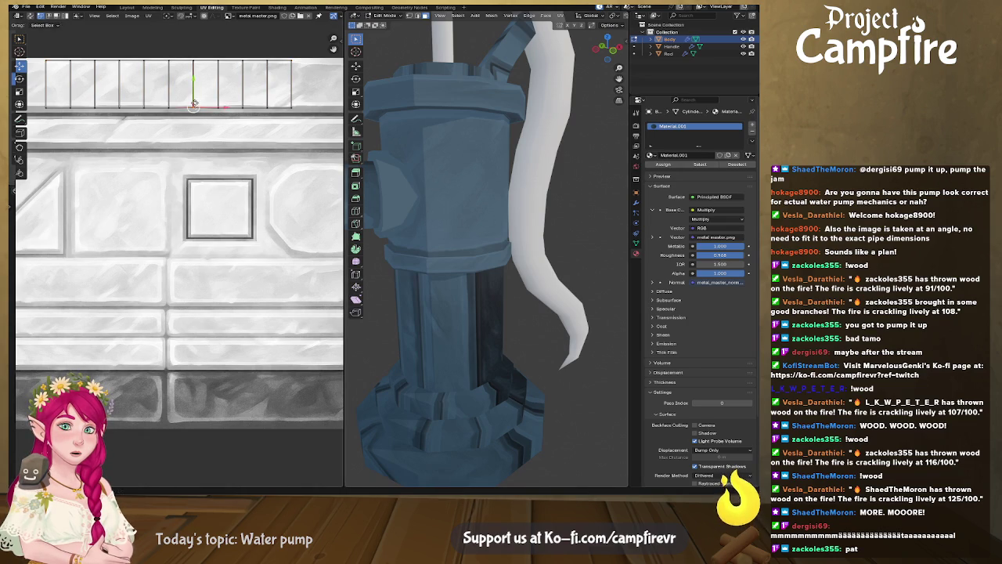
left_click(196, 108, "ctrl+alt")
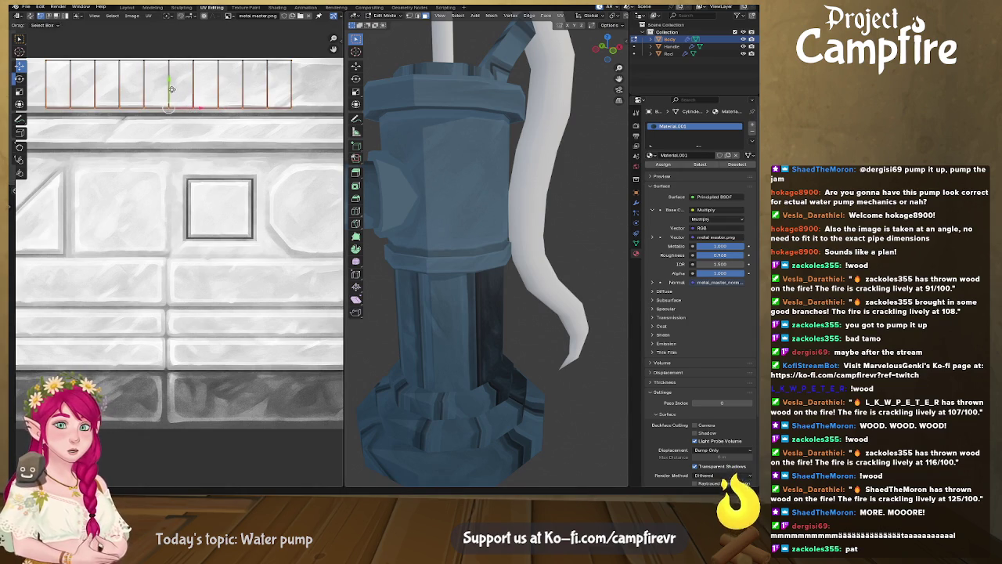
key("g")
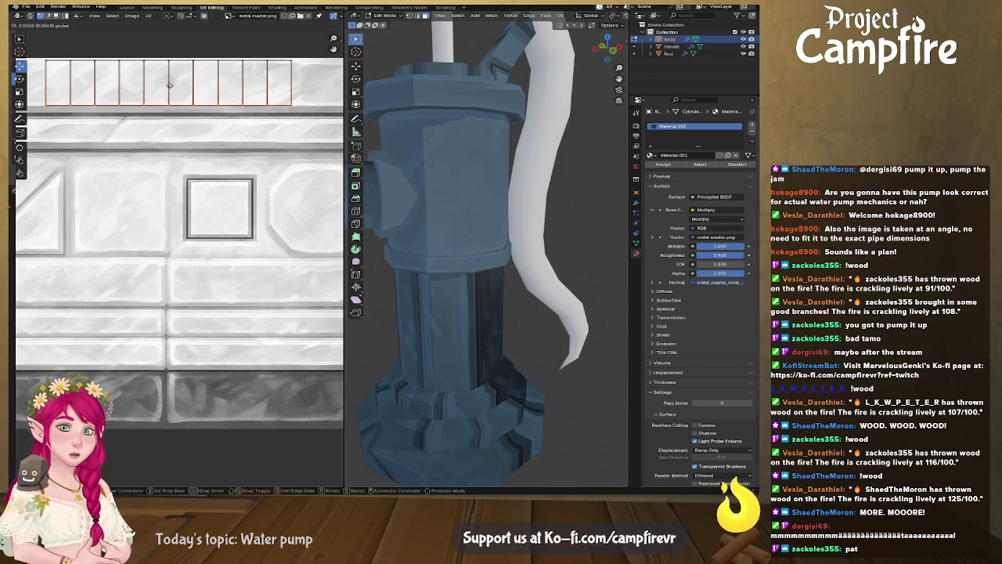
left_click(169, 88)
middle_click_drag(438, 119, 444, 120)
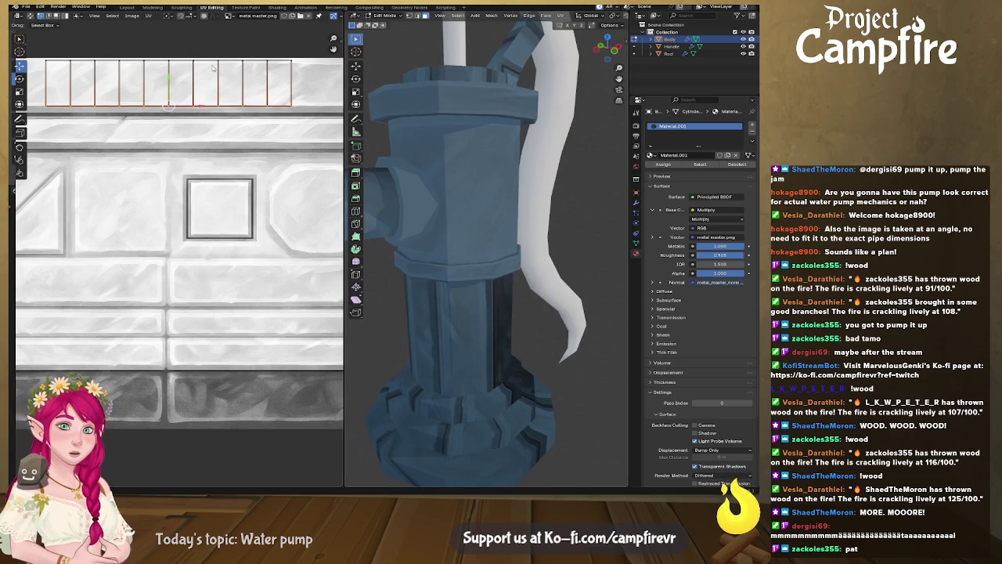
key("g")
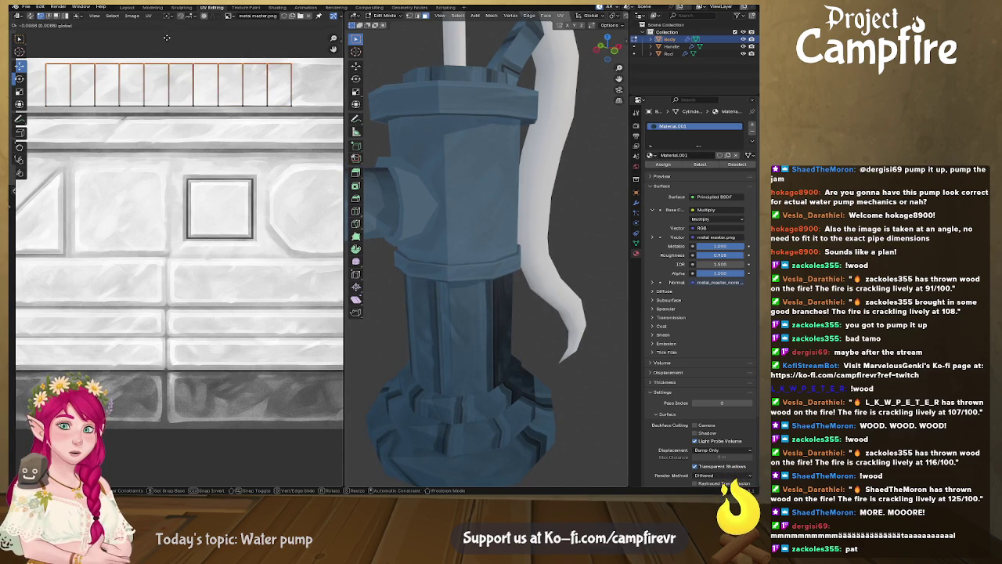
left_click(167, 37)
middle_click_drag(438, 227, 463, 228)
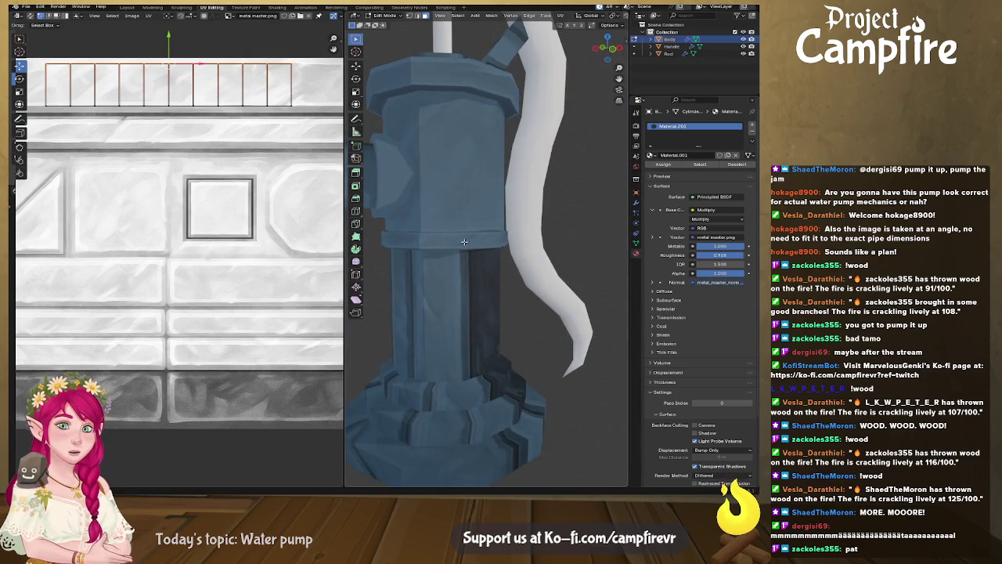
Select the next ring section and box-select its vertical ladder-like UV strip
left_click(417, 310)
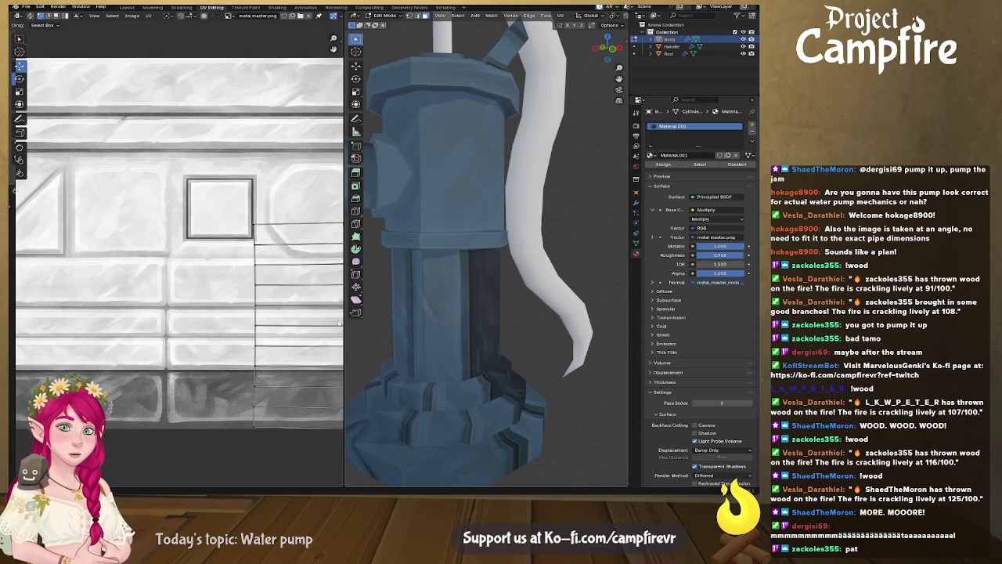
scroll(178, 258, "down", 3)
middle_click_drag(178, 203, 162, 177)
left_click_drag(296, 341, 298, 360)
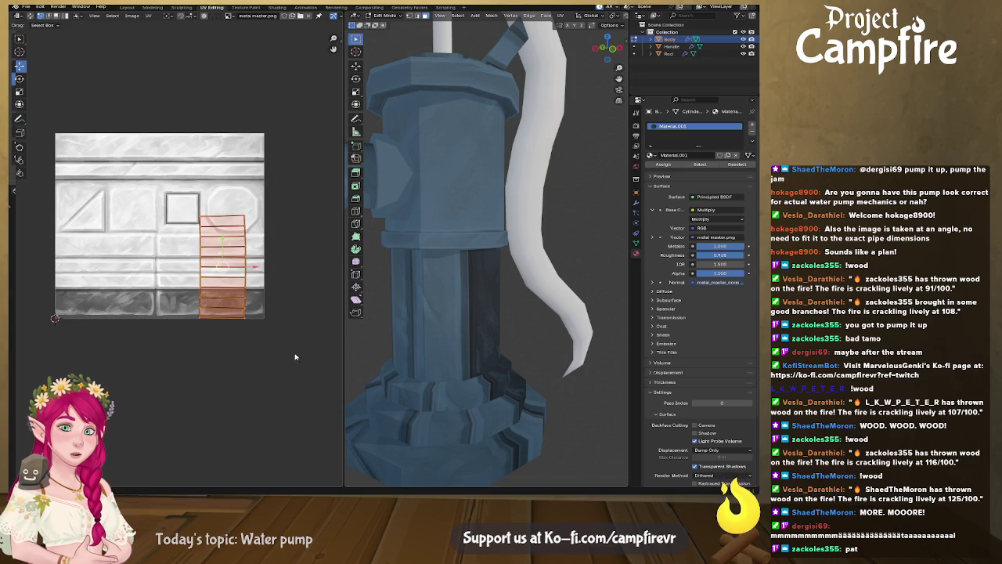
Rotate the strip 90° to horizontal and place it on the top texture band
type("r90")
key("Return")
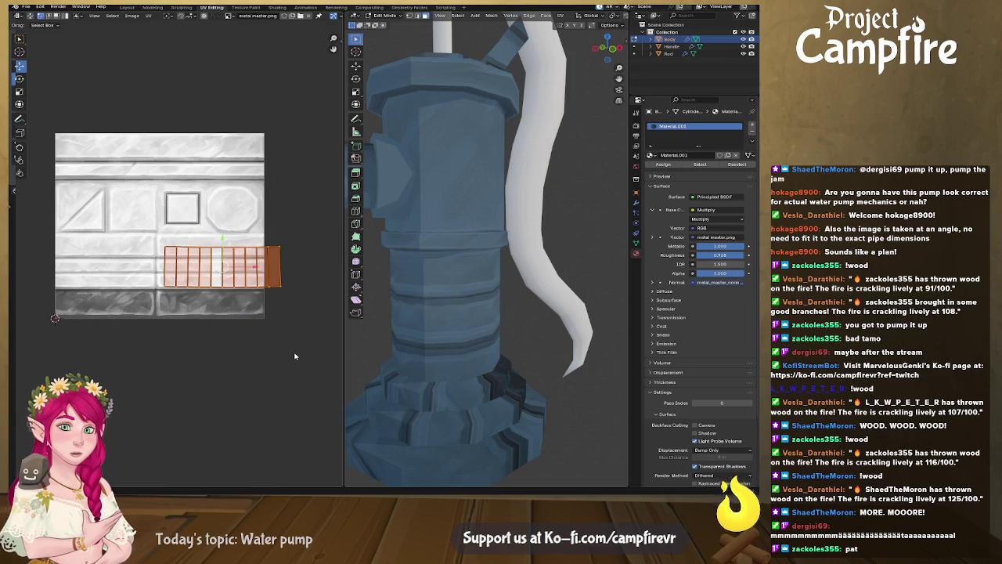
key("g")
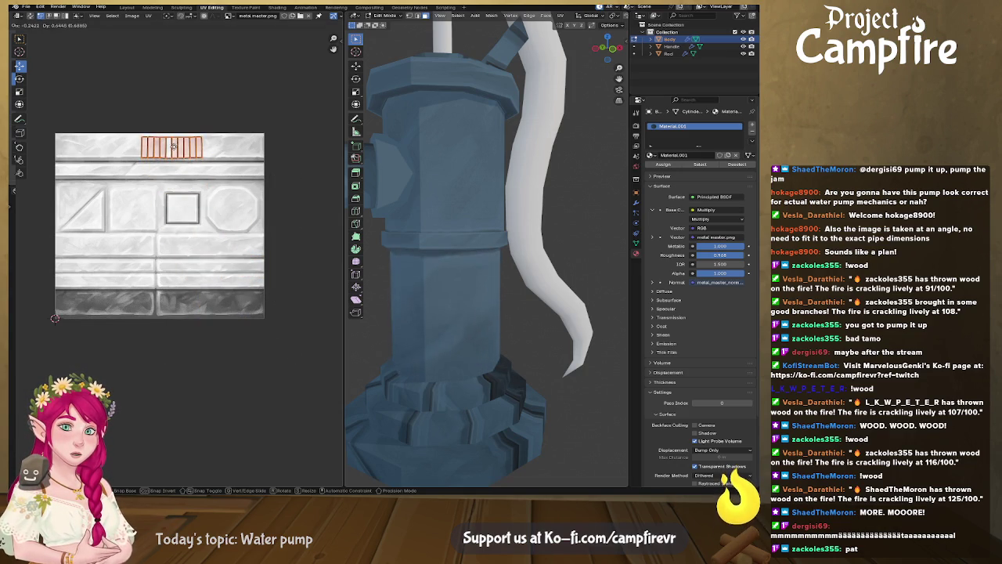
left_click(178, 146)
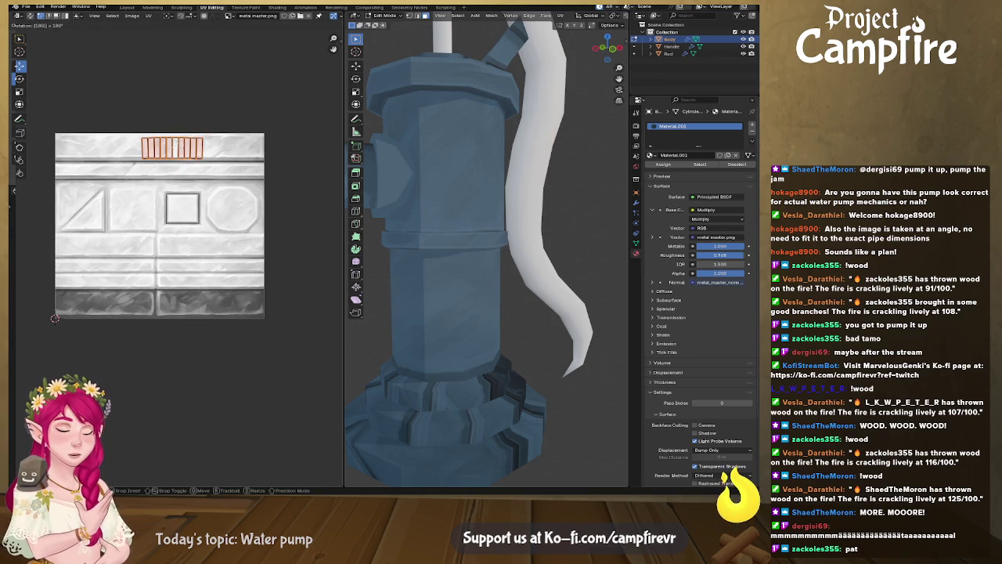
Nudge the strip sideways along X and cancel a tilt to keep it level
key("g")
key("x")
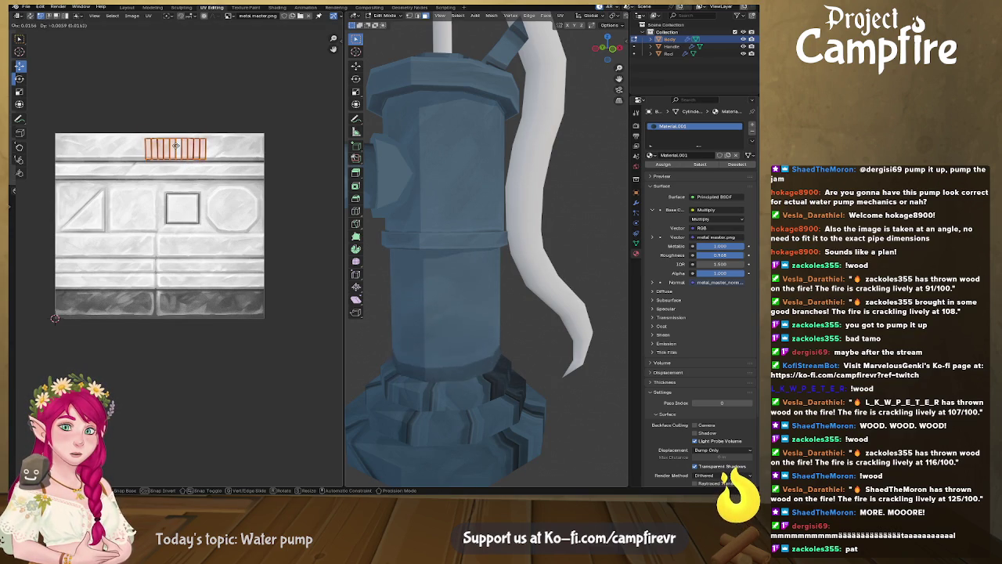
left_click(176, 144)
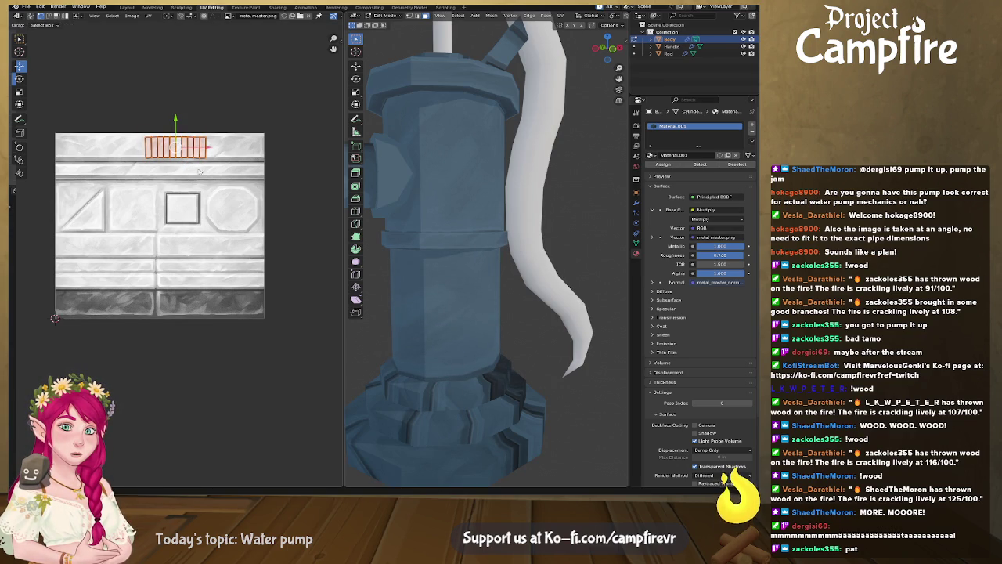
middle_click_drag(431, 265, 446, 249)
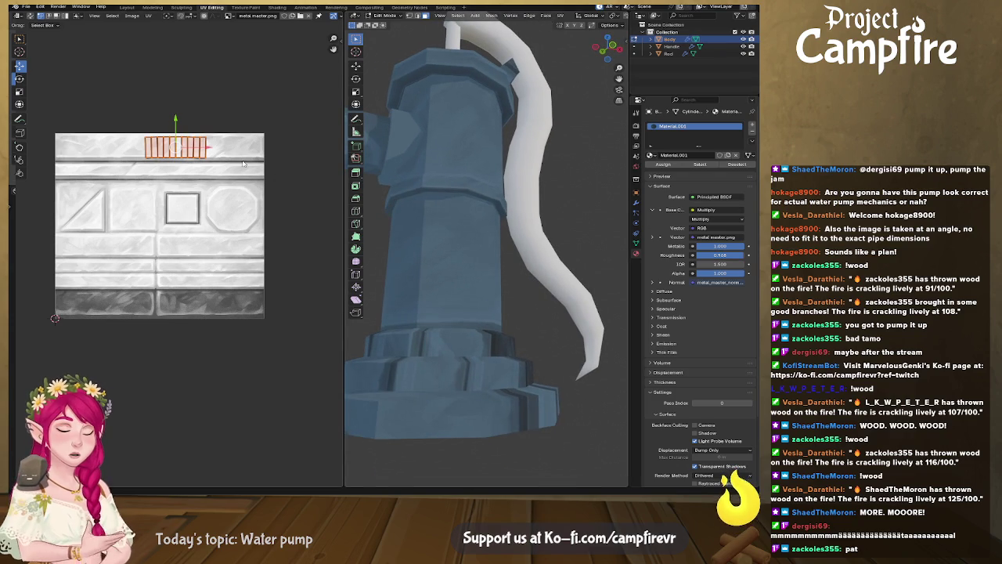
key("r")
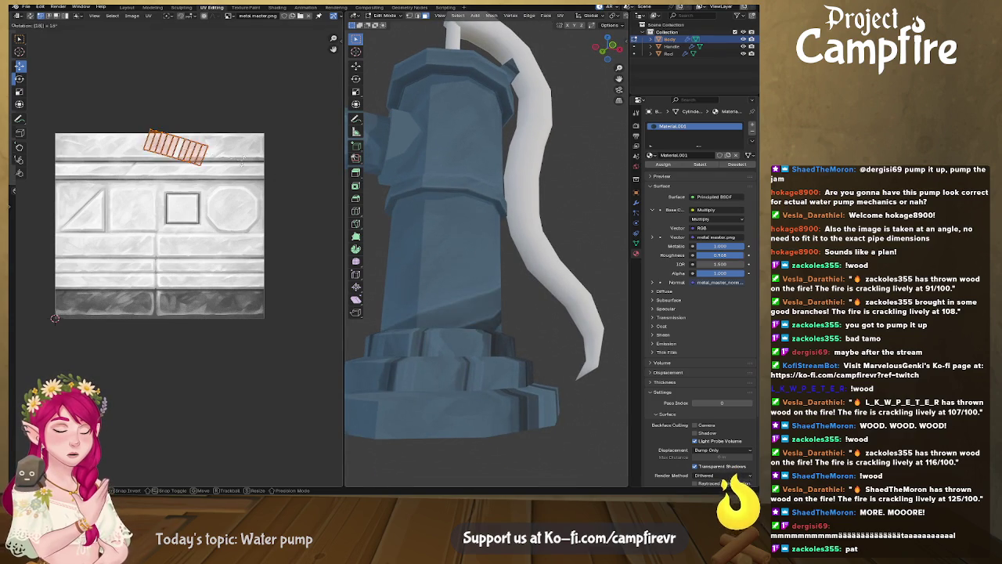
key("Return")
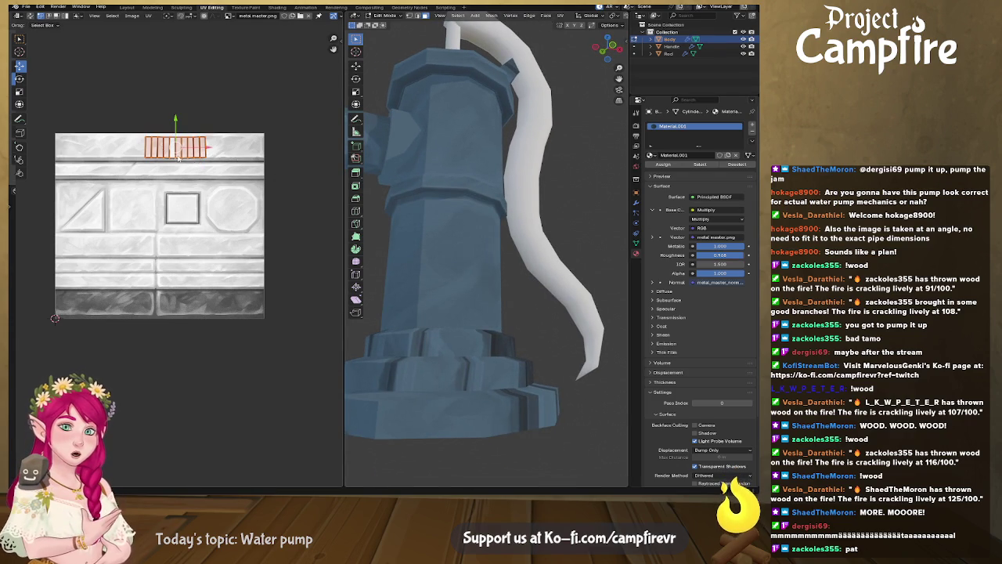
Straighten the ring strip from the UV menu and raise its top edge slightly
scroll(178, 157, "up", 3)
middle_click_drag(195, 94, 218, 196)
scroll(222, 183, "up", 1)
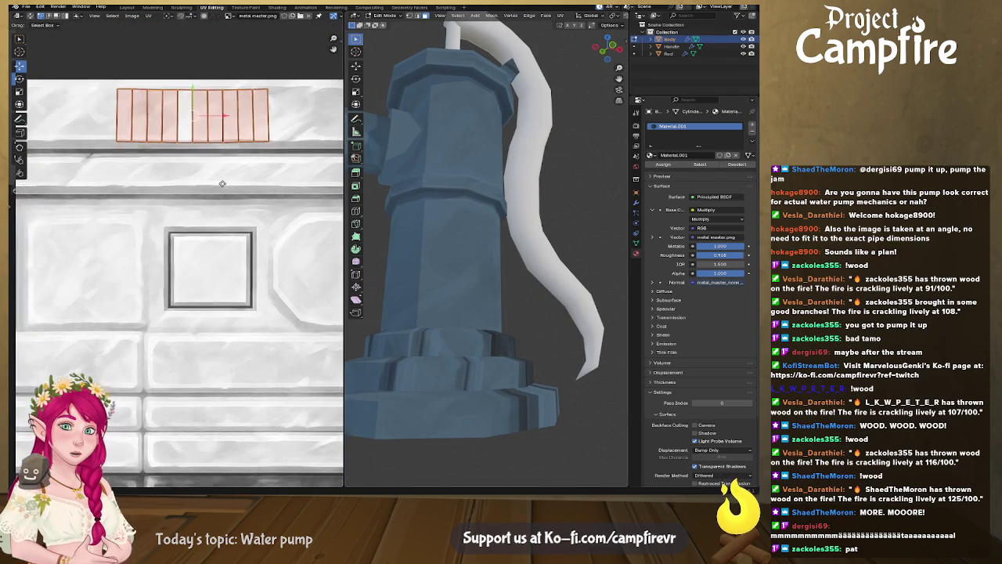
scroll(222, 183, "up", 2)
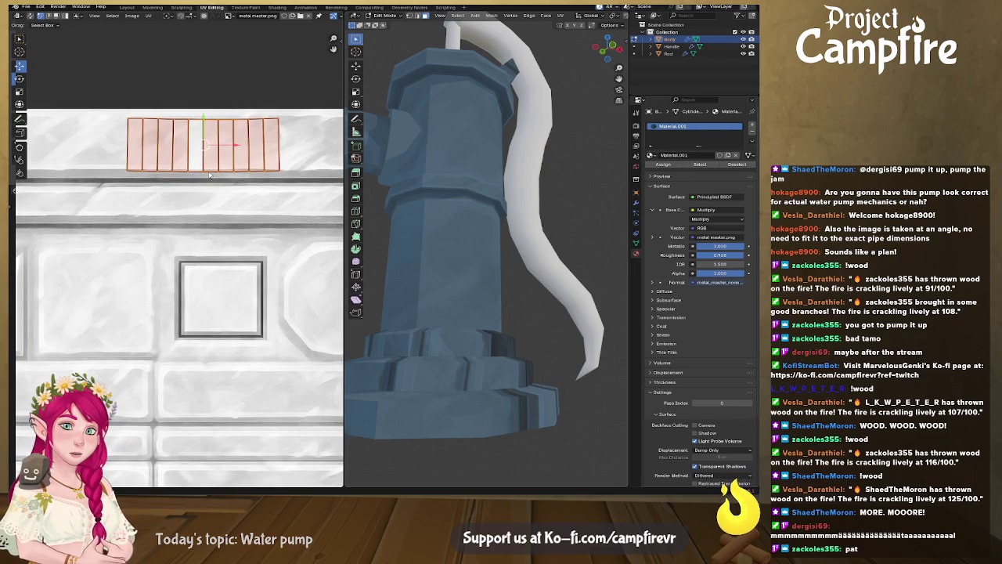
right_click(209, 175)
left_click(208, 174)
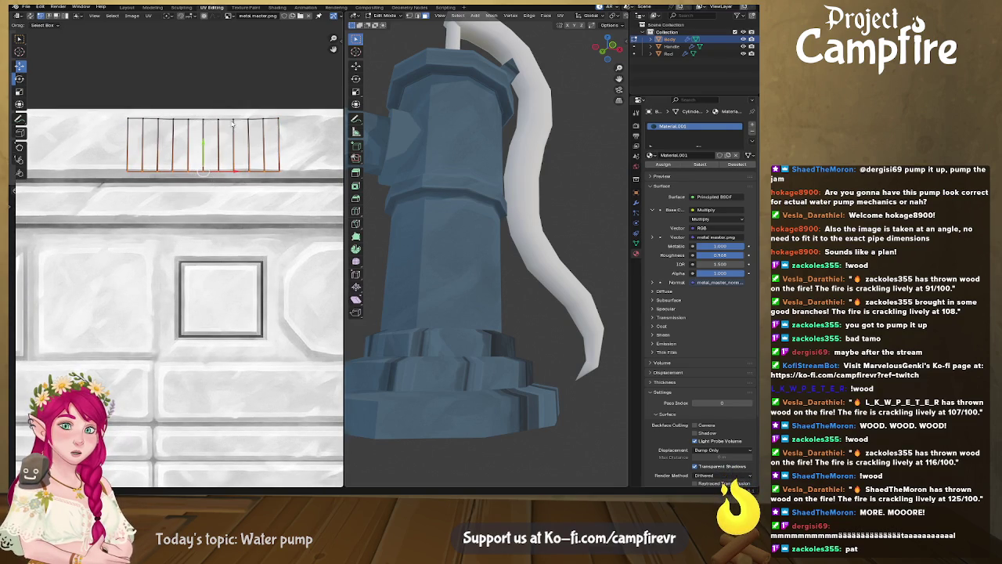
right_click(228, 123)
left_click(227, 124)
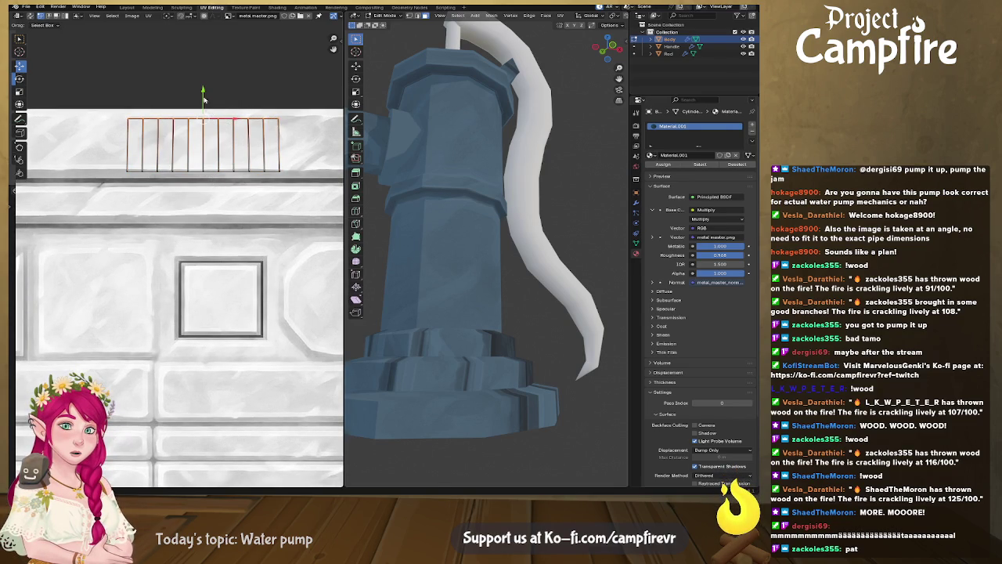
left_click_drag(202, 94, 202, 91)
Move the strip's bottom edge to fit the band
left_click(217, 172)
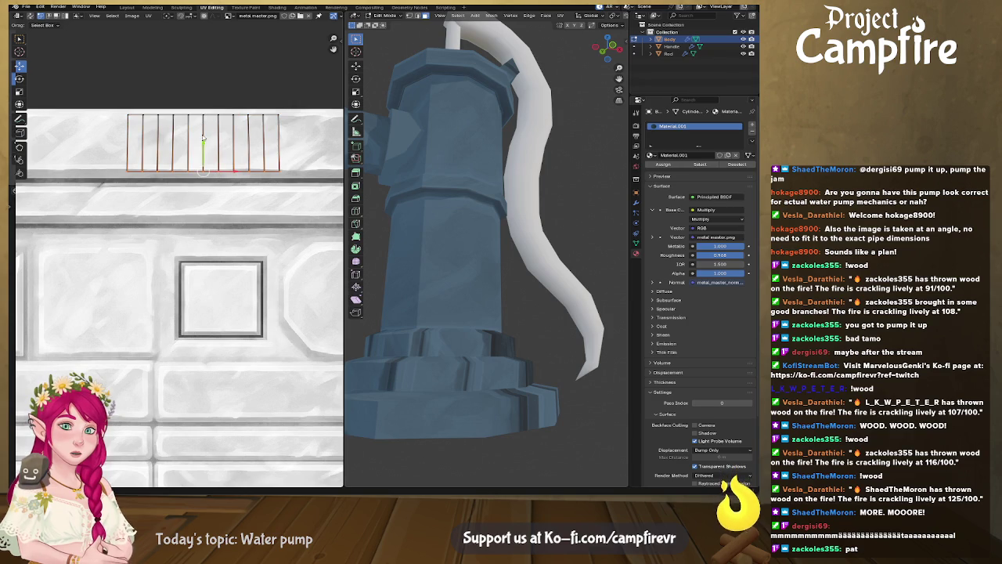
left_click_drag(202, 137, 203, 143)
left_click(203, 143)
scroll(244, 198, "down", 1)
scroll(243, 204, "down", 1)
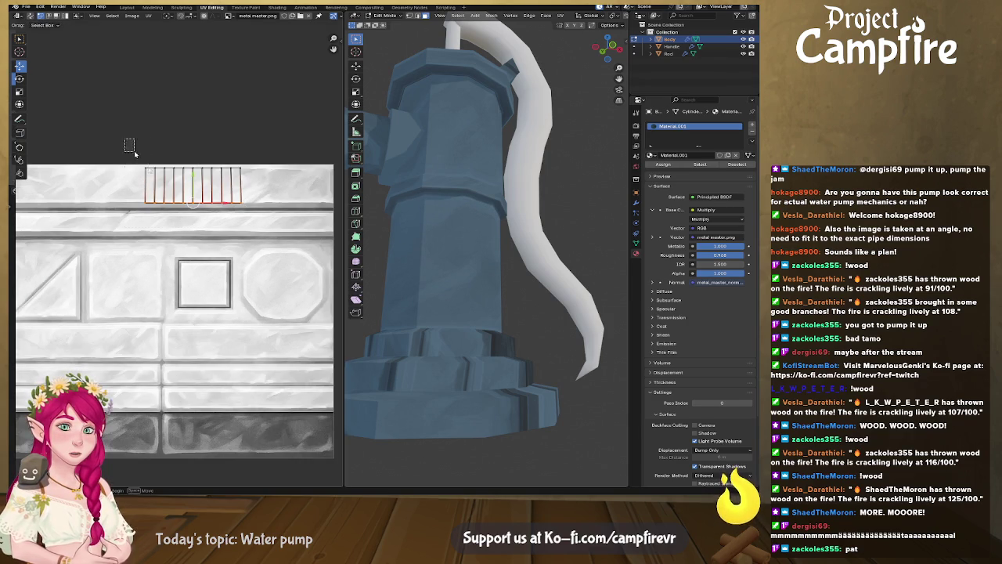
Stretch the whole strip along X to nearly the texture's full width
left_click_drag(125, 138, 276, 210)
middle_click_drag(278, 240, 261, 246)
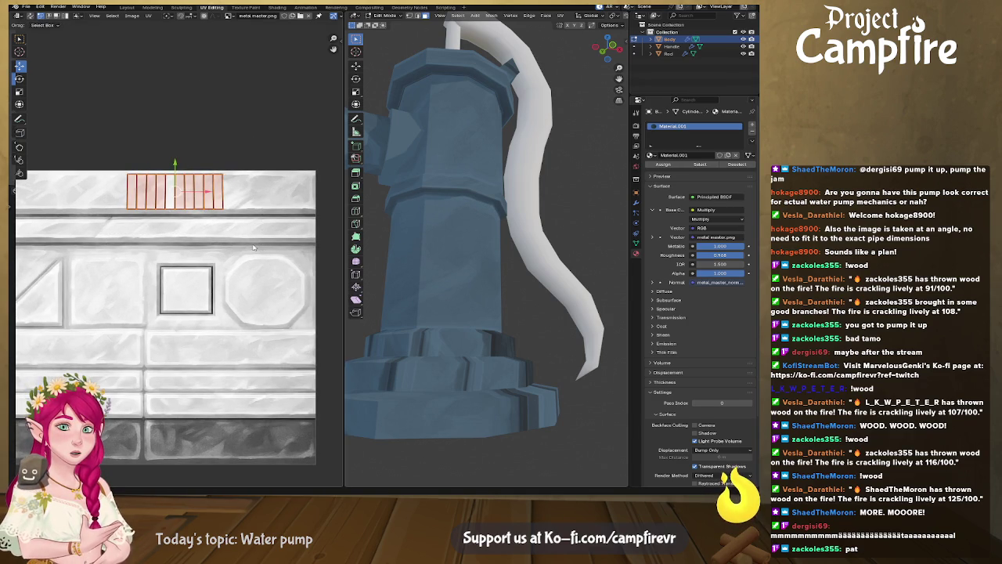
key("s")
key("x")
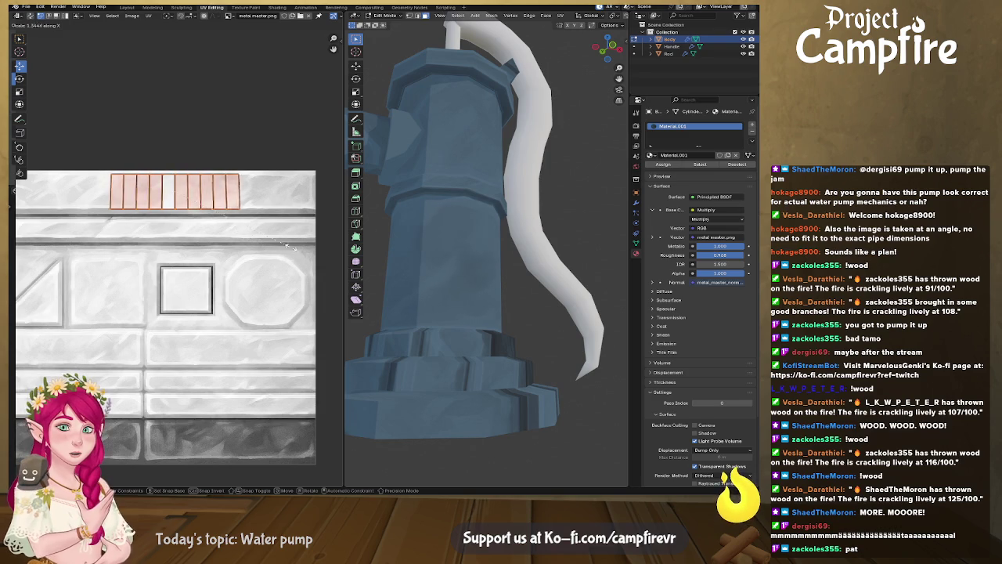
left_click(81, 241)
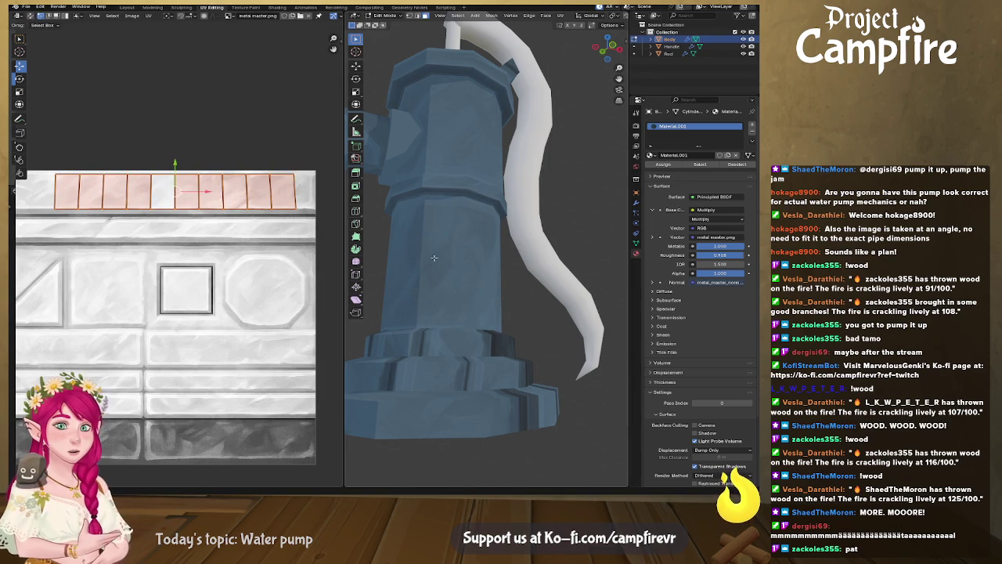
Orbit to the side spout and select another ring of the pump's faces
mouse_move(502, 282)
middle_mouse_down()
mouse_move(394, 309)
mouse_move(543, 308)
mouse_move(532, 308)
middle_mouse_up()
middle_click_drag(471, 376, 528, 342)
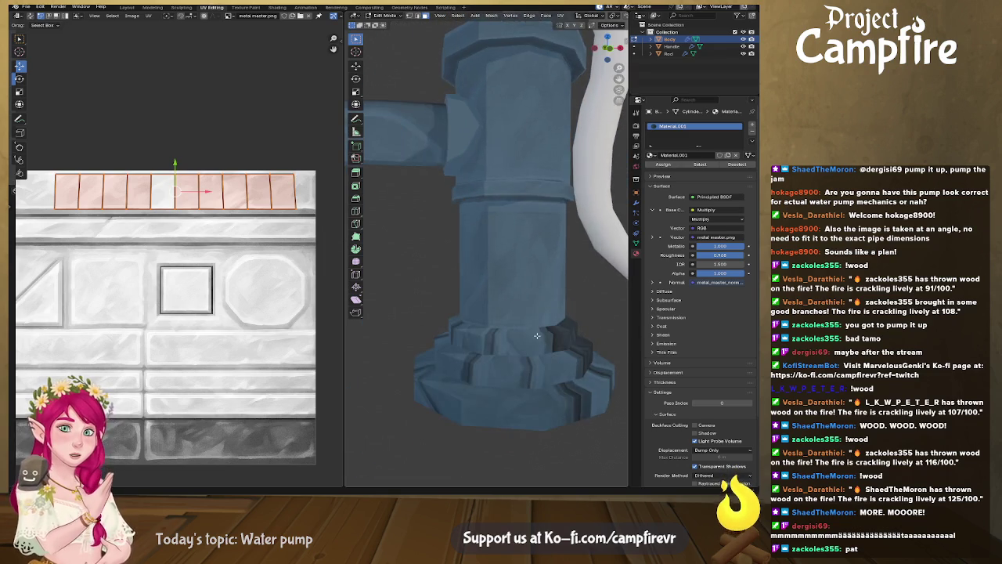
left_click(464, 335, "alt")
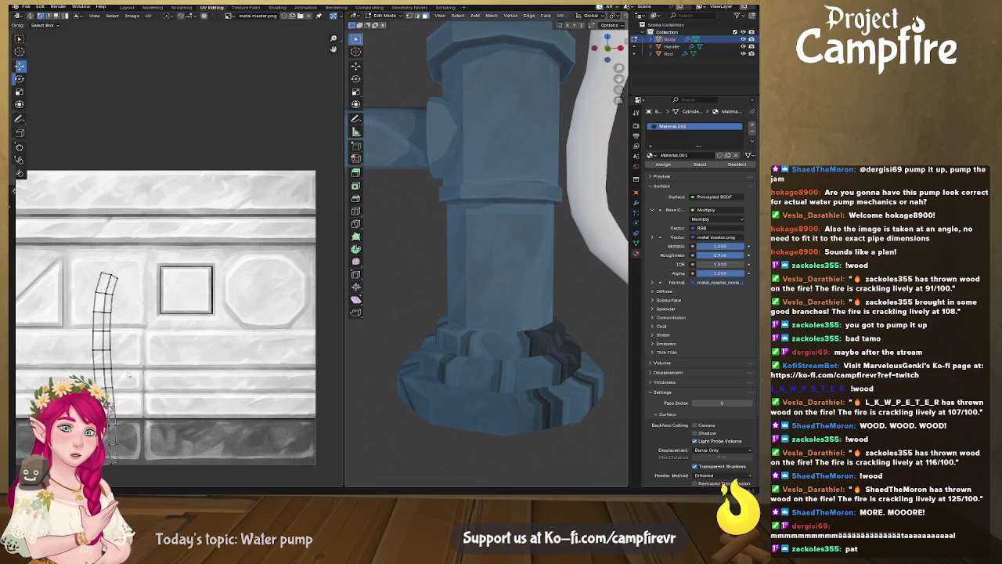
Straighten the curved ring strip, then undo the straighten
right_click(113, 342)
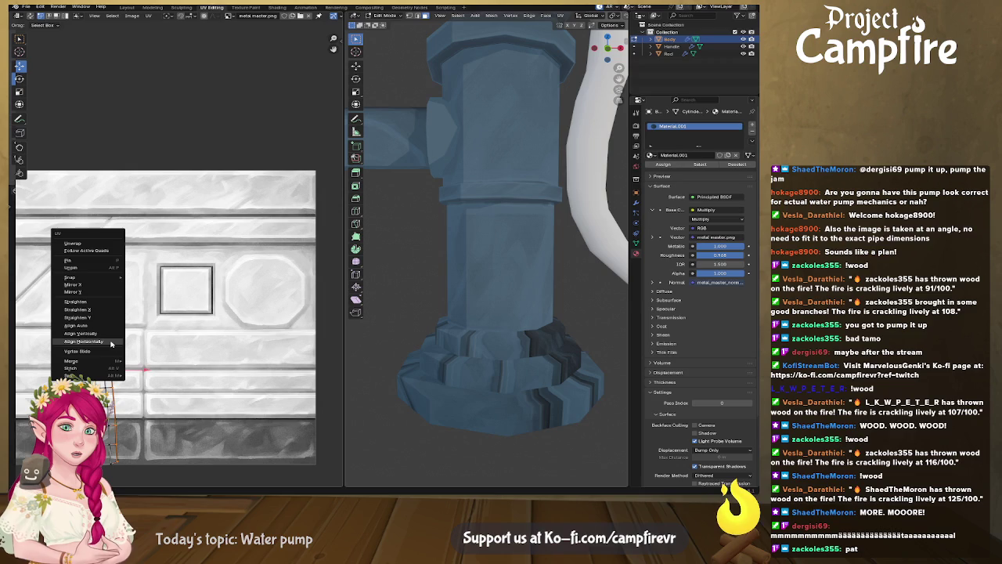
left_click(109, 352)
key("ctrl+z")
key("ctrl+z")
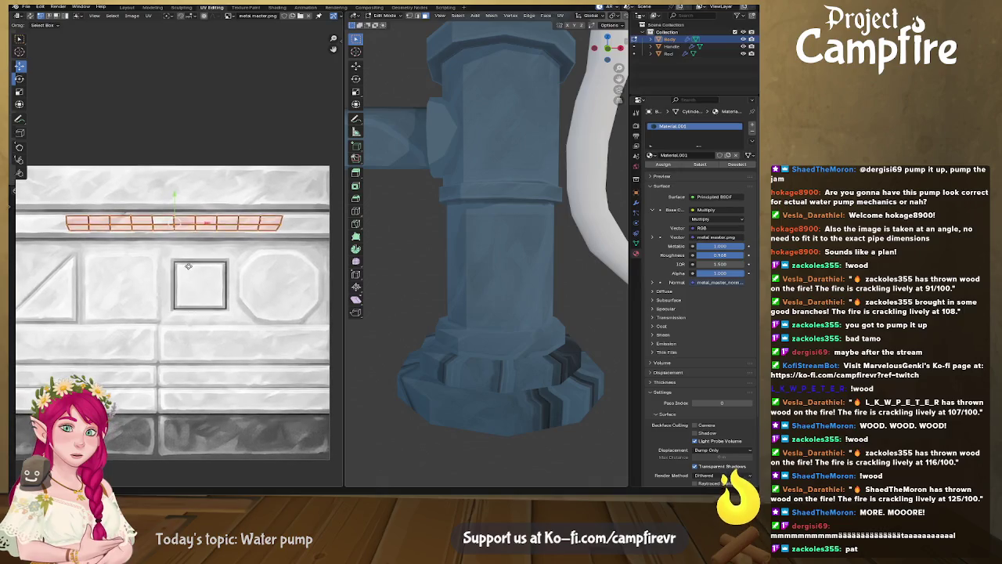
scroll(180, 267, "up", 1)
scroll(185, 259, "up", 1)
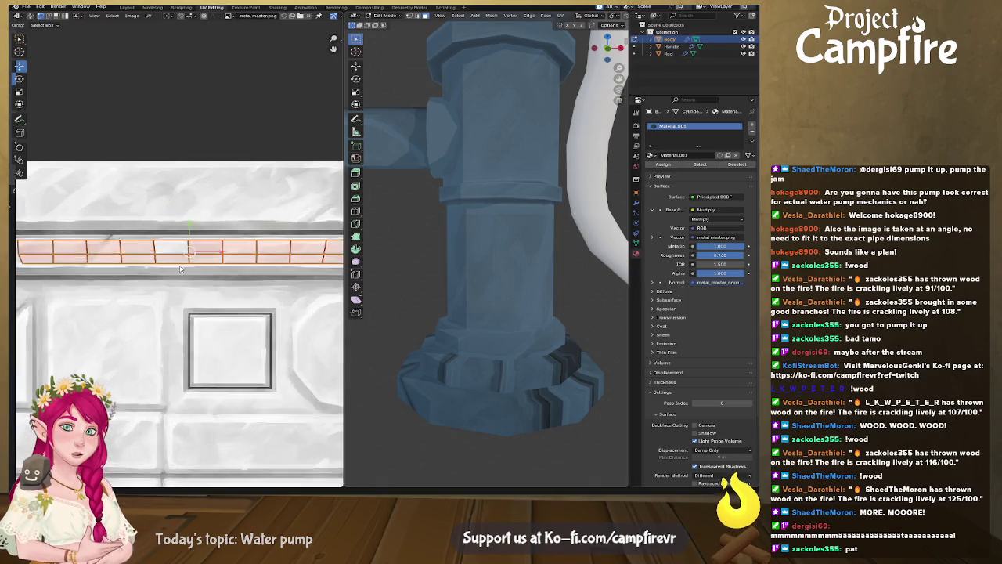
scroll(189, 247, "up", 1)
Try nudging the top edge row up, then rotate the whole strip level
left_click(201, 237, "alt")
key("g")
key("y")
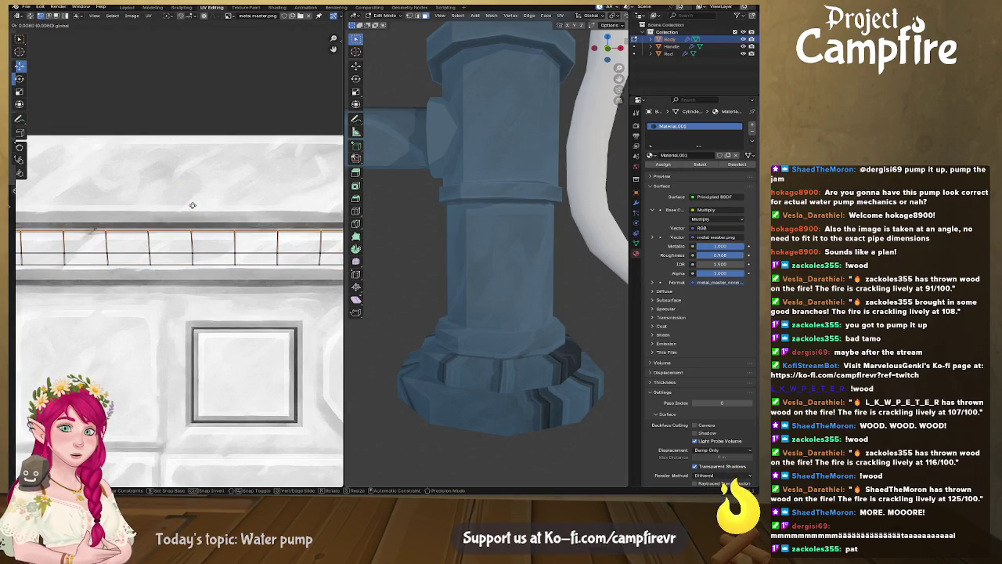
key("Escape")
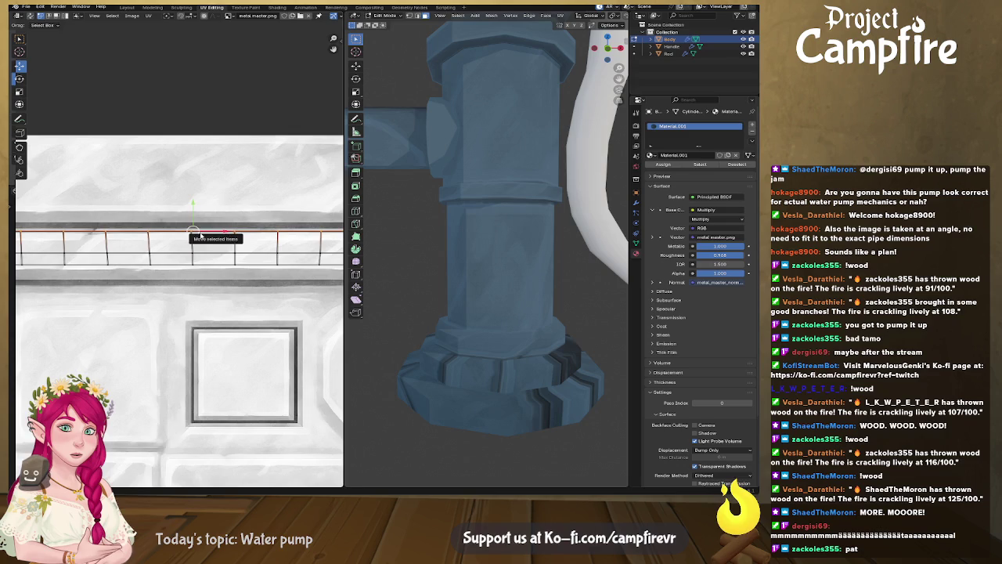
scroll(185, 248, "down", 2)
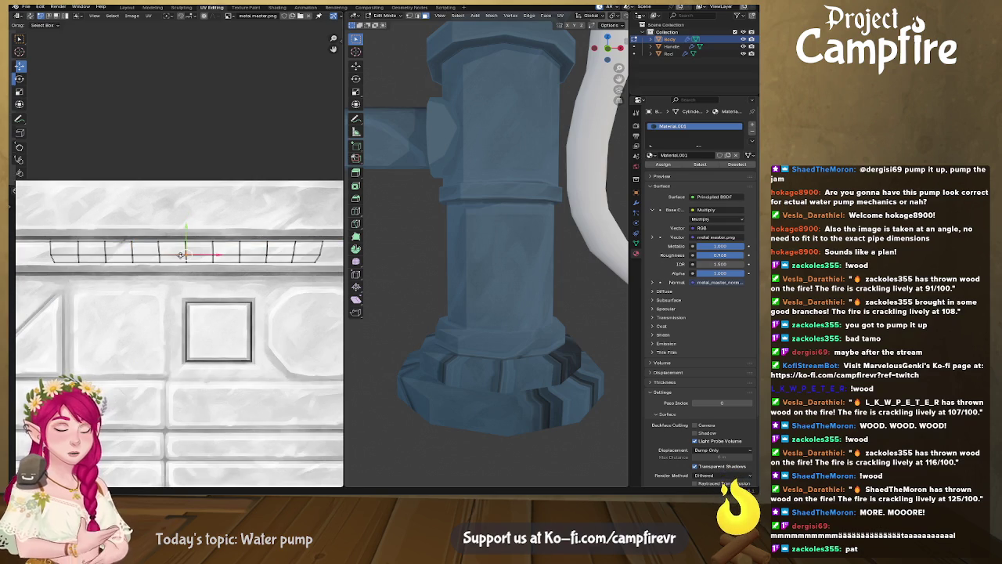
key("a")
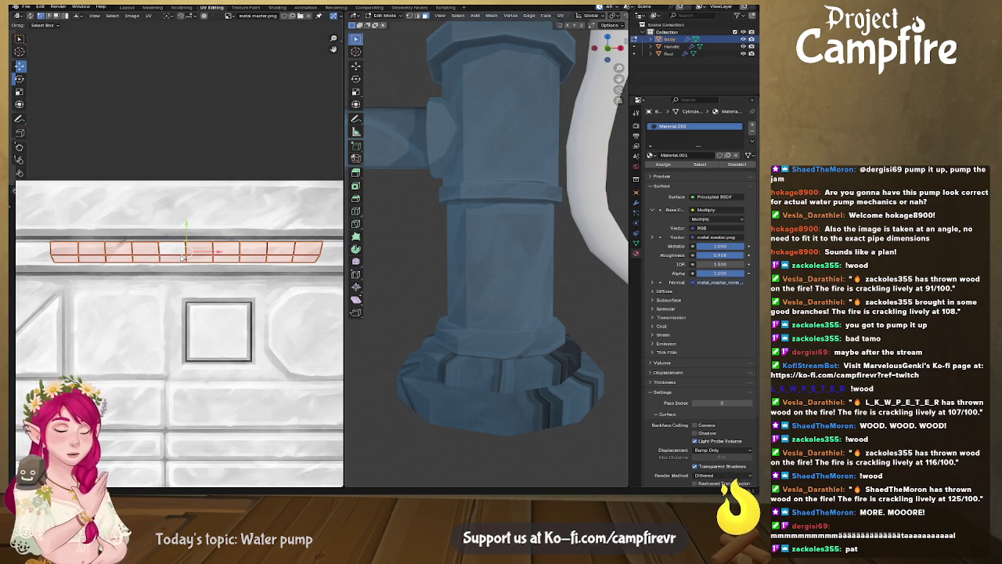
key("r")
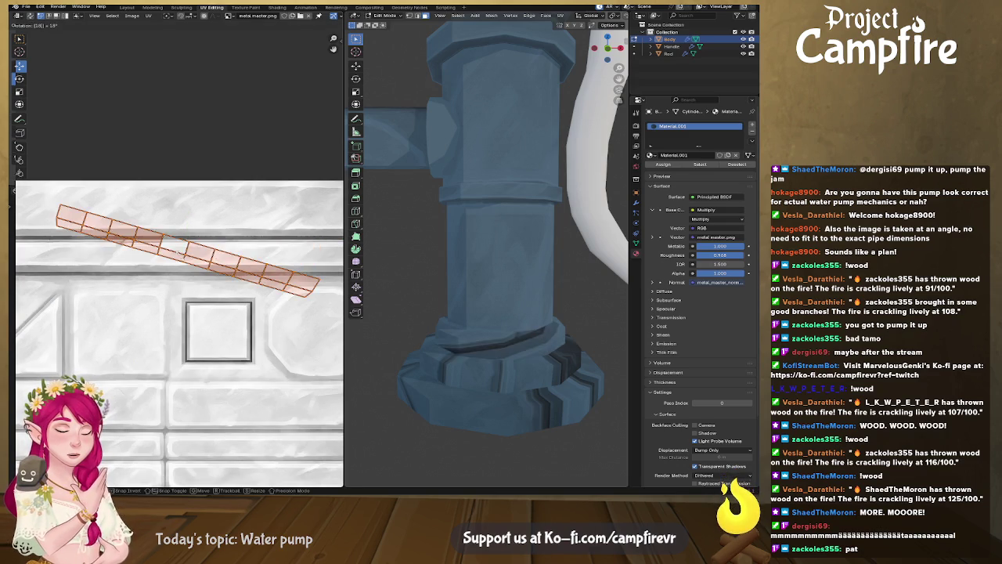
key("Return")
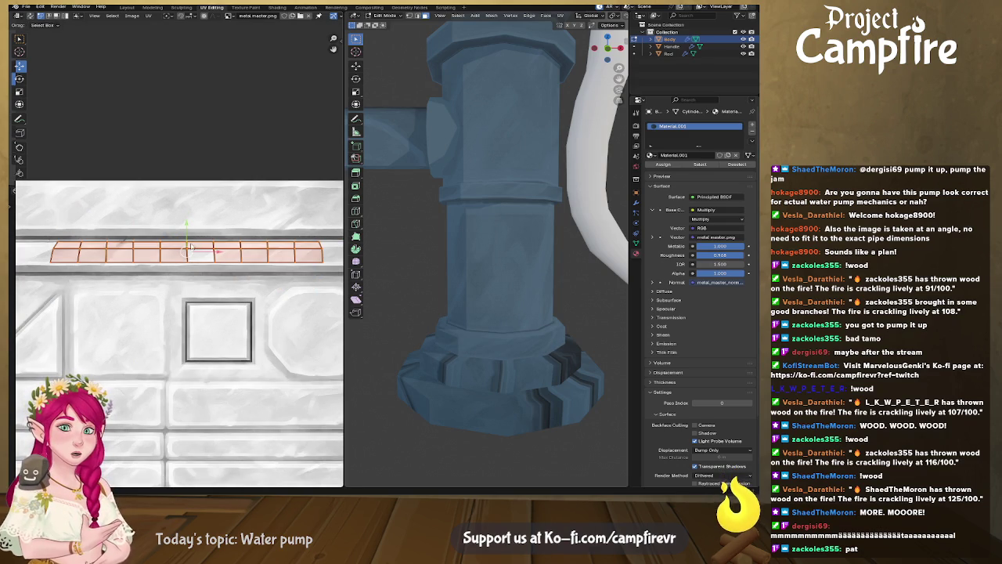
Fit the strip's top and bottom edge rows onto the top band's borders
left_click(189, 225)
left_click_drag(189, 217, 188, 217)
left_click(205, 249, "alt")
left_click_drag(188, 226, 190, 230)
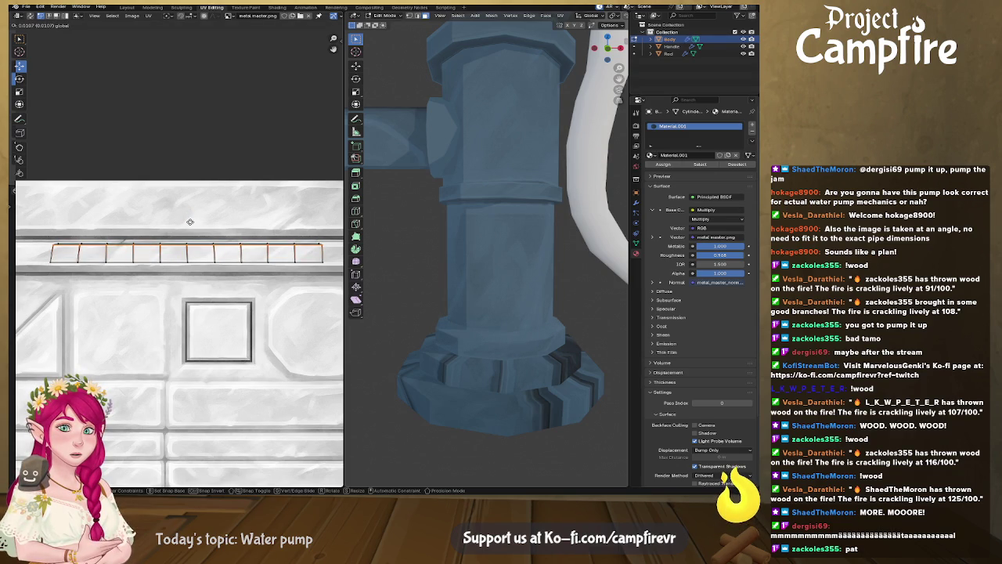
left_click(198, 263, "alt")
left_click_drag(186, 238, 187, 240)
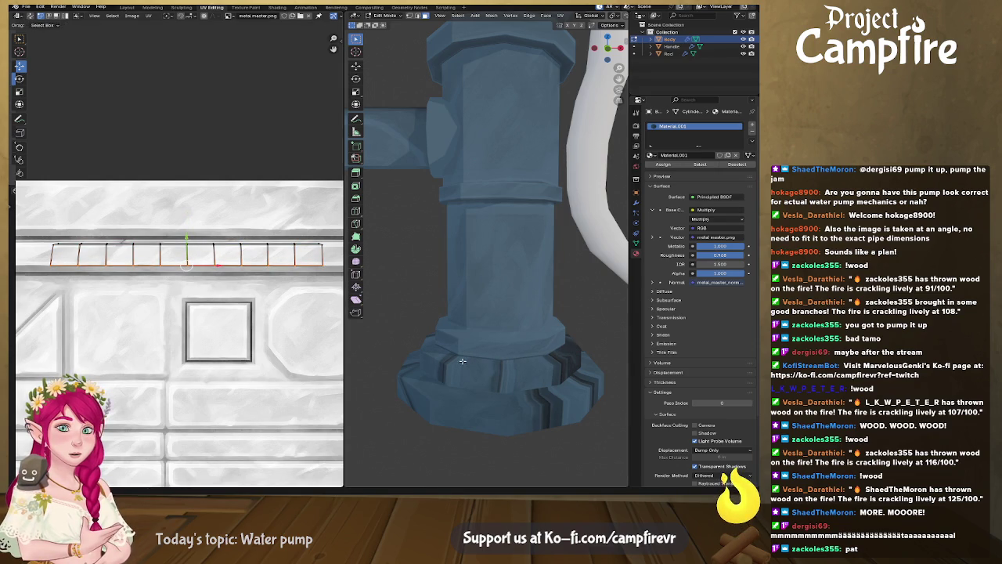
middle_click_drag(465, 365, 603, 355)
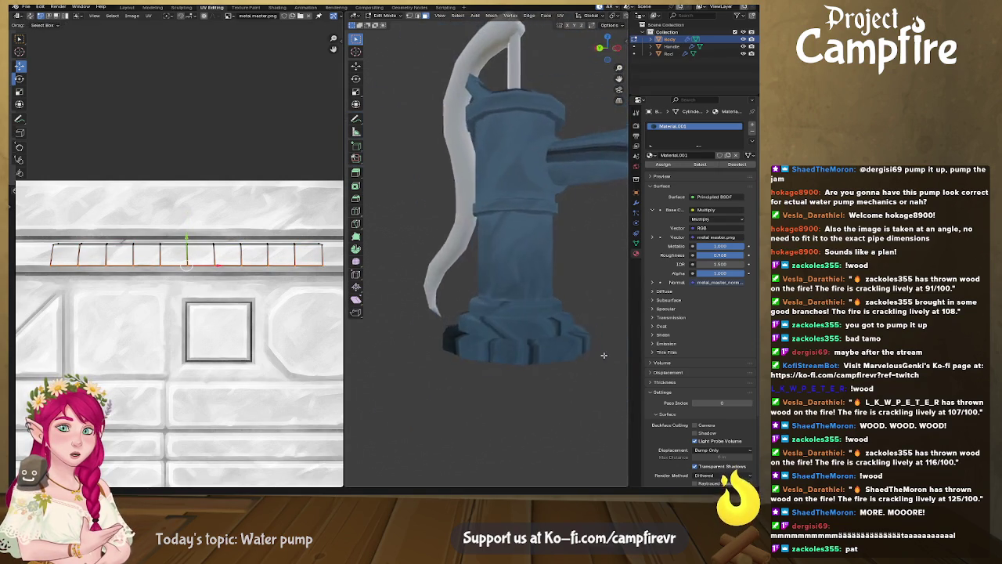
Scale the top-band strip about 1.2 along X so it spans most of the band
middle_click_drag(603, 355, 549, 329)
scroll(220, 266, "down", 2)
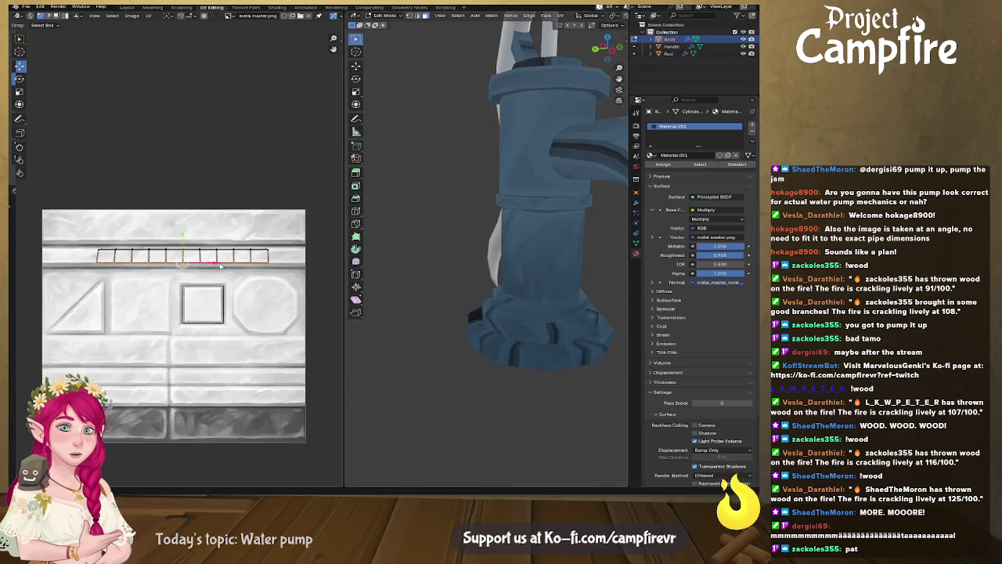
scroll(220, 267, "down", 1)
key("s")
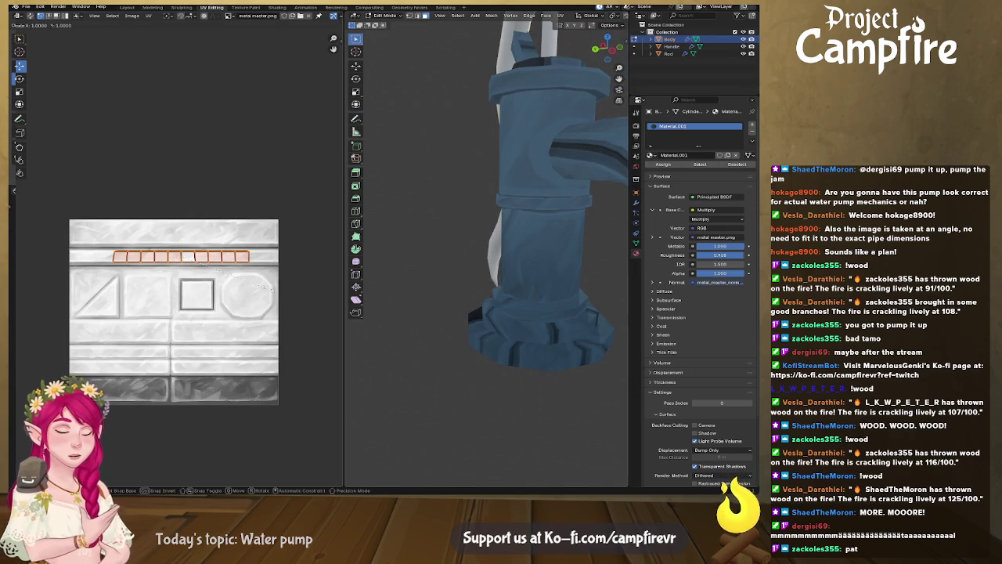
key("x")
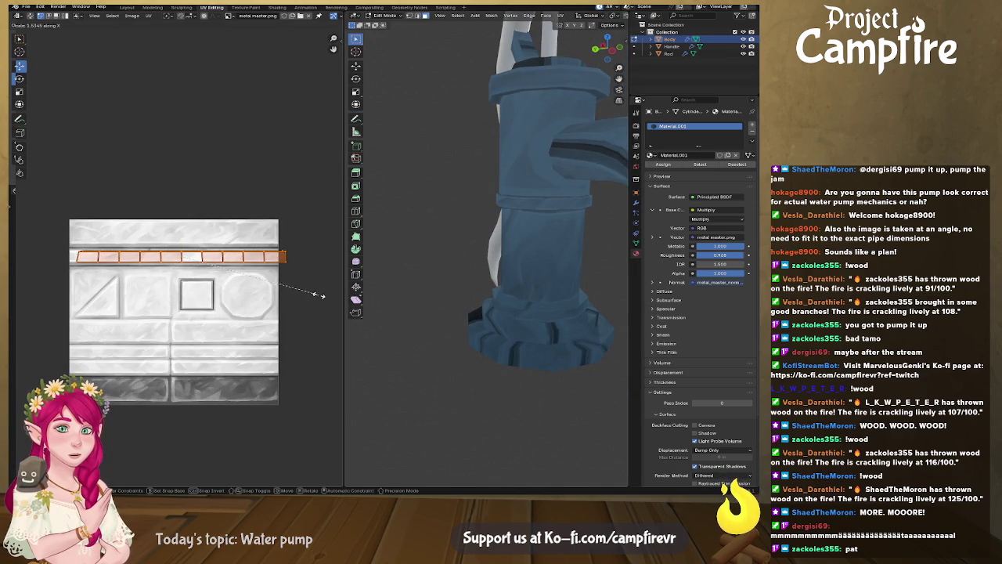
left_click(285, 293)
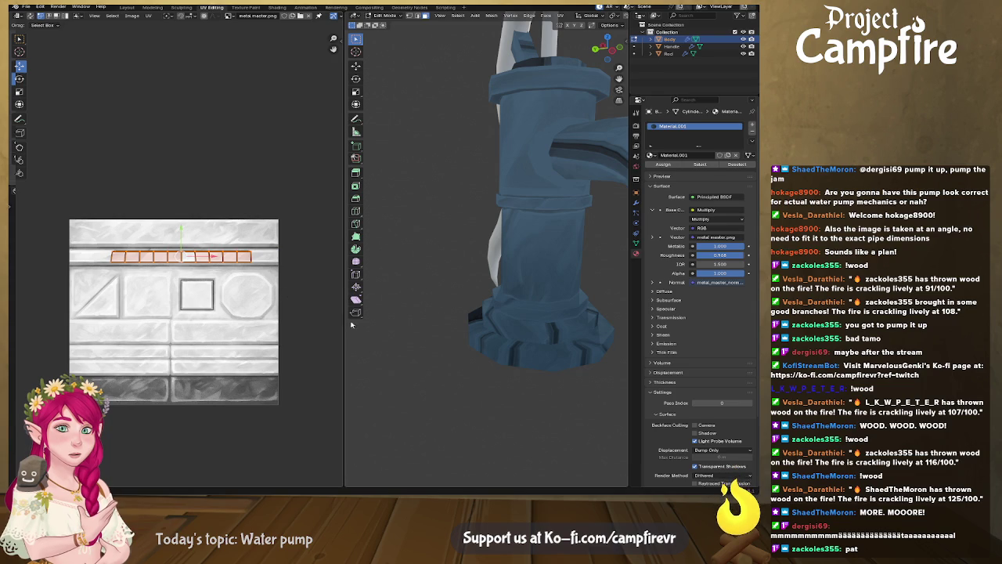
scroll(504, 352, "down", 3)
scroll(505, 351, "up", 3)
scroll(508, 351, "up", 2)
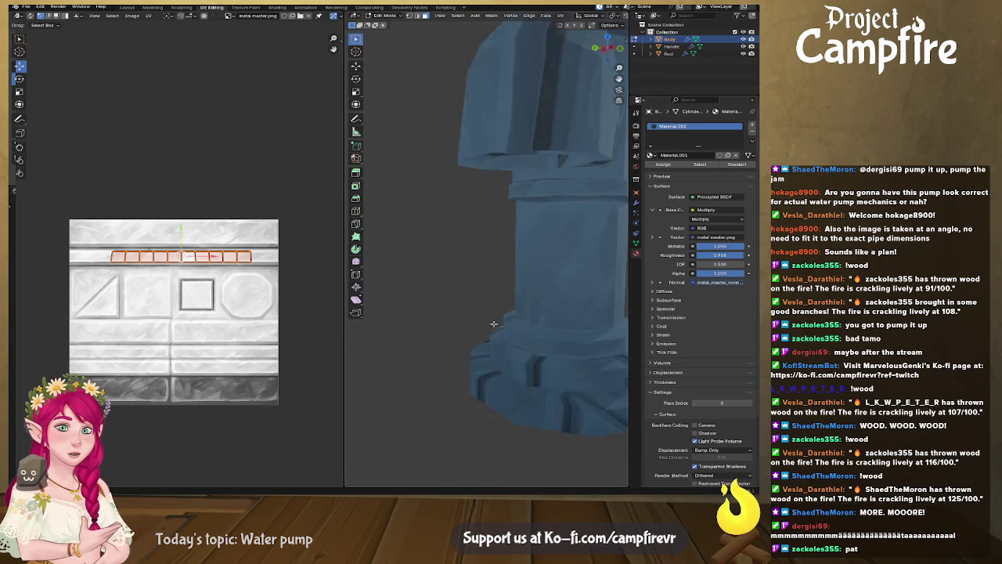
scroll(510, 351, "up", 2)
left_click(502, 367)
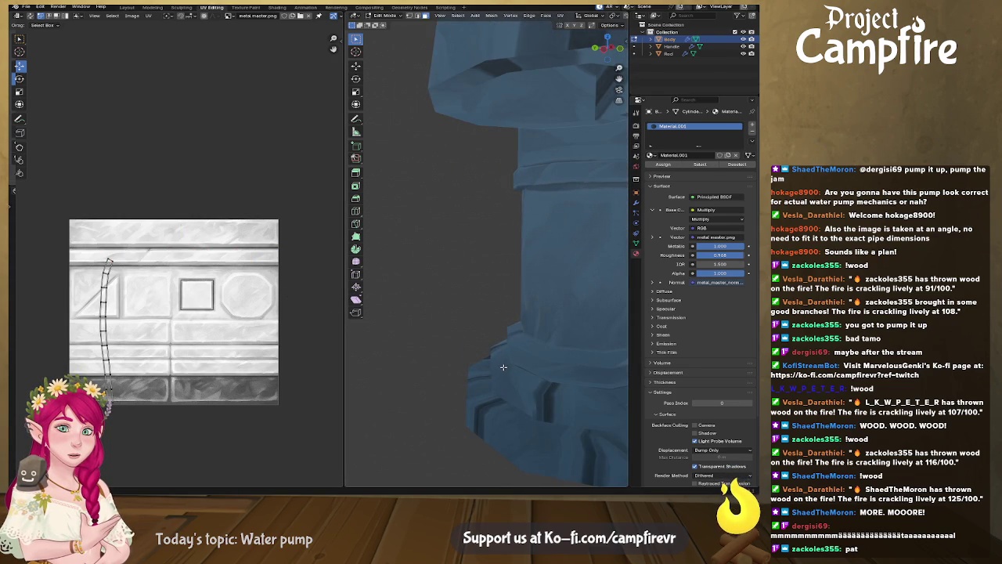
Select the next ring near the base and raise its UV strip's top edge
scroll(505, 364, "down", 1)
scroll(549, 363, "down", 2)
scroll(603, 362, "down", 2)
middle_click_drag(607, 361, 537, 341)
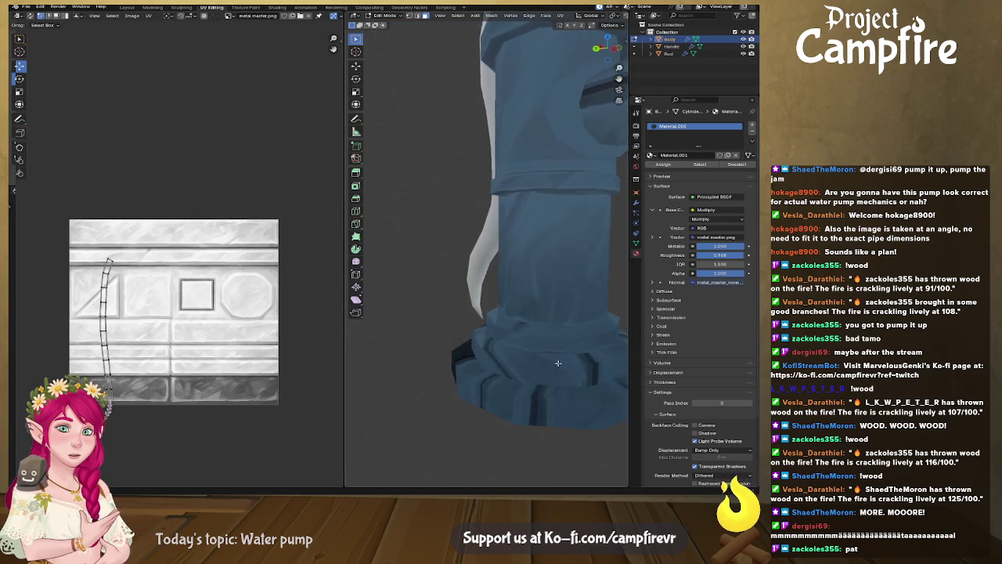
left_click(533, 331, "alt")
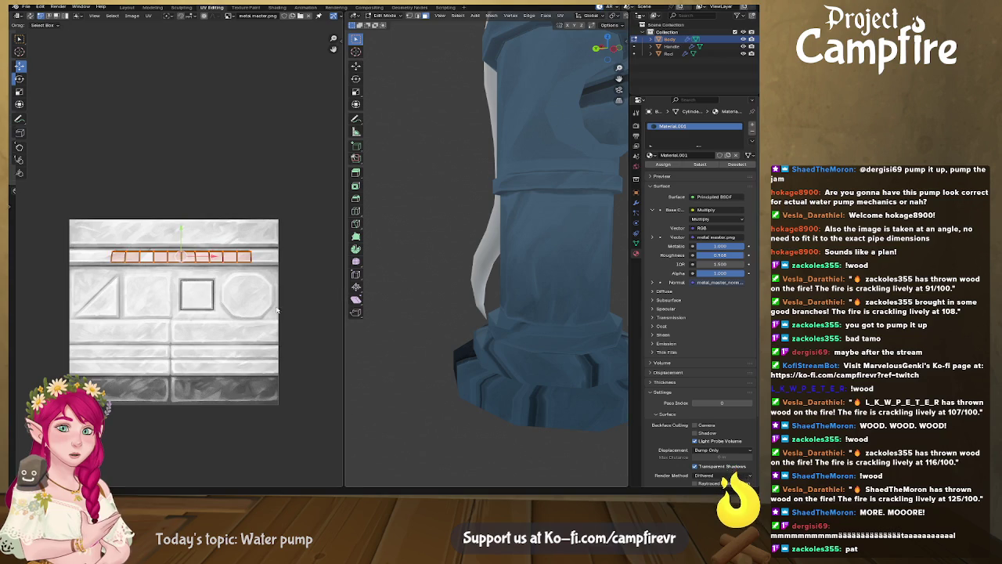
scroll(237, 277, "up", 4)
left_click(235, 242, "alt")
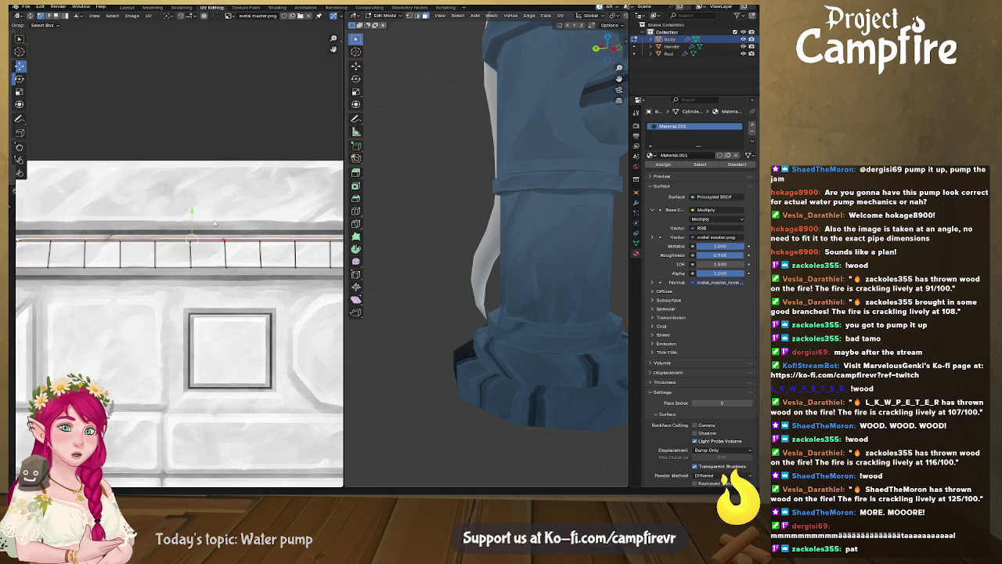
left_click_drag(192, 218, 189, 210)
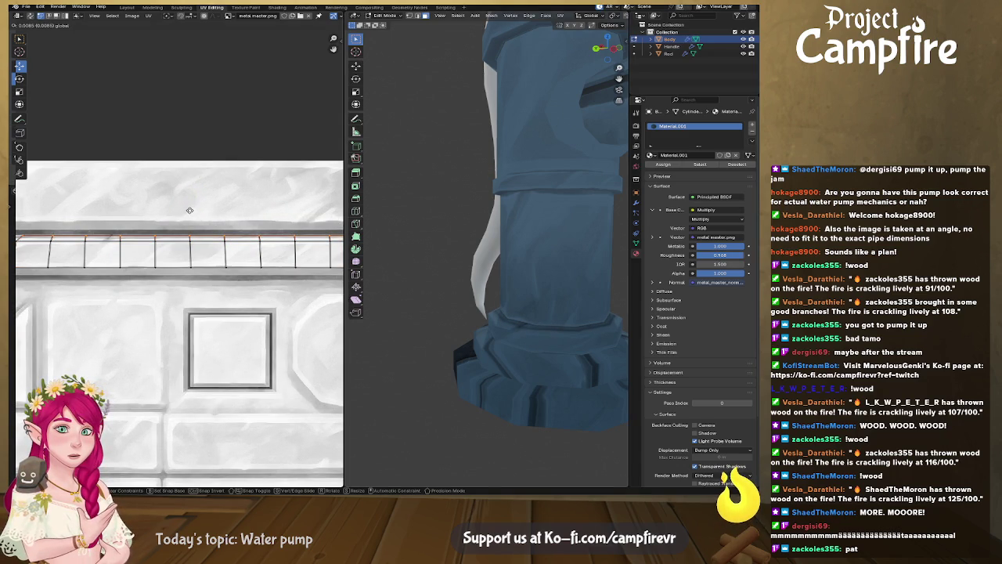
left_click(189, 210)
scroll(205, 266, "down", 3)
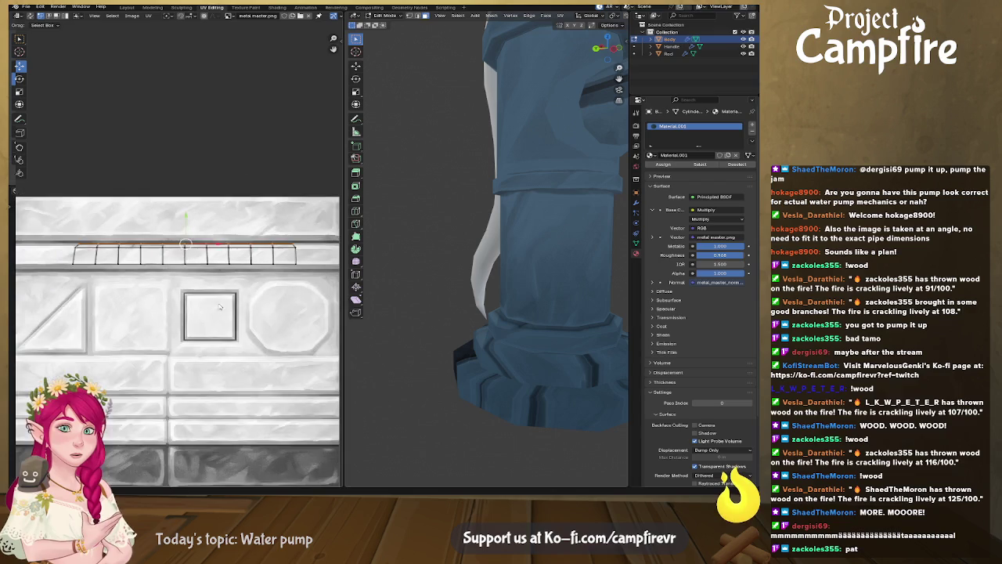
scroll(220, 318, "down", 3)
scroll(216, 342, "up", 1)
scroll(219, 321, "up", 1)
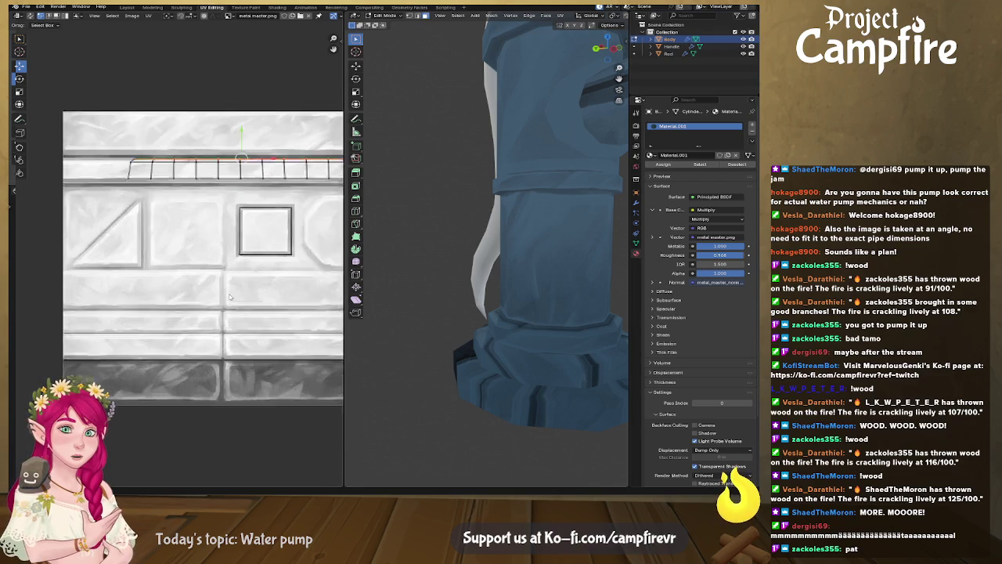
scroll(221, 306, "up", 1)
scroll(221, 290, "up", 1)
scroll(221, 290, "down", 1)
scroll(221, 291, "down", 2)
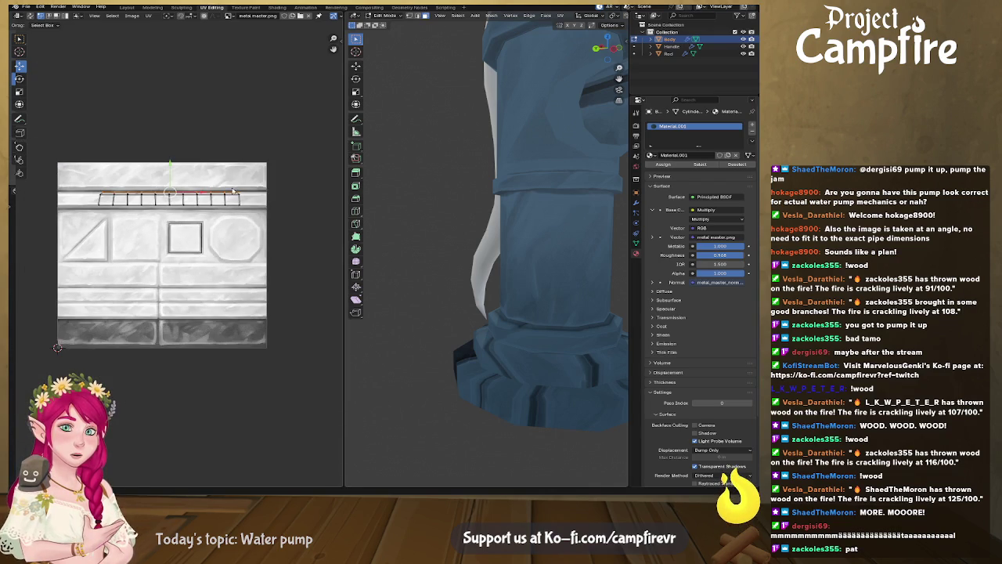
Move the whole strip down onto the plain band below the square and octagon panels, shifted right
left_click_drag(71, 234, 71, 234)
left_click_drag(166, 195, 159, 271)
scroll(159, 272, "up", 3)
scroll(213, 274, "up", 1)
scroll(218, 281, "down", 1)
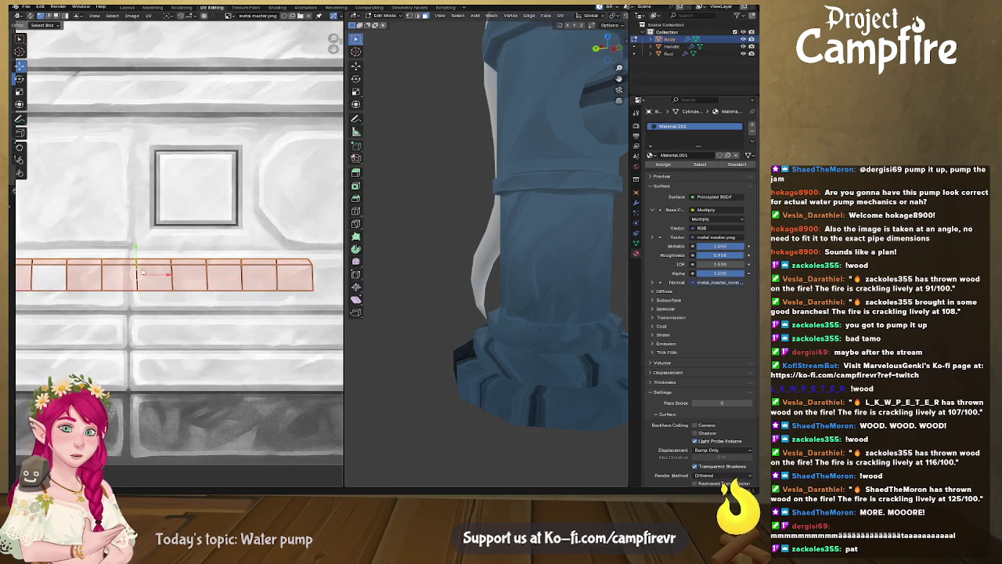
scroll(159, 259, "up", 1)
left_click_drag(112, 256, 191, 252)
middle_click_drag(459, 323, 382, 321)
scroll(523, 368, "down", 2)
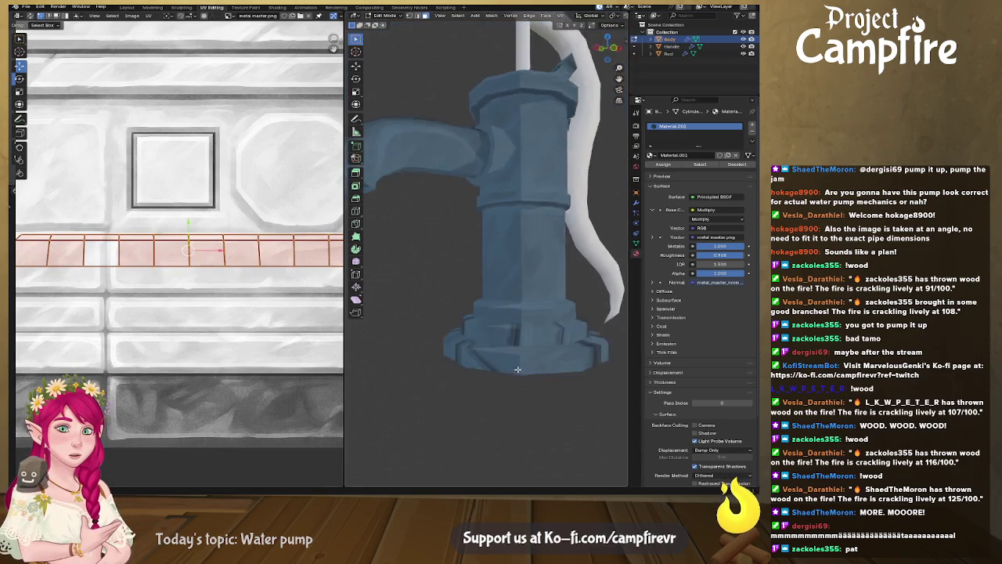
Stretch the band strip wider along X
scroll(523, 368, "up", 2)
scroll(509, 365, "up", 2)
scroll(489, 362, "down", 2)
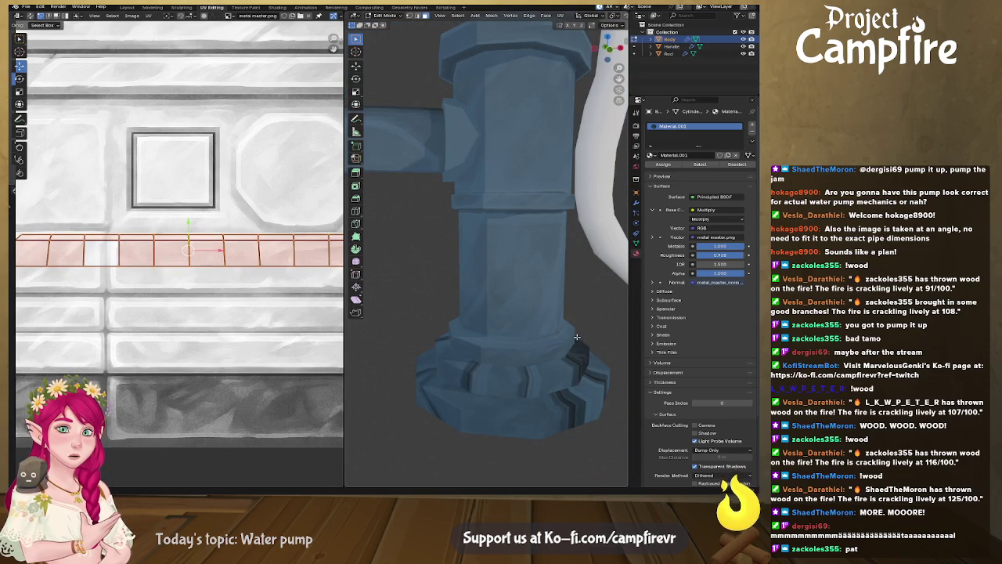
scroll(282, 317, "down", 2)
middle_click_drag(283, 317, 204, 247)
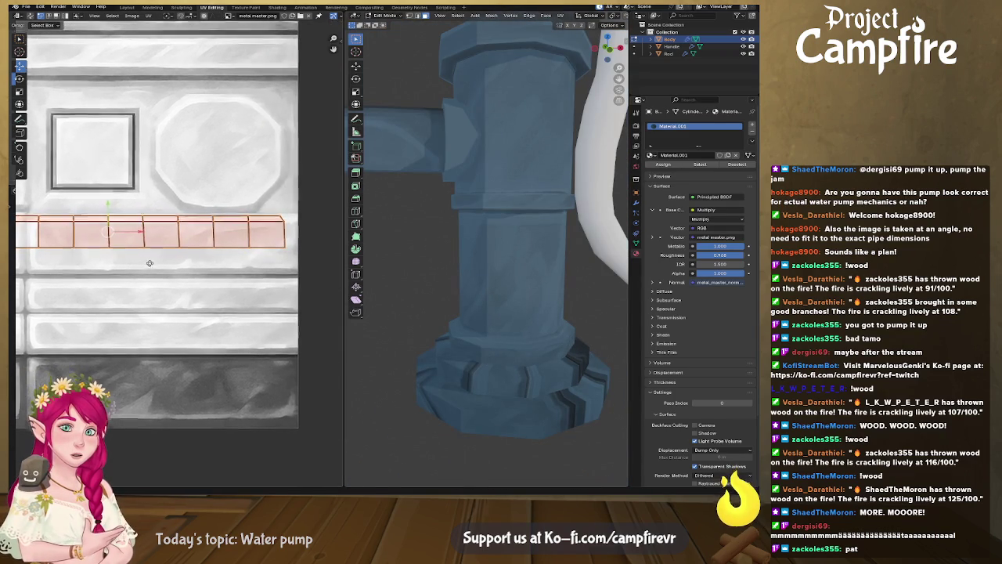
scroll(203, 248, "up", 2)
scroll(204, 247, "right", 5)
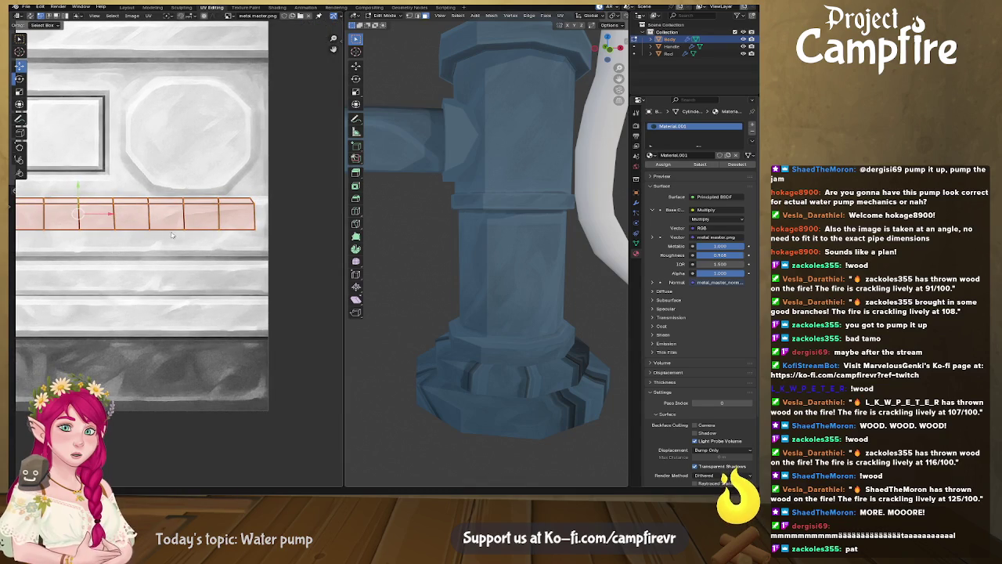
key("s")
key("x")
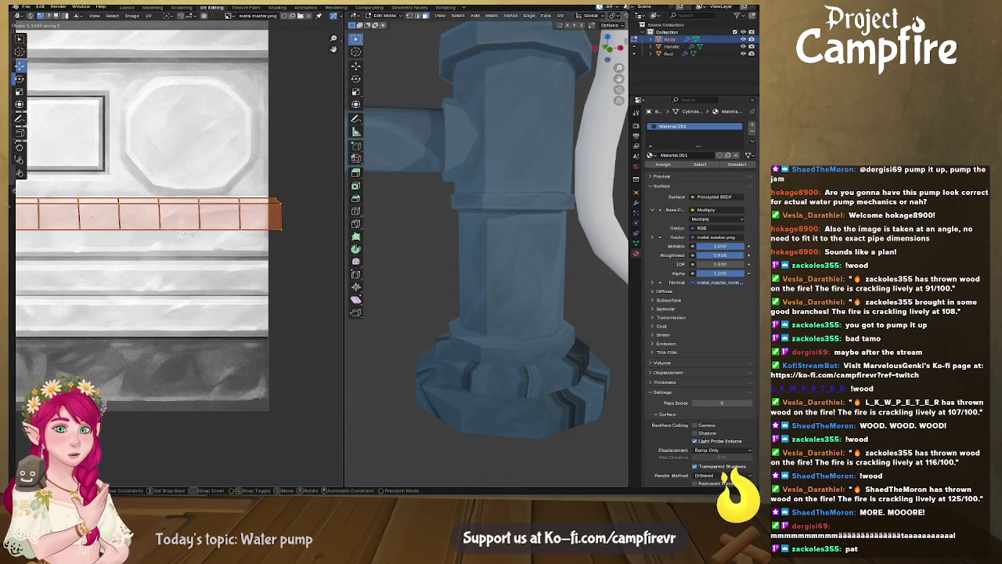
left_click(249, 234)
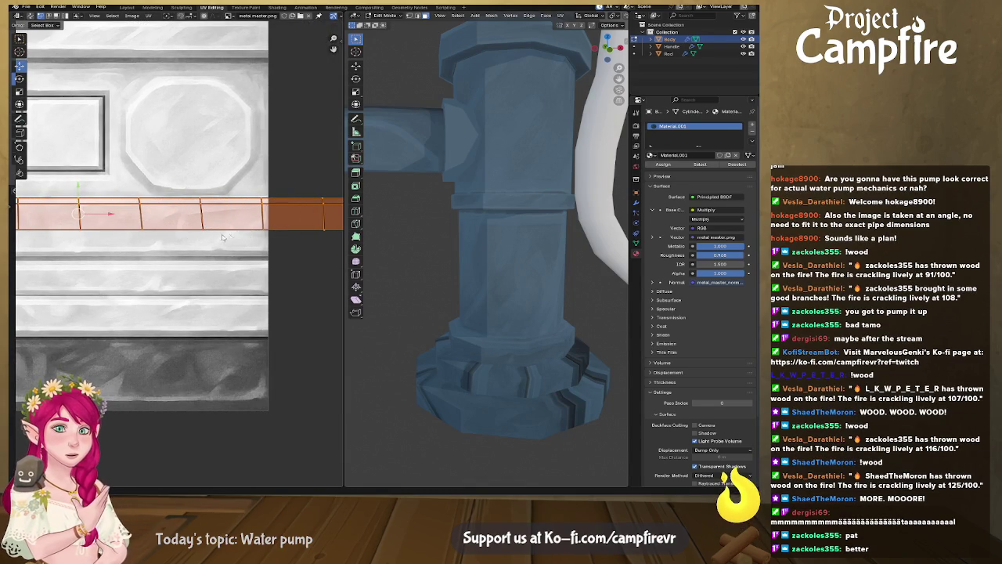
middle_click_drag(190, 234, 270, 235)
Move the strip's bottom and top edges vertically onto the band's lower and upper lines
left_click(224, 231)
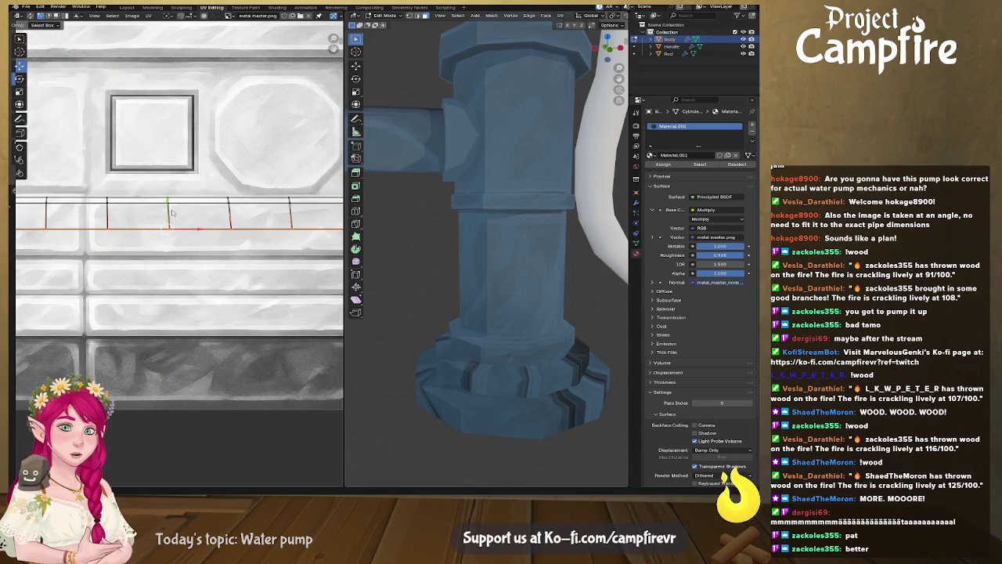
key("g")
key("y")
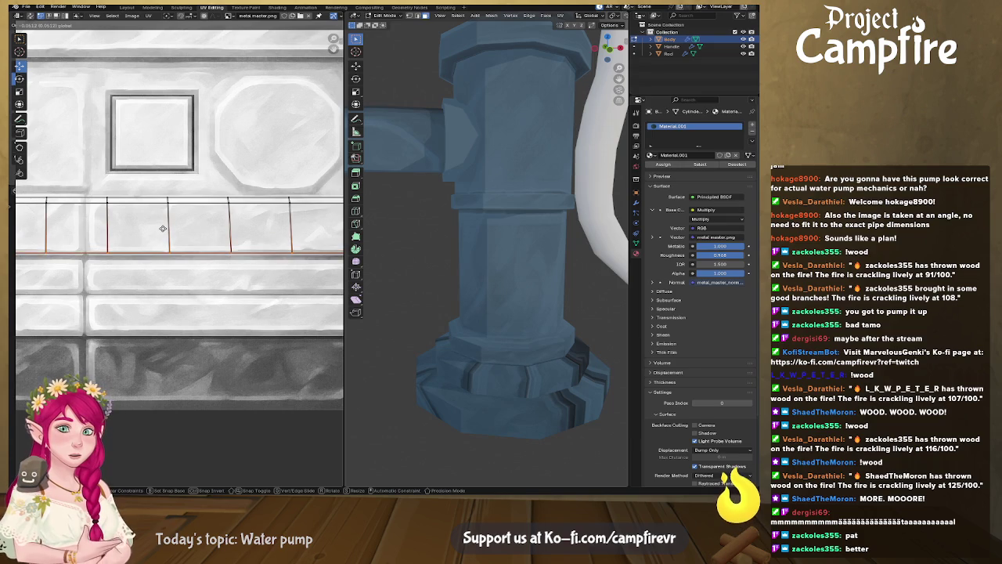
left_click(163, 226)
left_click(188, 201)
key("g")
key("y")
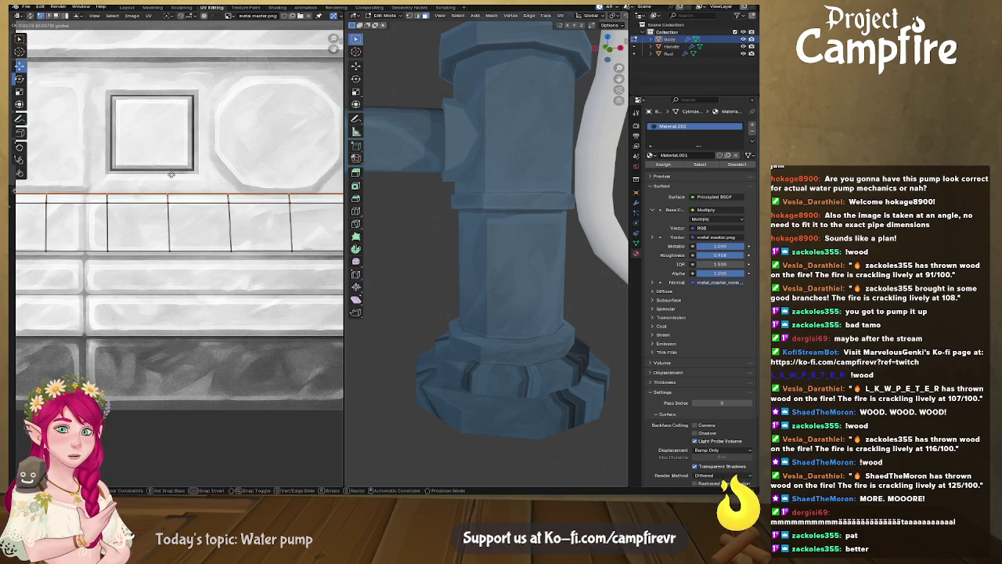
left_click(171, 174)
middle_click_drag(541, 373, 522, 364)
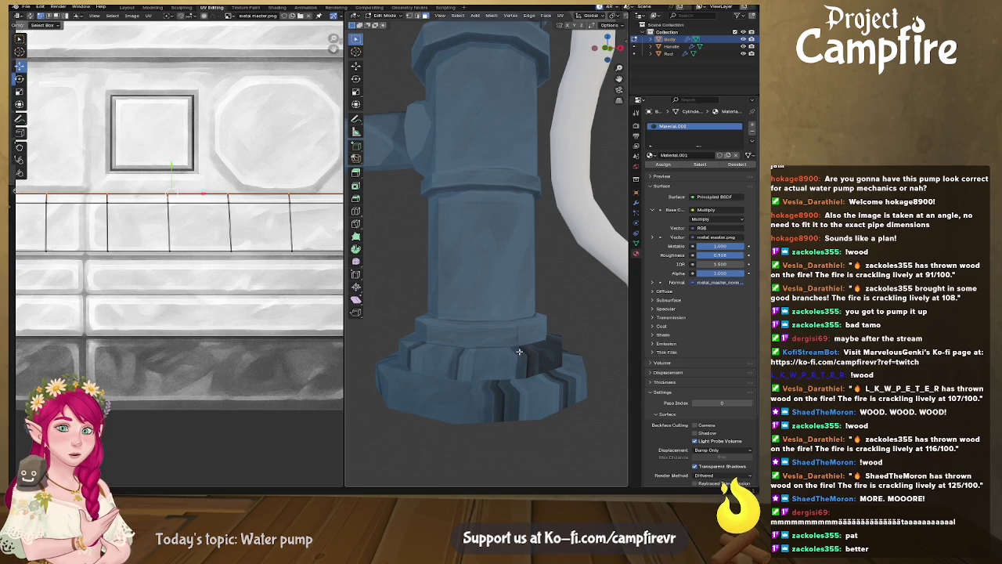
left_click(519, 352)
scroll(203, 266, "down", 3)
scroll(203, 266, "down", 1)
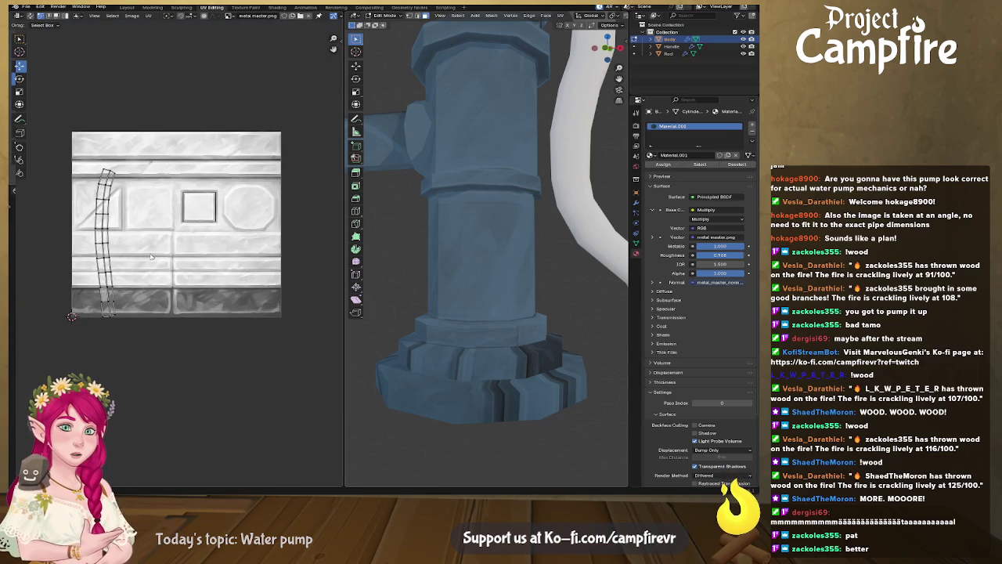
Straighten both curved side edges of the vertical UV island with S X 0
right_click(107, 233)
left_click(107, 235)
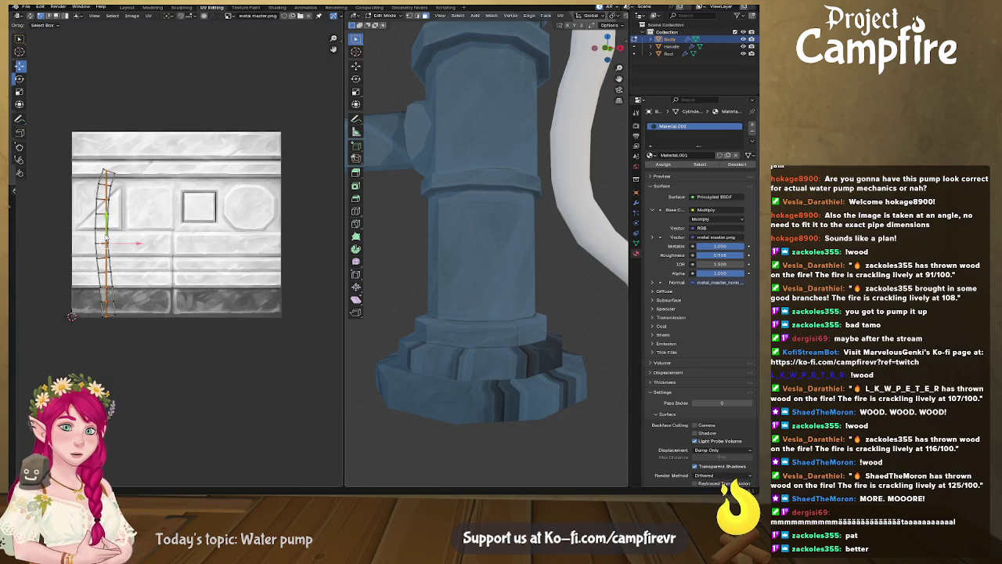
key("s")
key("x")
key("0")
key("Return")
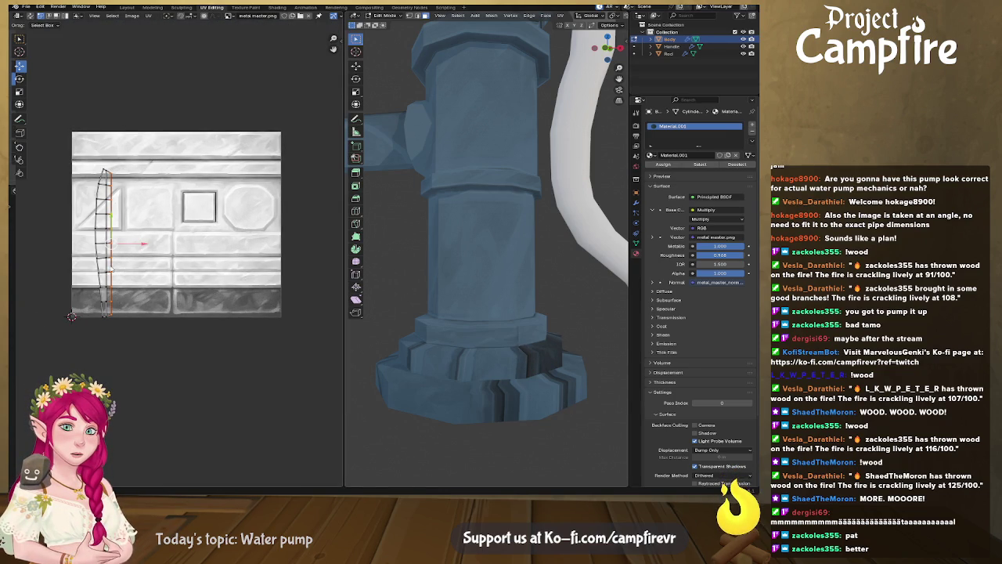
key("s")
key("x")
key("0")
key("Return")
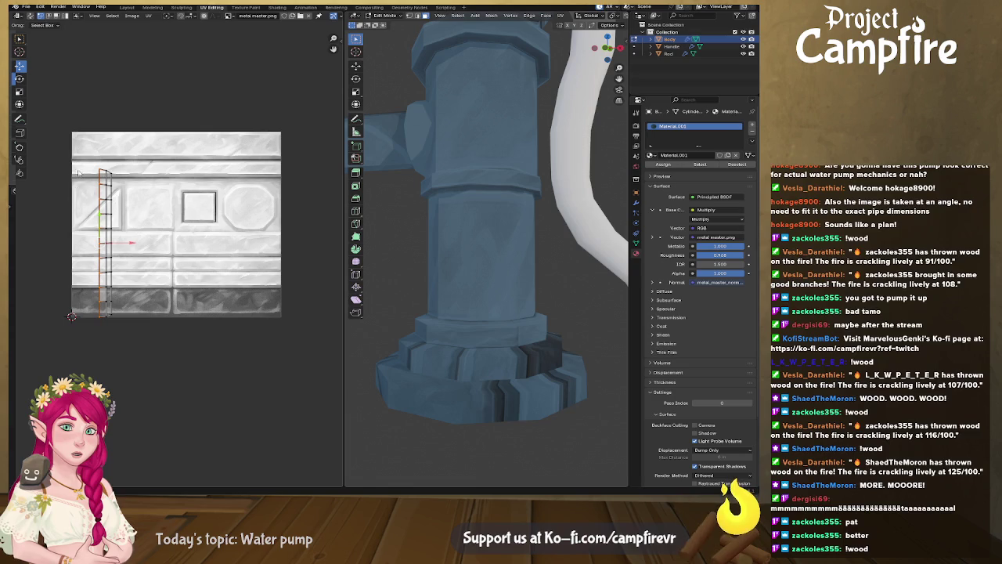
Rotate the island 90 degrees and position it on the texture's middle band
left_click_drag(76, 288, 150, 339)
key("r")
key("9")
key("0")
key("Return")
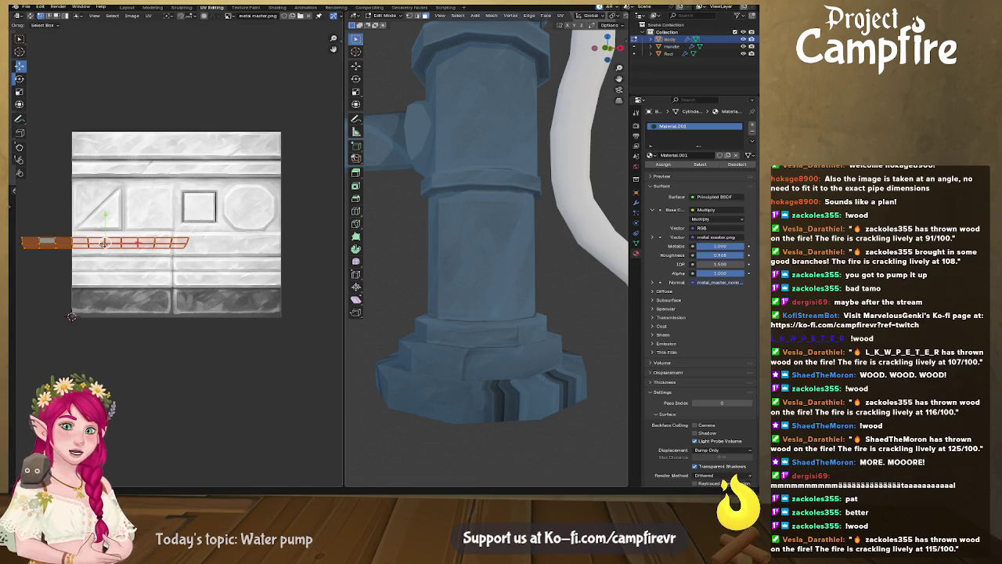
key("g")
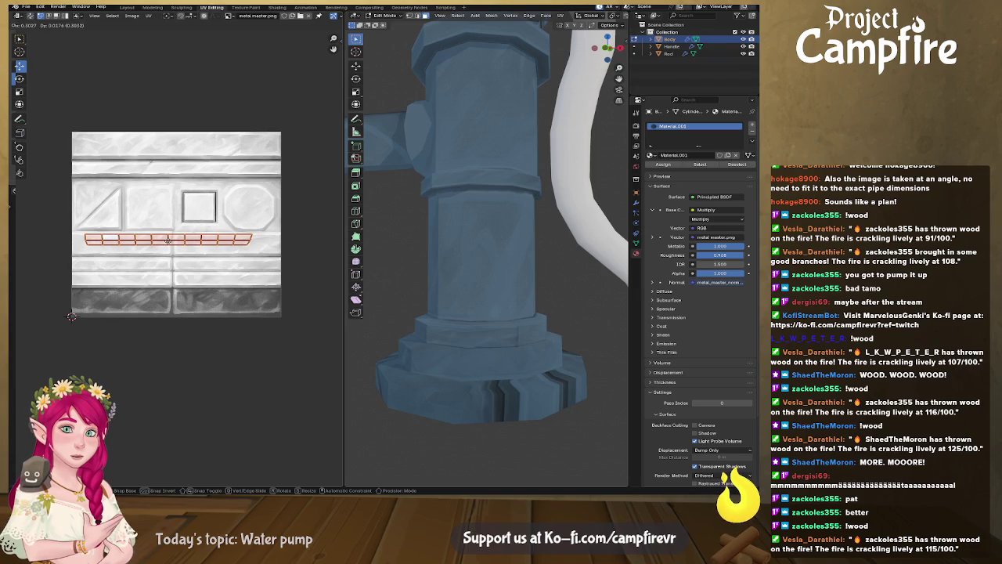
left_click(168, 240)
scroll(170, 242, "up", 3)
scroll(185, 250, "up", 1)
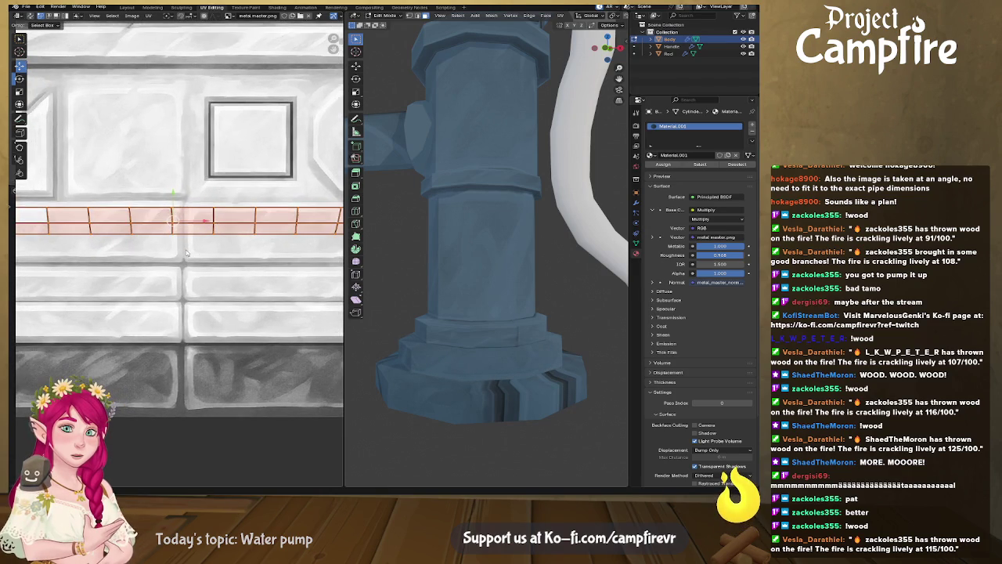
key("g")
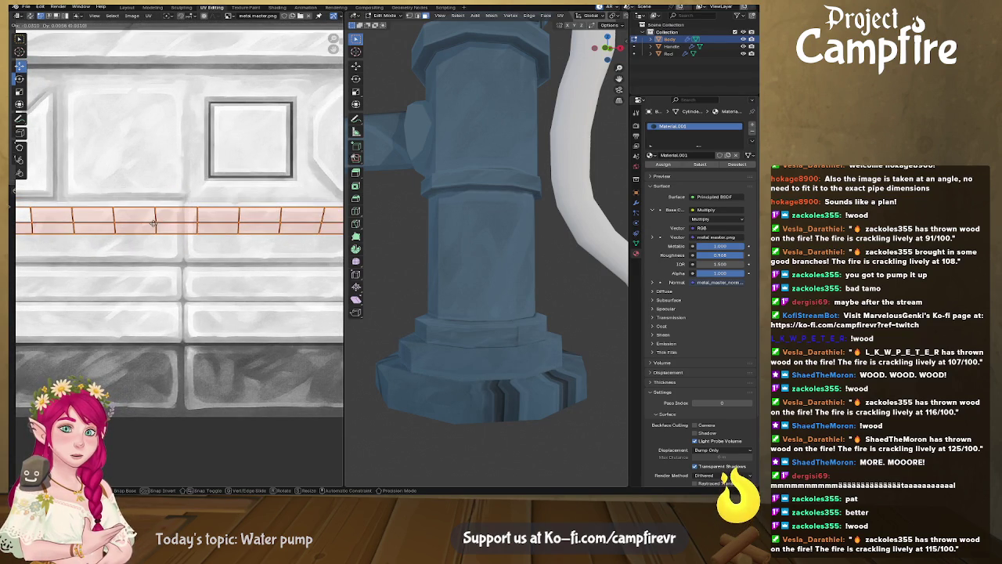
left_click(165, 220)
key("g")
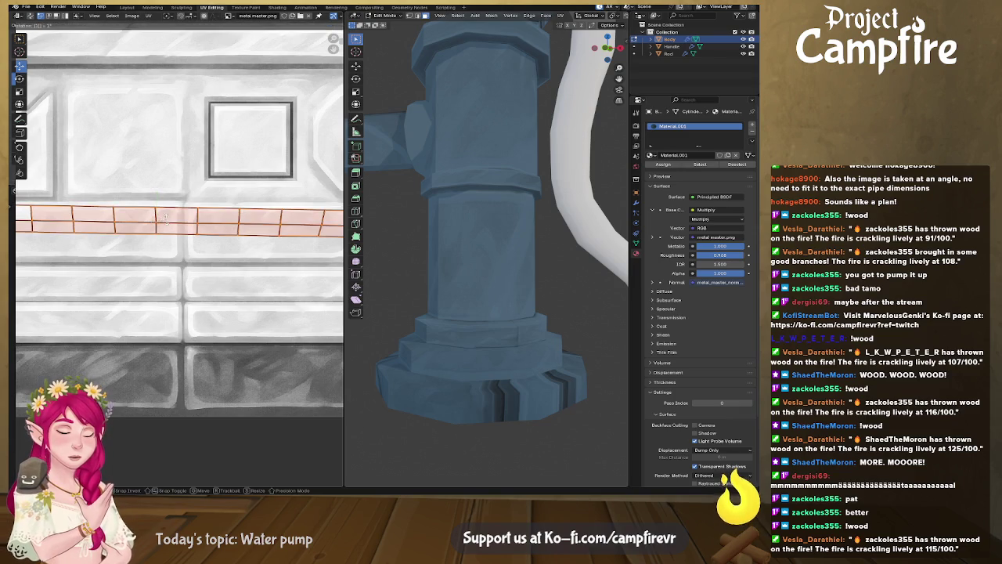
left_click(166, 223)
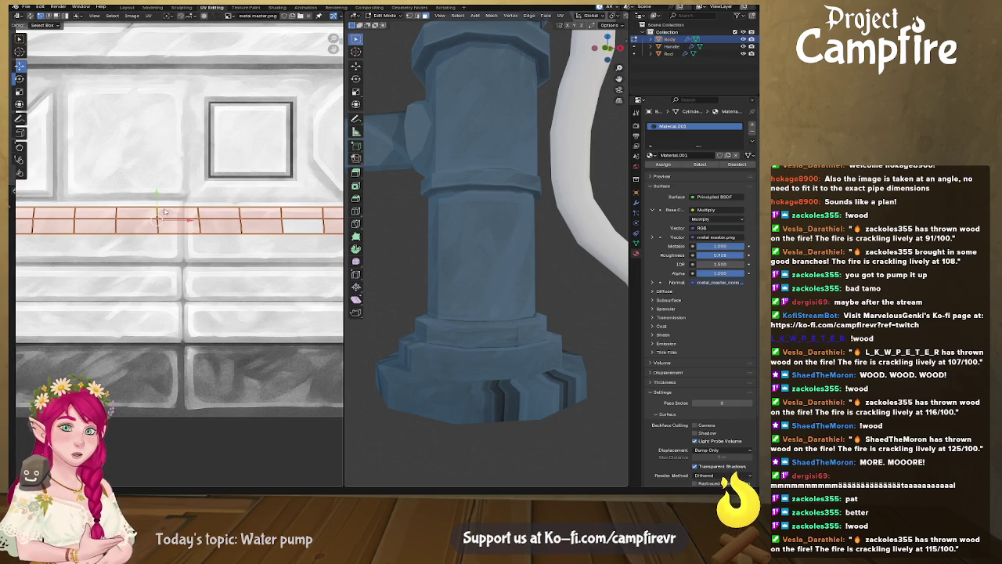
Fit the strip's top edge onto the band line and lower its bottom edge to the band
left_click(165, 211)
left_click_drag(159, 195, 158, 177)
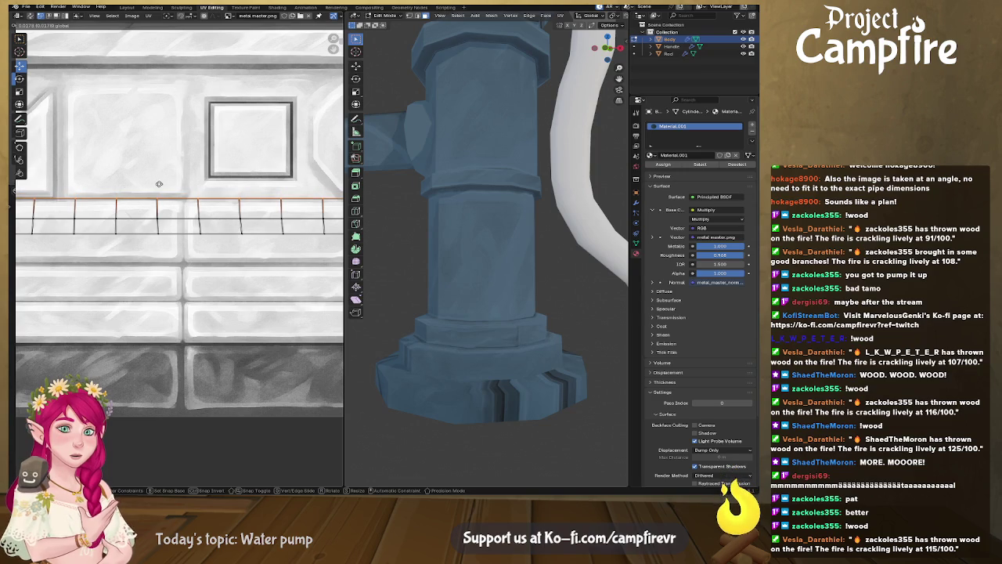
left_click_drag(158, 177, 159, 185)
mouse_move(505, 327)
middle_mouse_down()
mouse_move(585, 346)
mouse_move(561, 340)
middle_mouse_up()
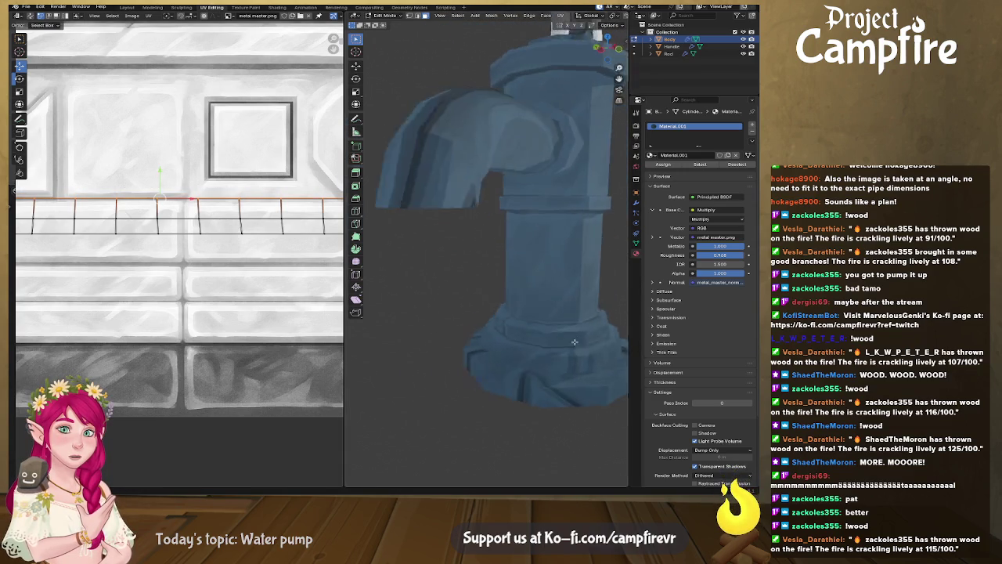
left_click(186, 233)
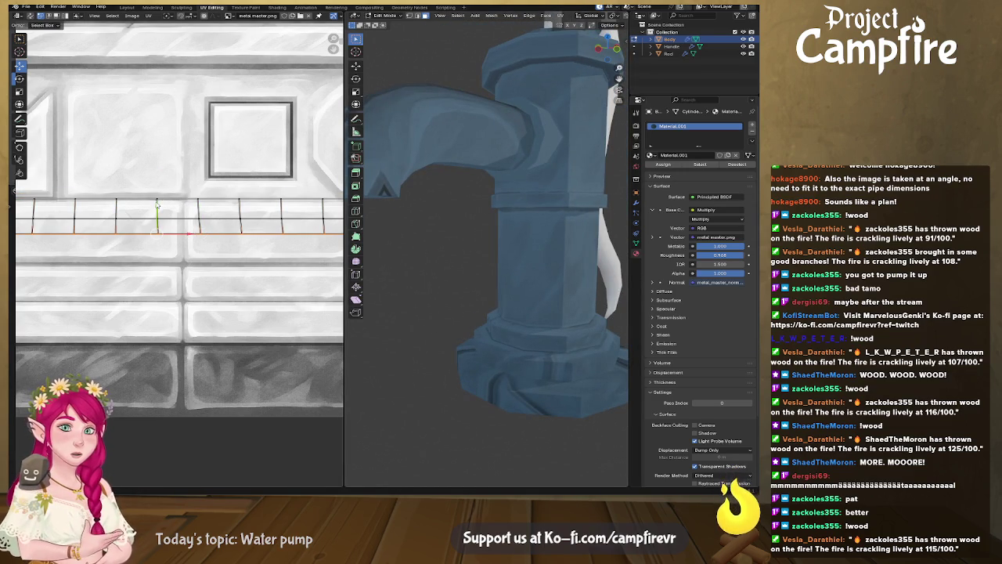
key("g")
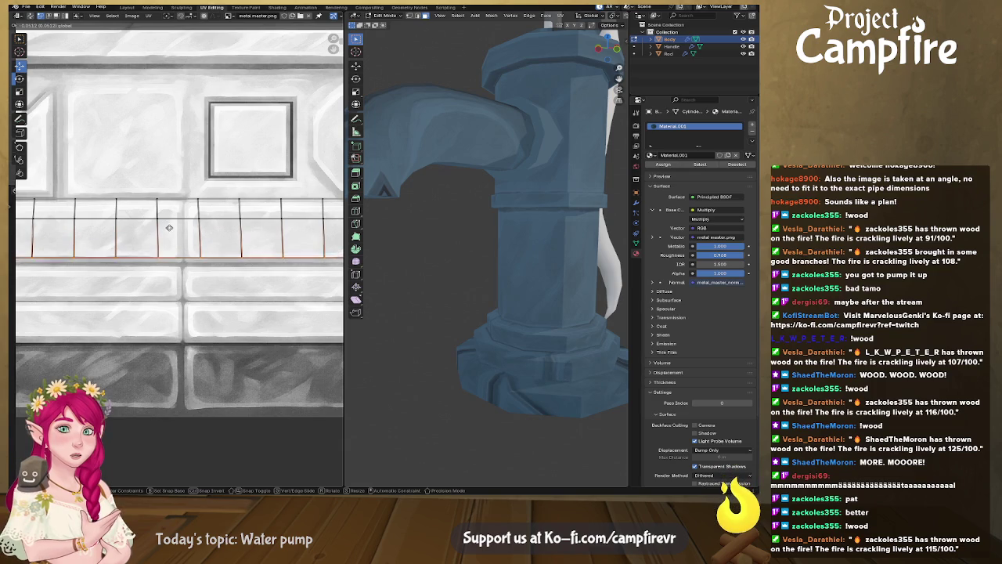
left_click(171, 233)
Refine one edge's height, inspect the fitted ring, and clear the selection
left_click(177, 213)
key("g")
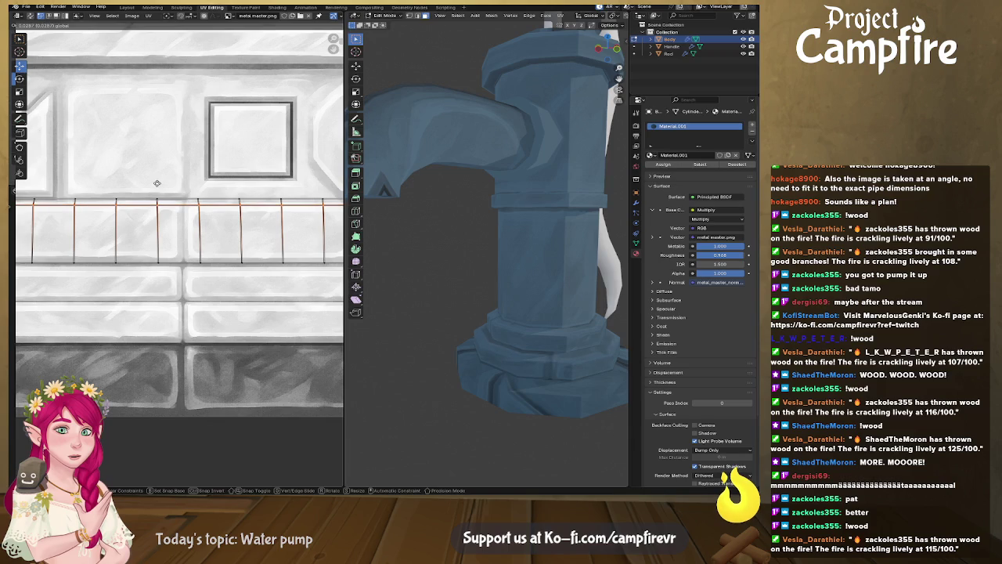
left_click(156, 181)
middle_click_drag(533, 364, 592, 348)
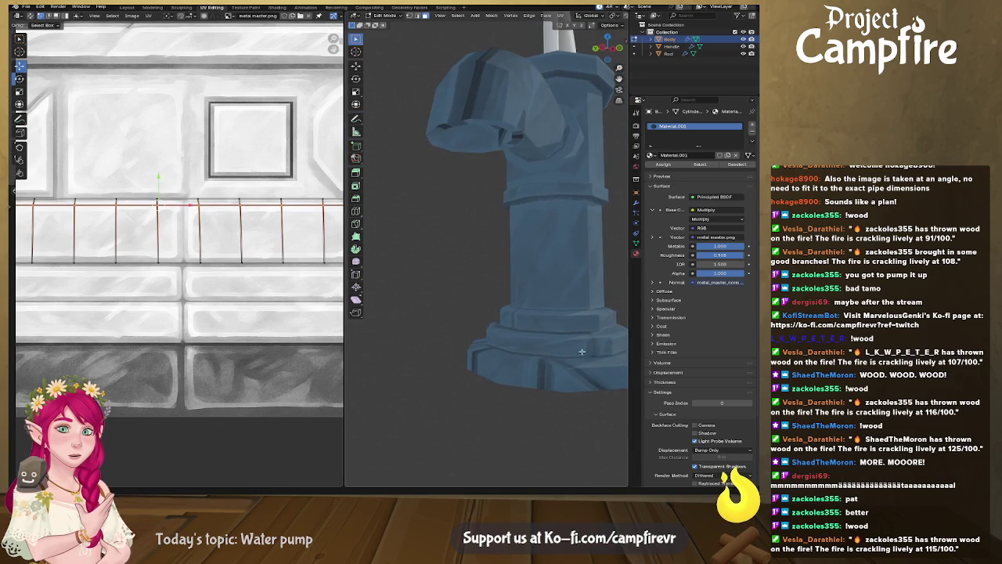
mouse_move(520, 319)
middle_mouse_down()
mouse_move(517, 311)
mouse_move(537, 321)
mouse_move(548, 345)
mouse_move(540, 367)
mouse_move(521, 338)
middle_mouse_up()
scroll(536, 321, "up", 3)
scroll(532, 352, "down", 3)
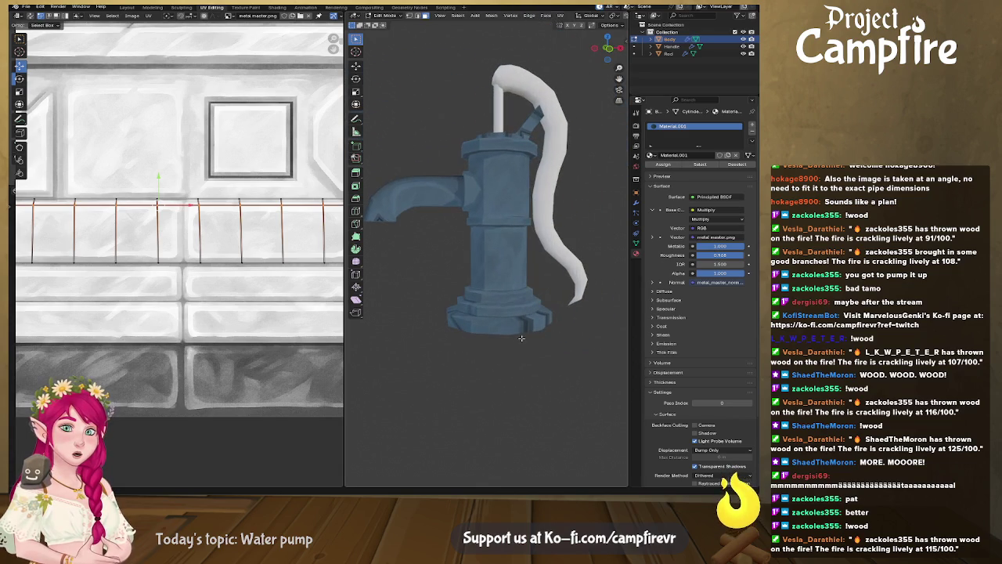
key("alt+a")
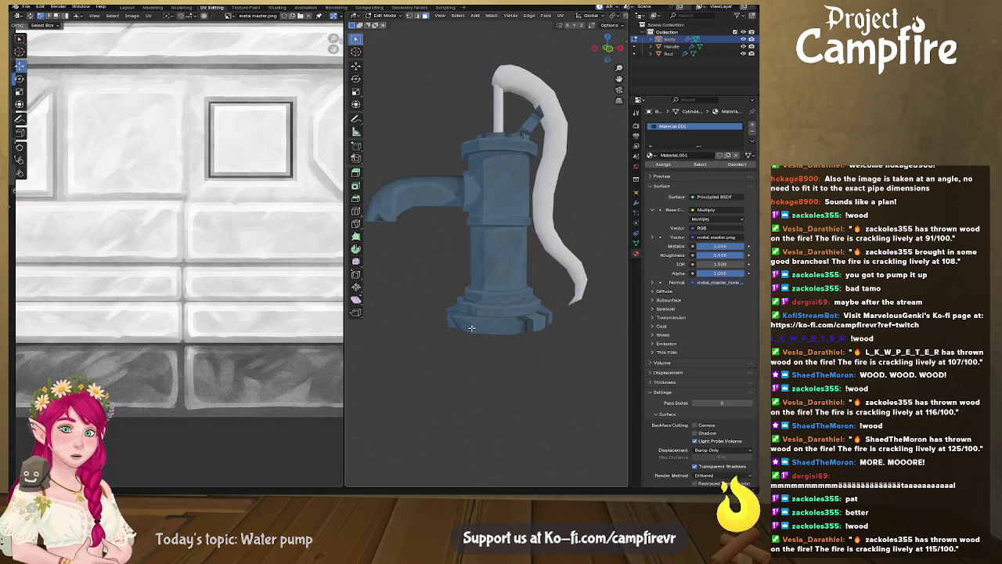
Straighten the curved left columns of the ring's UV strip so they line up vertically
scroll(128, 247, "down", 2)
scroll(127, 248, "down", 2)
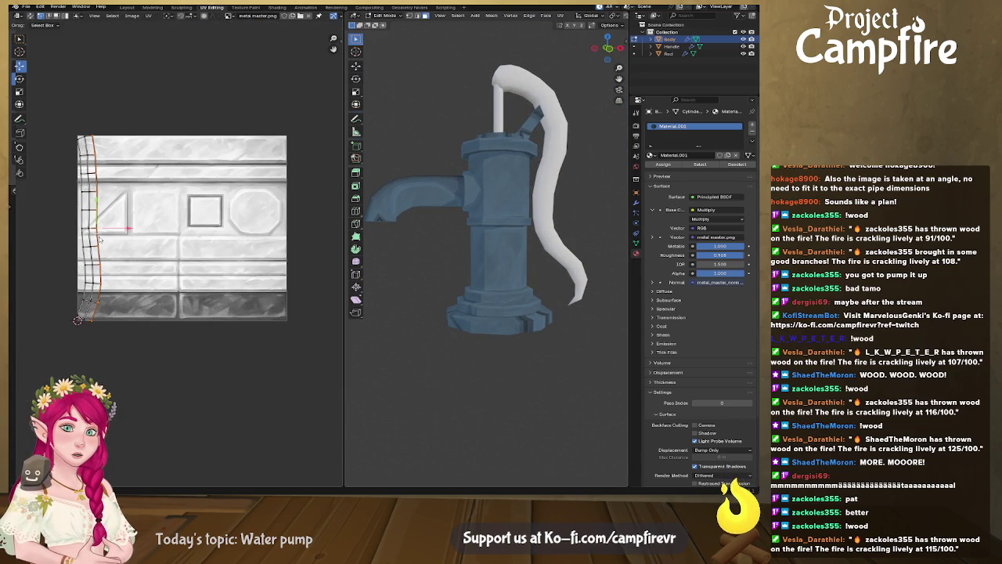
right_click(99, 239)
left_click(90, 243)
right_click(91, 244)
left_click(82, 245)
left_click_drag(82, 245, 84, 246)
Rotate the left UV column 90° to horizontal and place it on the texture's middle band
left_click_drag(134, 111, 60, 360)
type("r90")
key("Return")
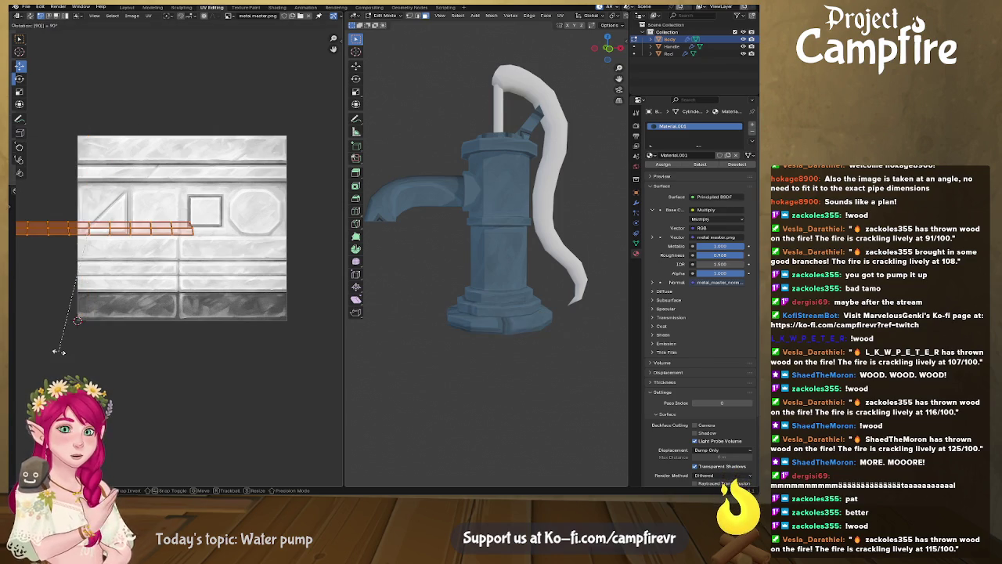
key("g")
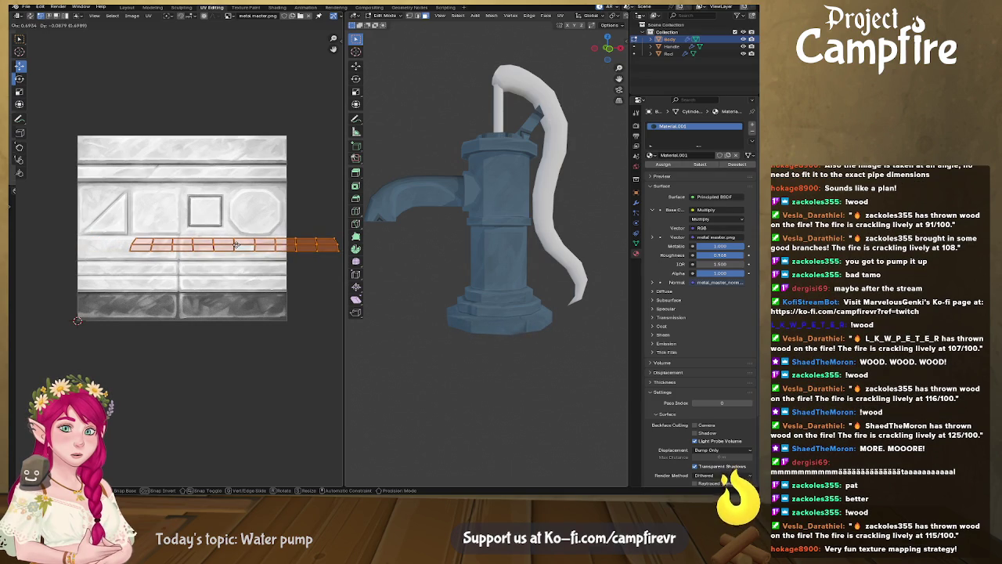
left_click(235, 244)
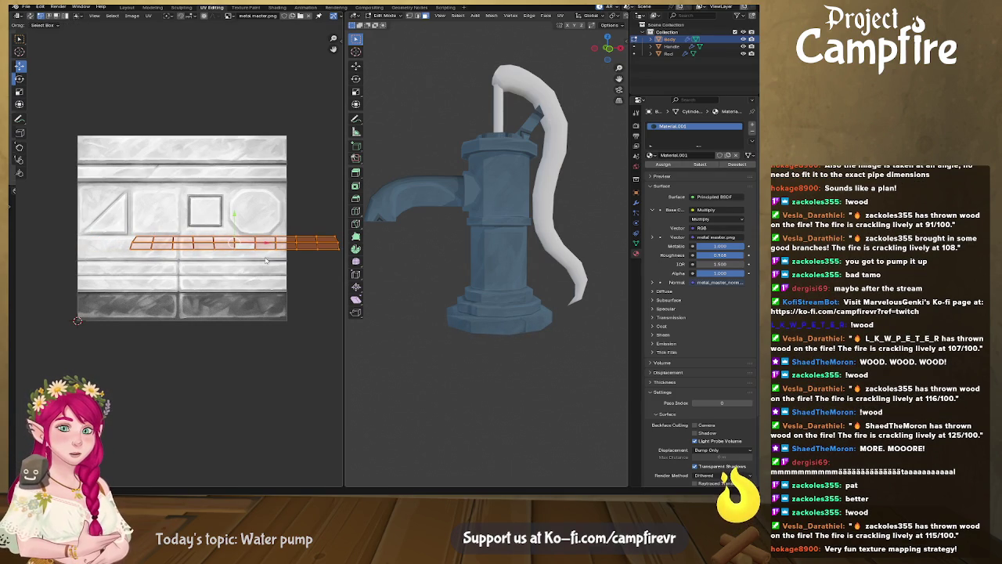
Align the strip's bottom and top UV edges with the band's lines, checking on the pump
scroll(264, 264, "up", 3)
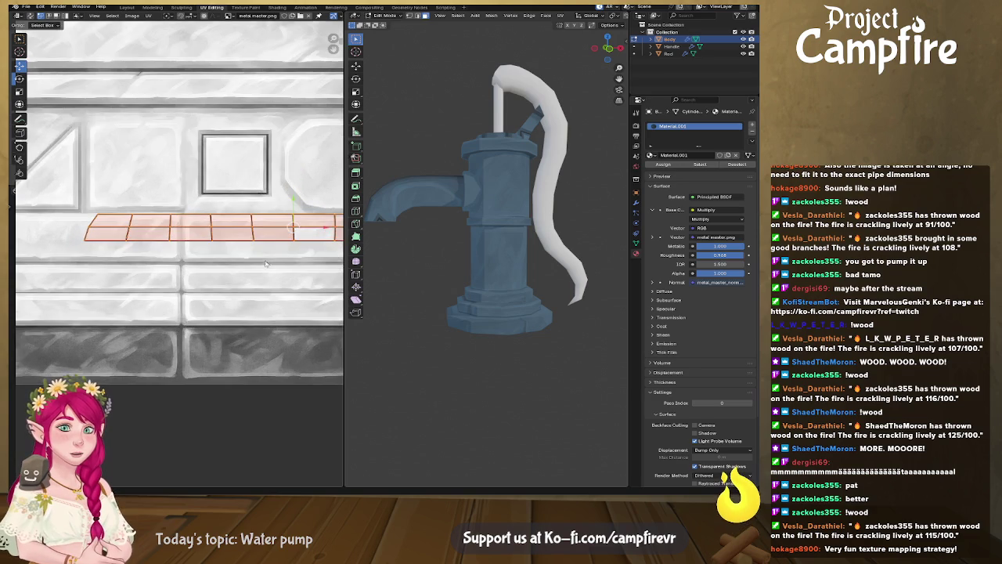
middle_click_drag(473, 314, 465, 324)
scroll(465, 324, "up", 2)
scroll(423, 313, "down", 2)
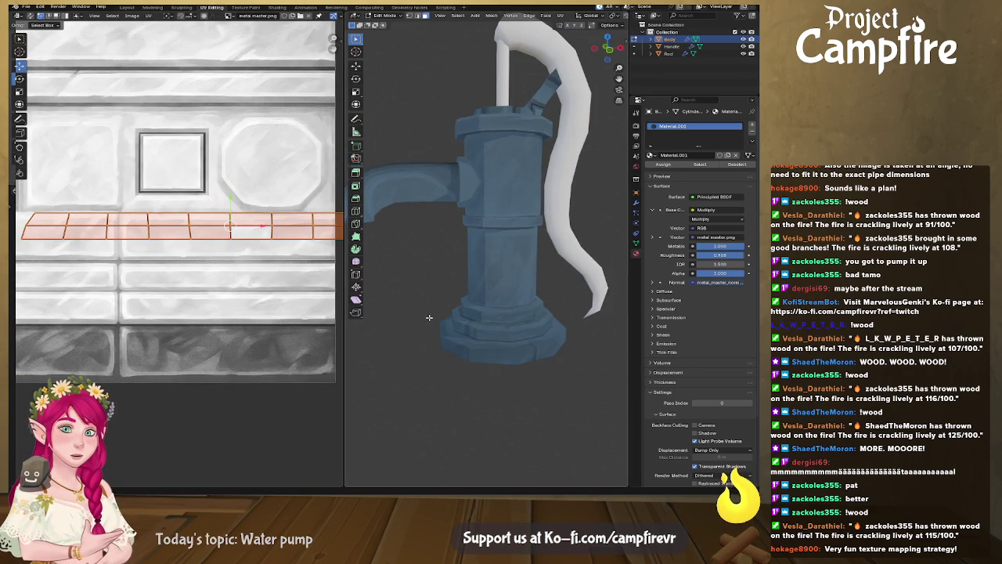
left_click(222, 238)
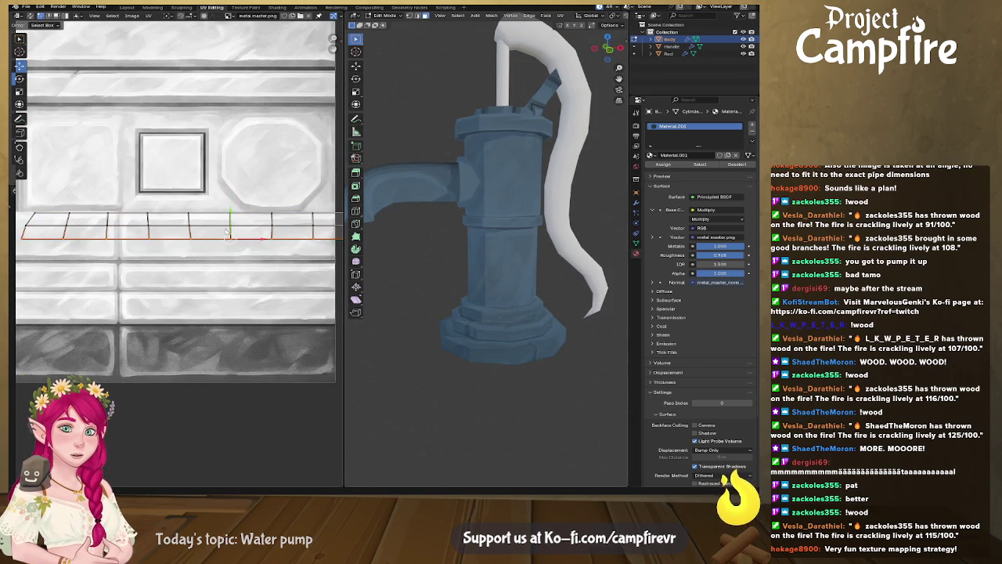
left_click_drag(231, 211, 240, 237)
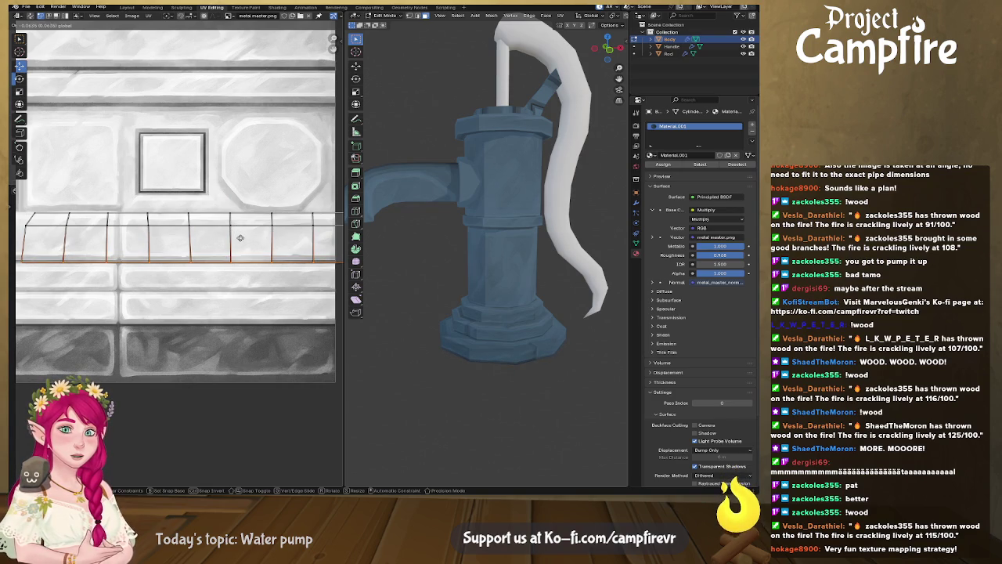
left_click_drag(240, 237, 232, 199)
left_click(220, 225)
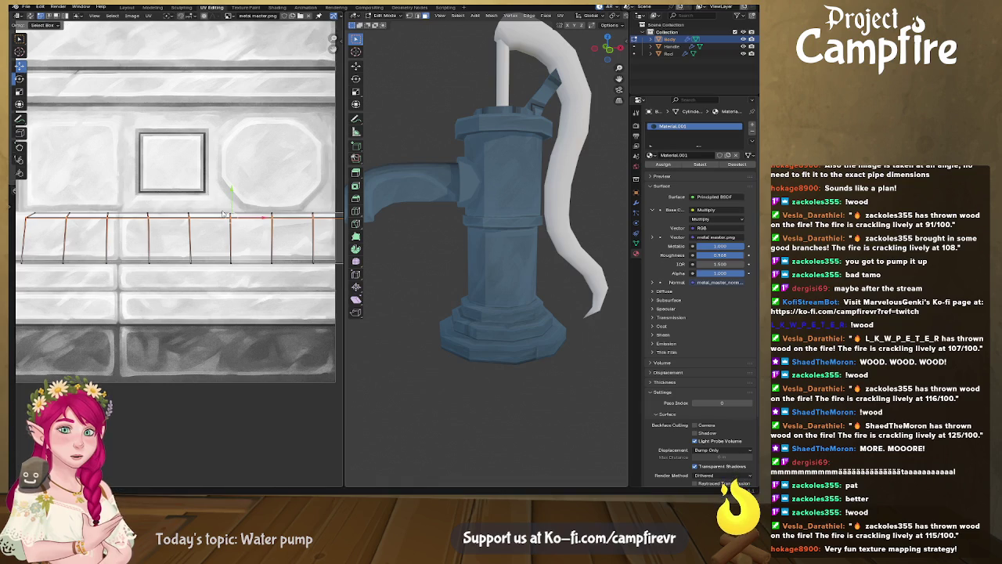
left_click_drag(232, 199, 233, 186)
Move the thin ring's UV strip onto the groove line below the square panel
mouse_move(488, 385)
middle_mouse_down()
mouse_move(594, 390)
mouse_move(451, 325)
middle_mouse_up()
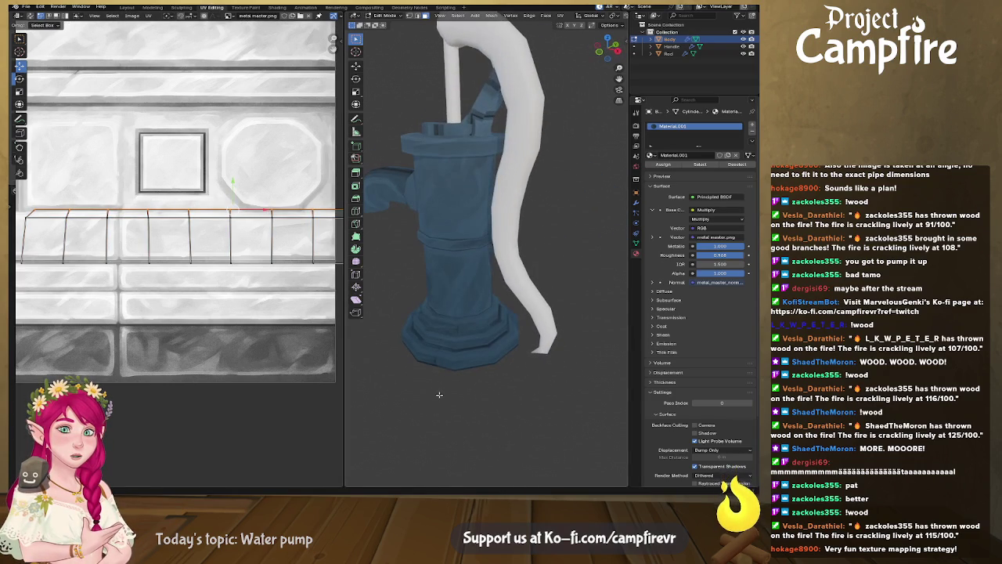
left_click(458, 320)
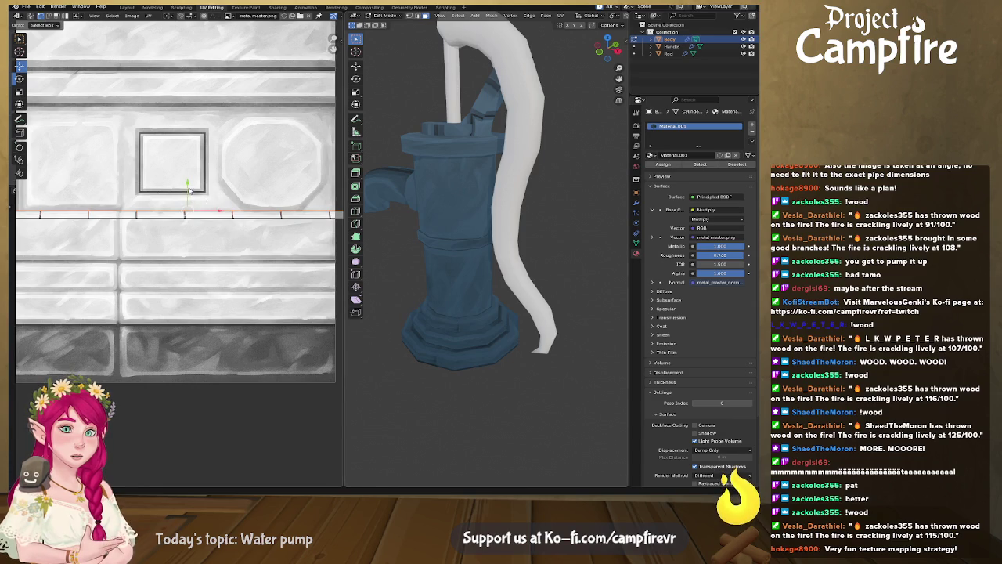
key("g")
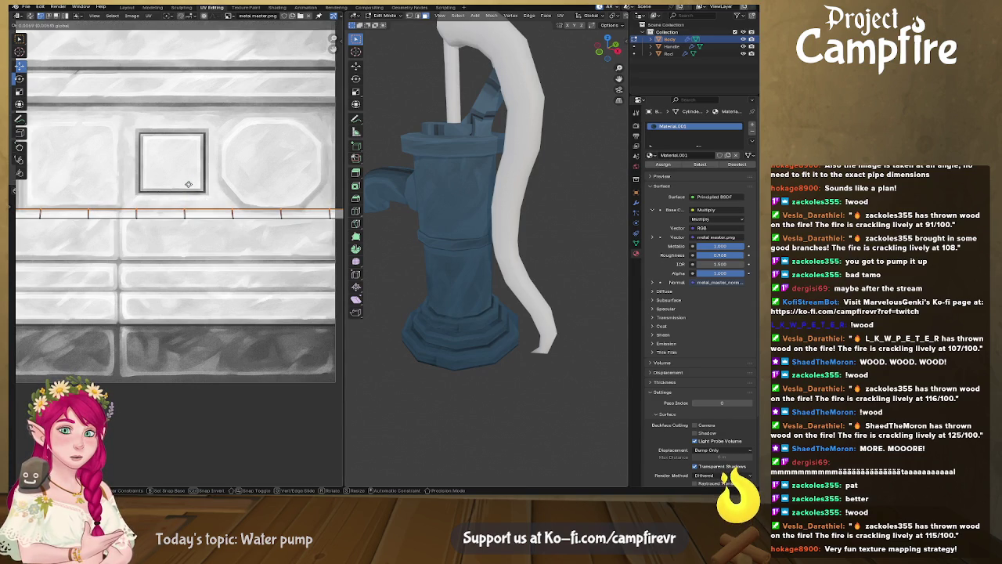
left_click(188, 184)
mouse_move(470, 337)
middle_mouse_down()
mouse_move(509, 332)
mouse_move(505, 225)
mouse_move(505, 333)
mouse_move(526, 305)
middle_mouse_up()
Straighten another ring's crooked UV strip and align it vertically
left_click(483, 311, "alt")
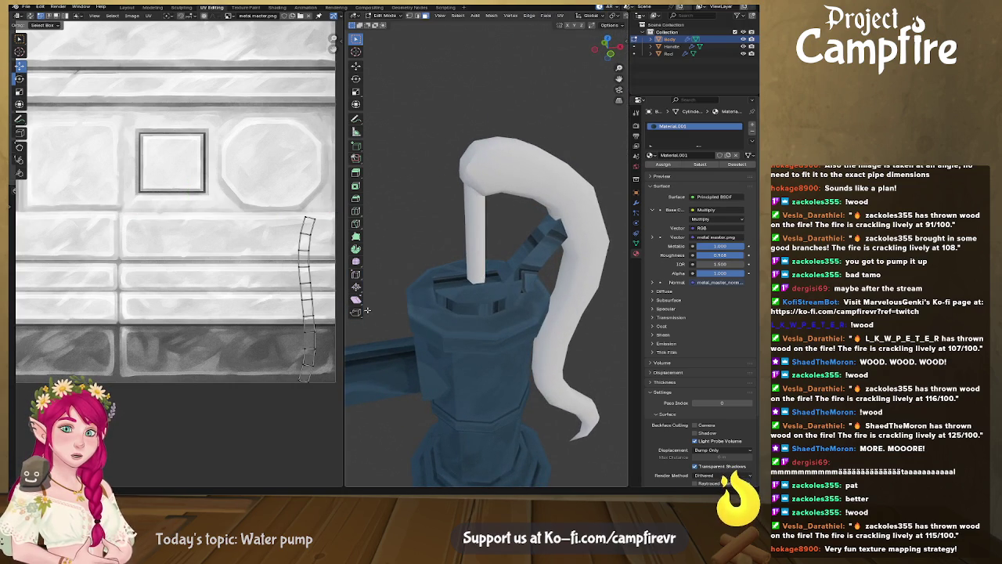
right_click(312, 311)
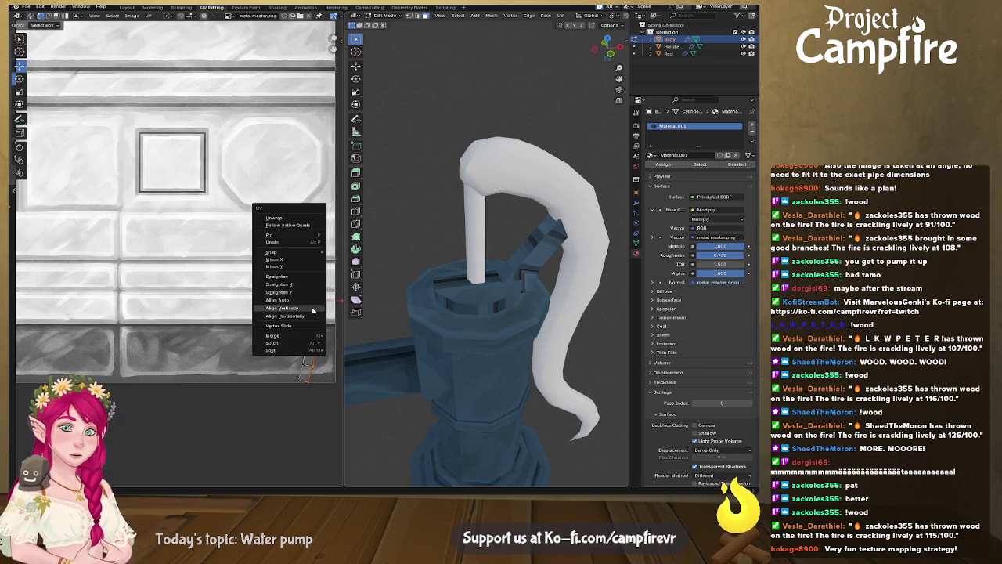
left_click(295, 237)
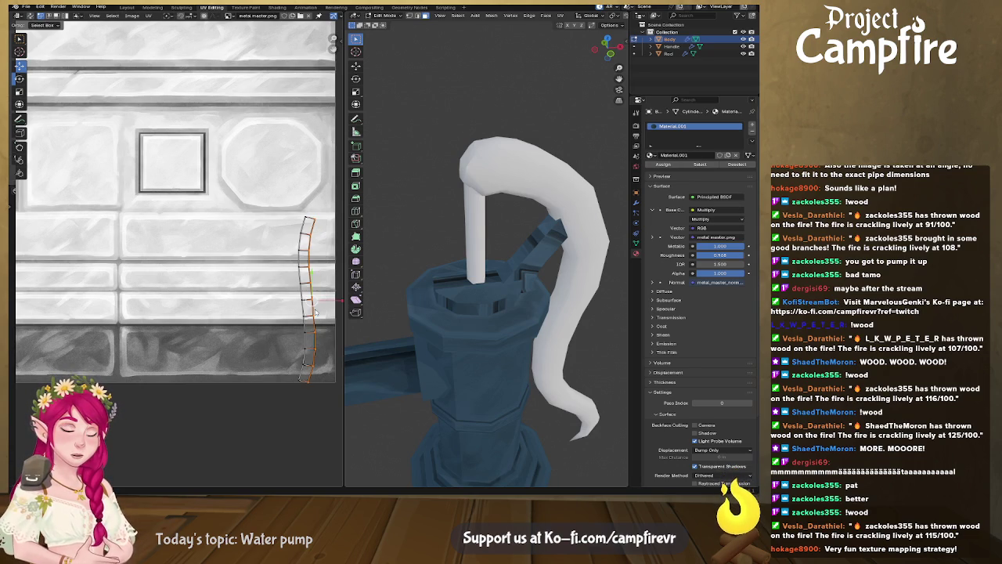
right_click(316, 312)
left_click(311, 313)
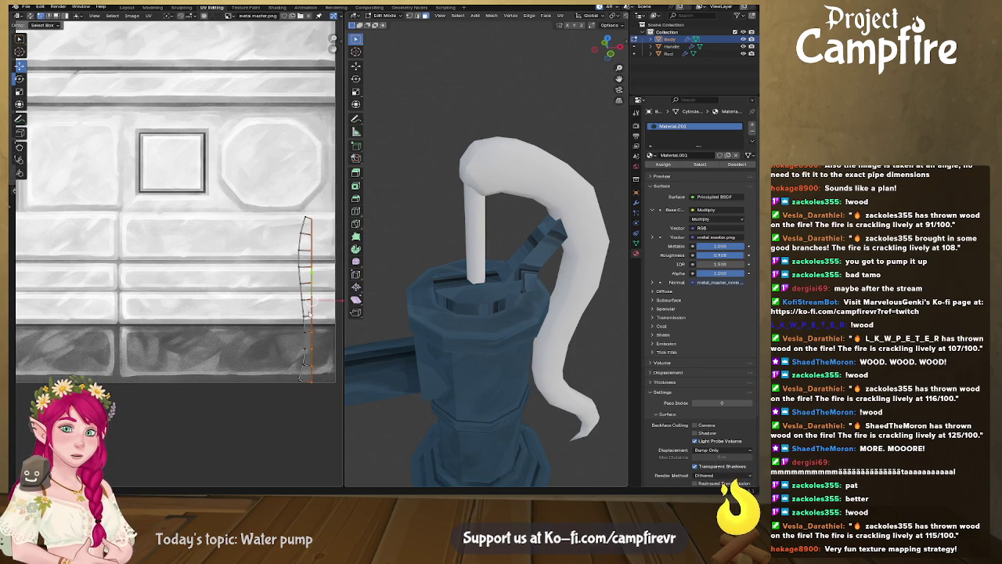
right_click(304, 312)
left_click(278, 222)
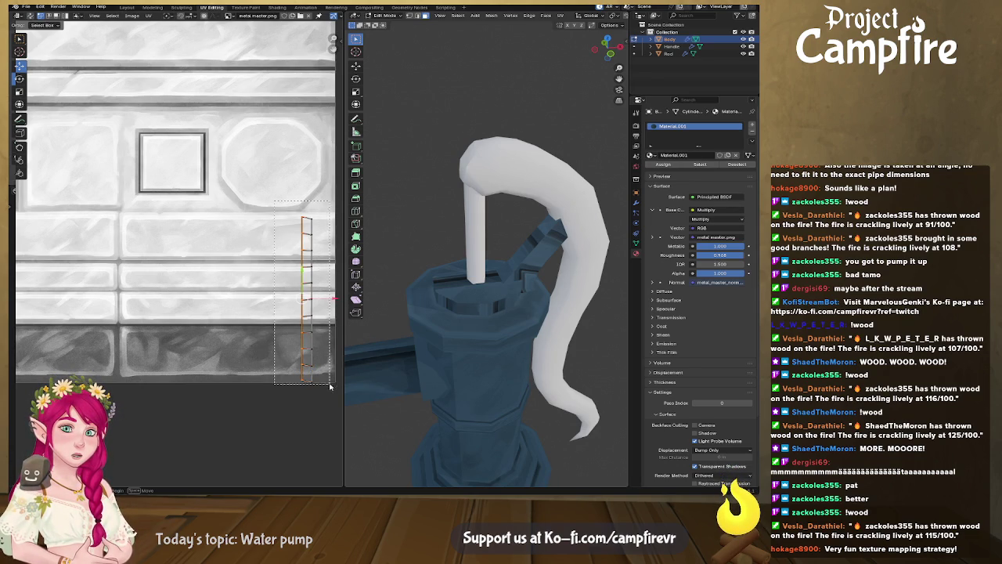
Rotate the strip 90° to horizontal and move it onto the stone band
type("r90")
key("Return")
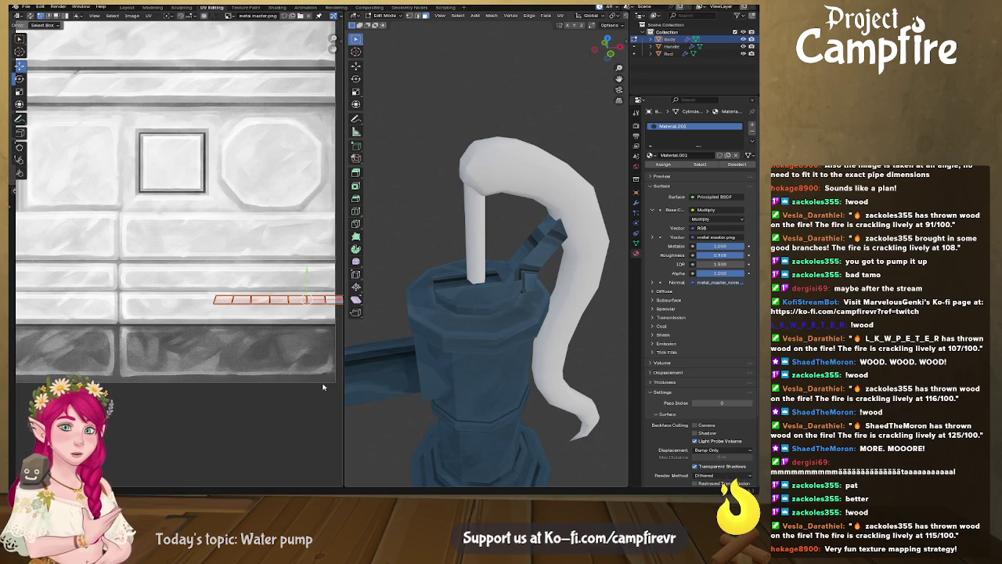
key("g")
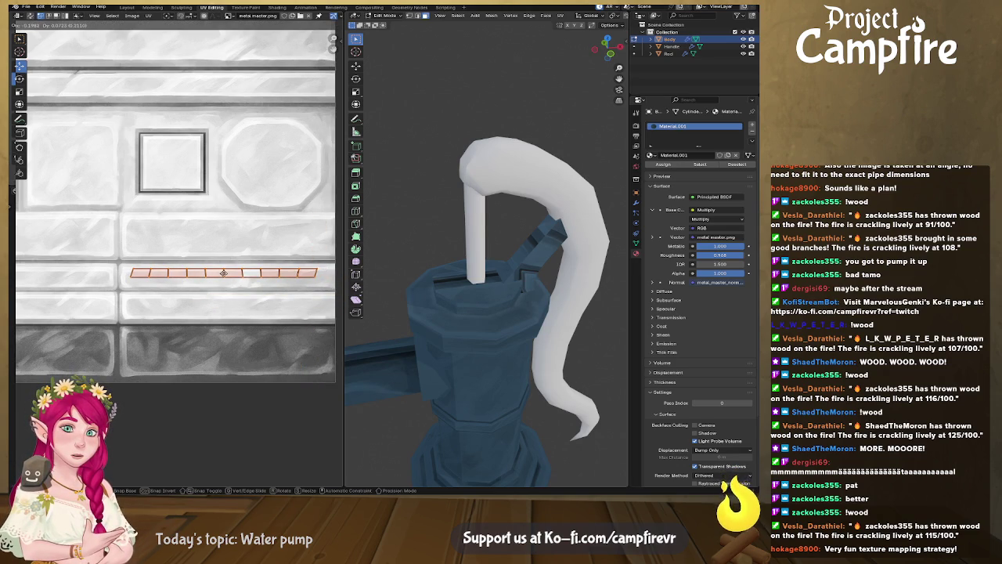
left_click(223, 272)
Stretch the strip vertically along Y so it fills the band's height
key("g")
key("y")
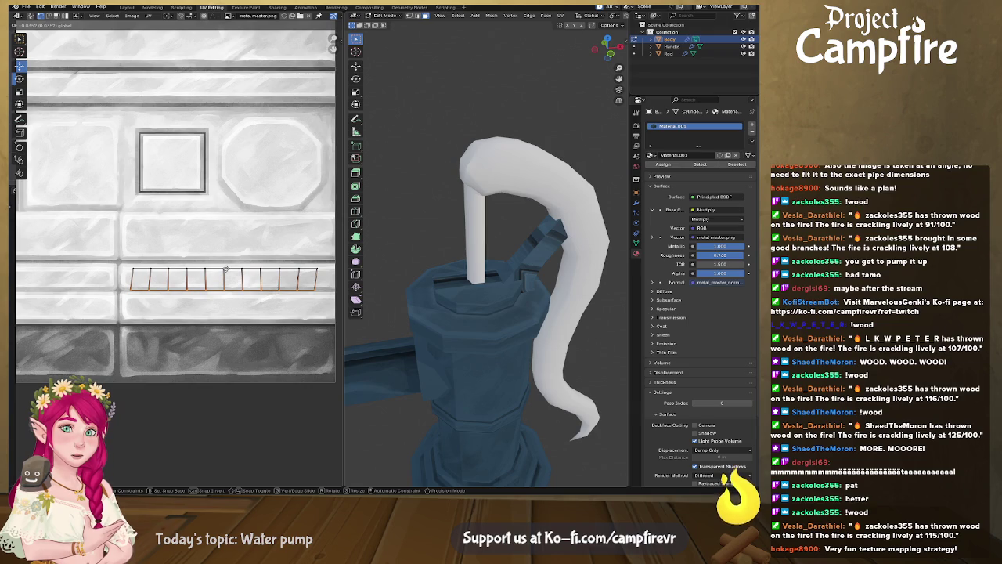
left_click(226, 269)
key("g")
key("y")
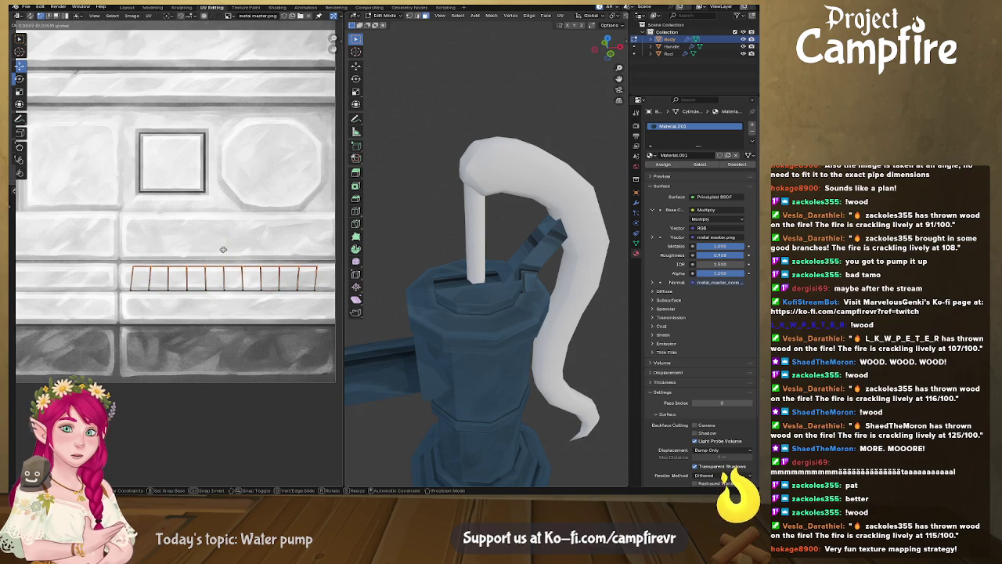
left_click(221, 249)
Move the octagonal cap's UV island onto the texture's octagon
mouse_move(469, 298)
middle_mouse_down()
mouse_move(484, 299)
mouse_move(470, 305)
middle_mouse_up()
scroll(484, 299, "up", 3)
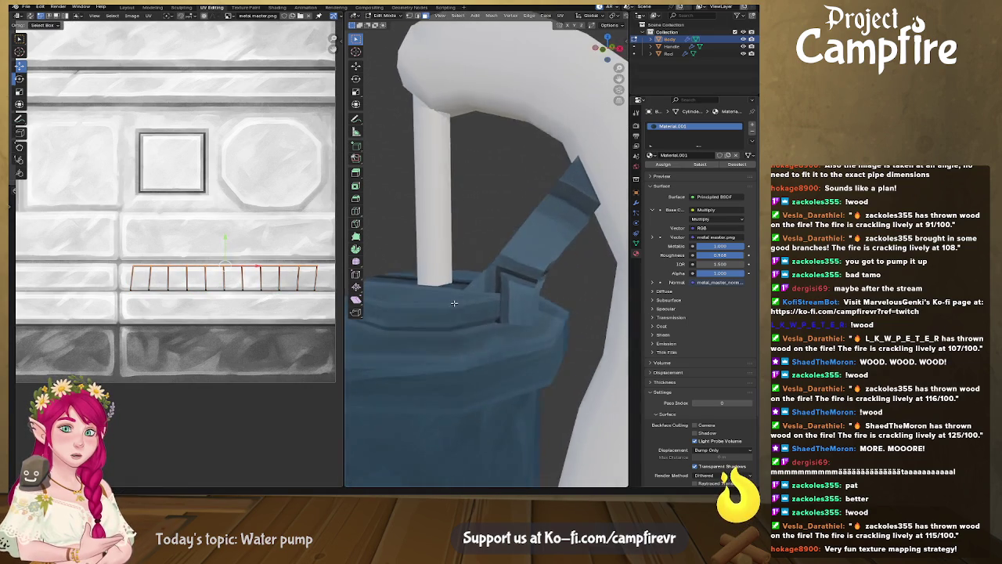
scroll(462, 309, "up", 1)
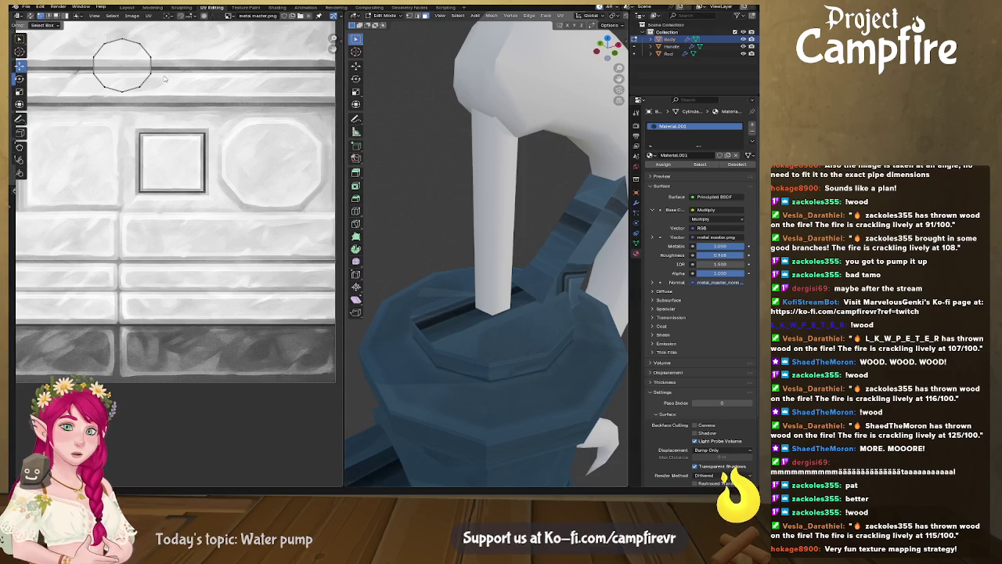
left_click(129, 67)
key("g")
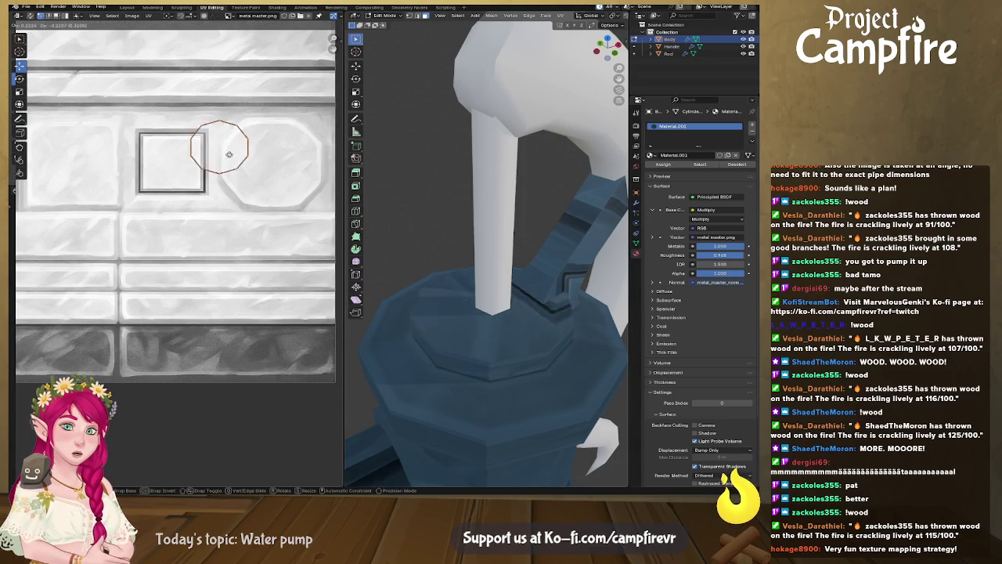
left_click(272, 165)
Centre the octagon in the UV view and scale the island up to fill it
middle_click_drag(184, 183, 261, 190)
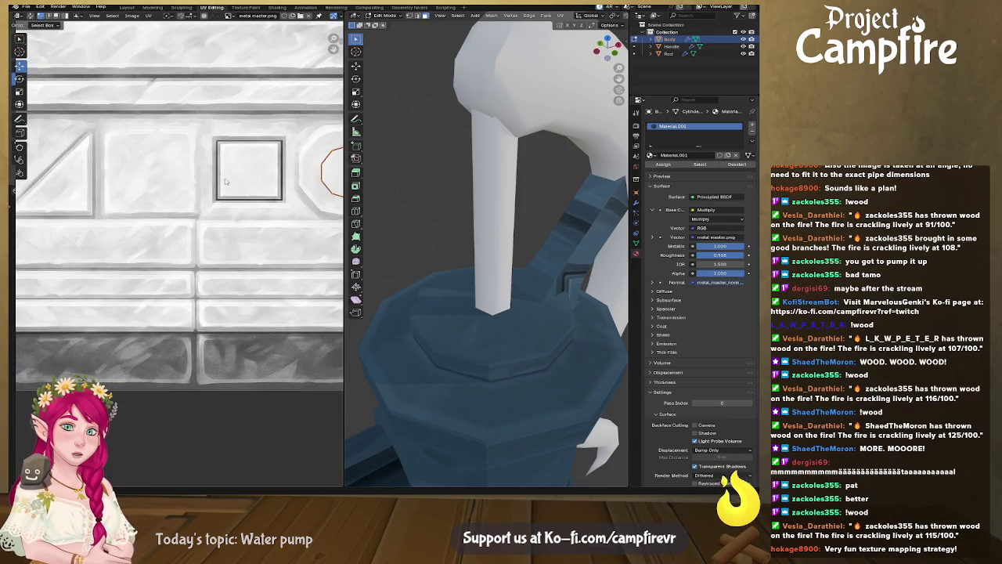
middle_click_drag(179, 165, 195, 186)
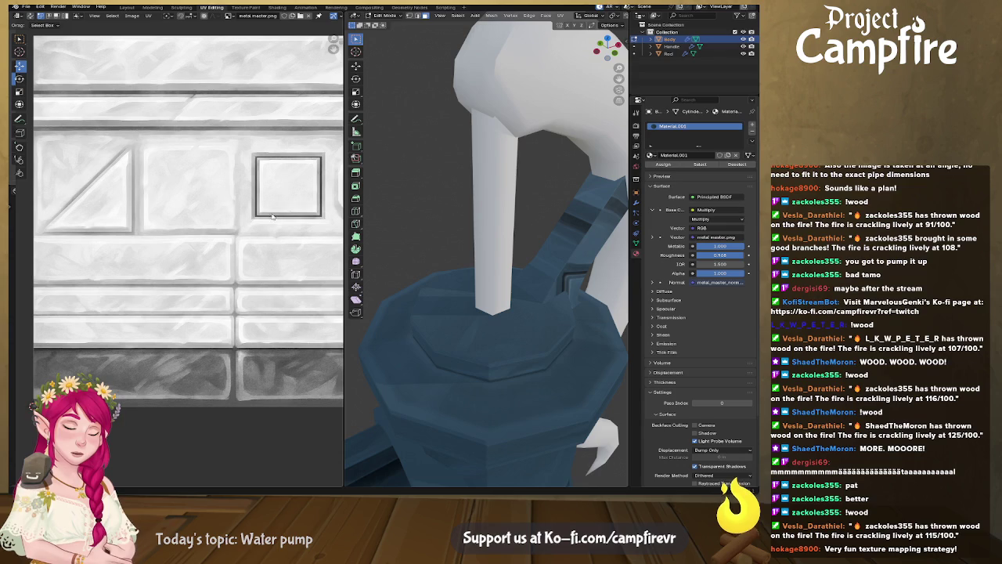
middle_click_drag(309, 206, 192, 212)
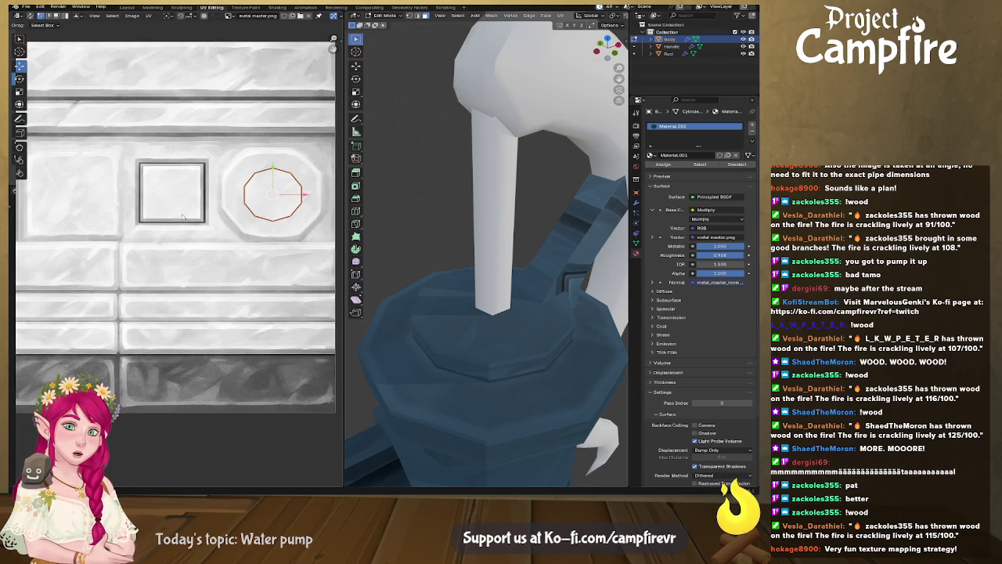
middle_click_drag(303, 211, 246, 218)
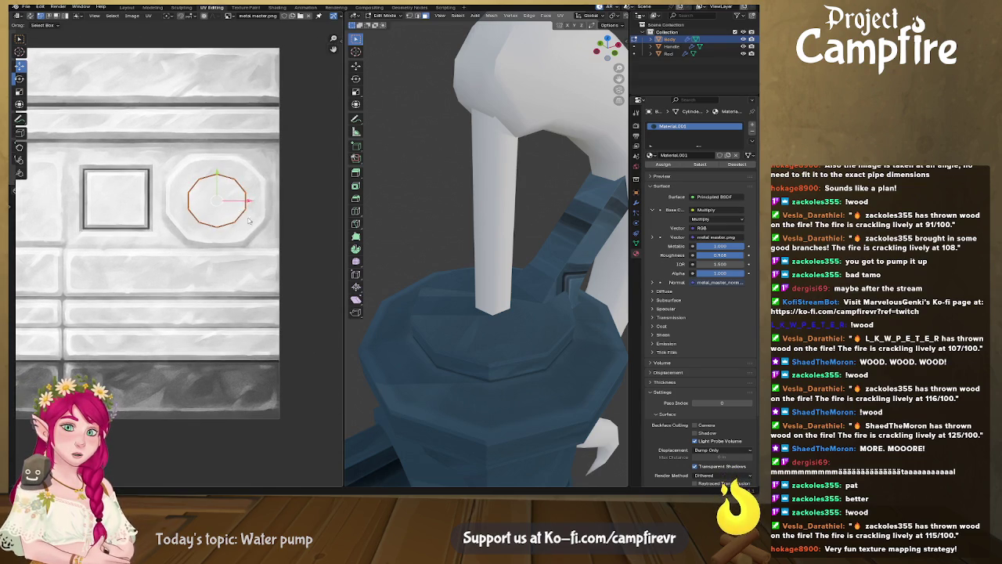
key("s")
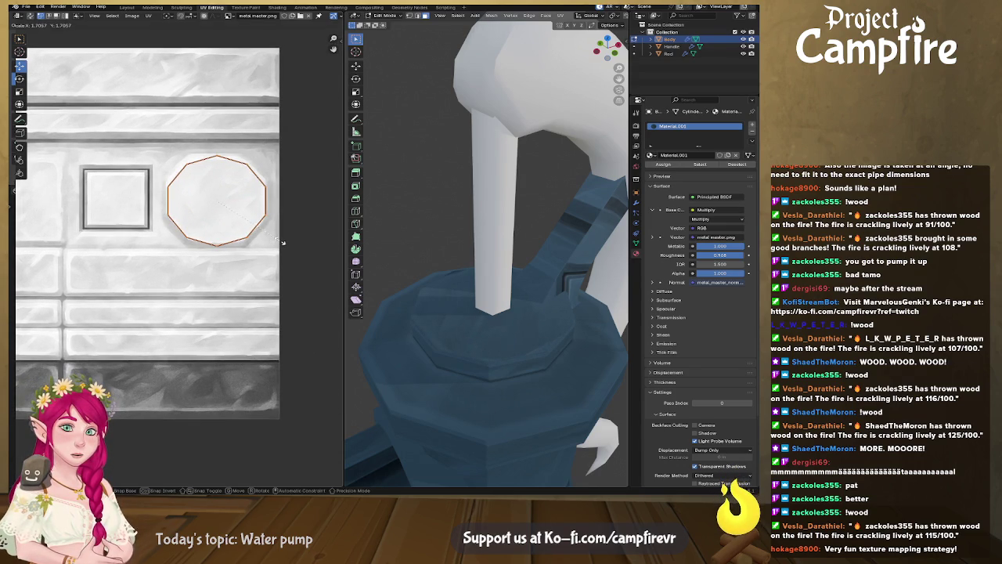
left_click(284, 242)
Shift the octagon island's top and bottom edges to match the octagon outline
left_click(218, 156)
key("g")
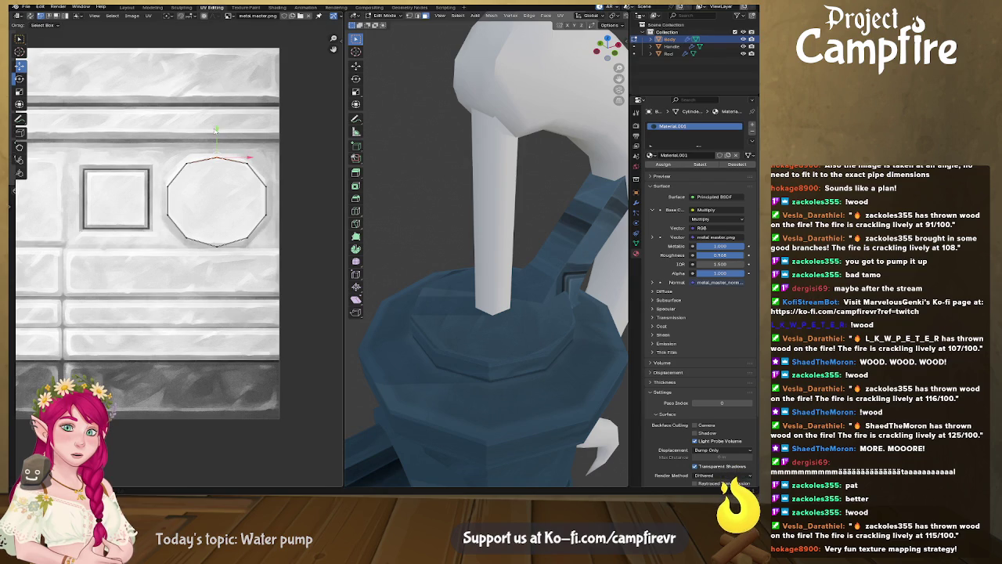
left_click(183, 132)
left_click(219, 249)
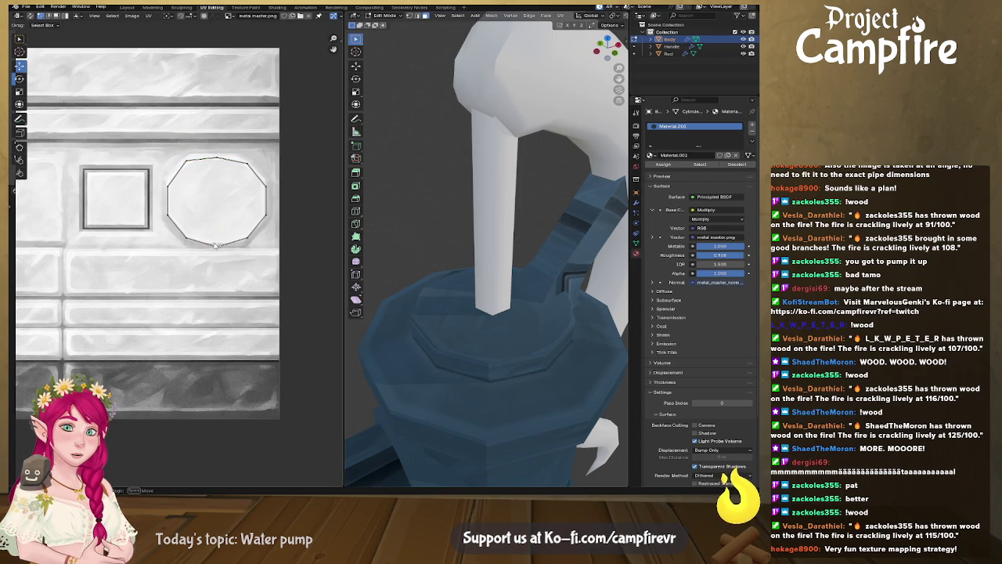
left_click(217, 242)
key("g")
left_click(217, 218)
Nudge the octagon island's left edge into place and select its bottom-left corner
mouse_move(502, 328)
middle_mouse_down()
mouse_move(548, 339)
mouse_move(423, 303)
mouse_move(442, 301)
middle_mouse_up()
left_click(269, 213)
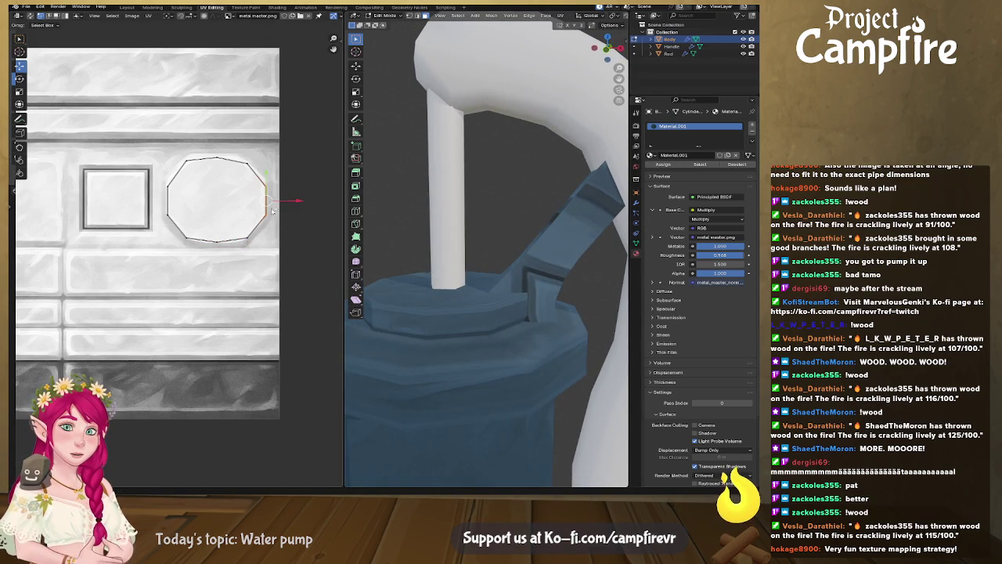
left_click(252, 236)
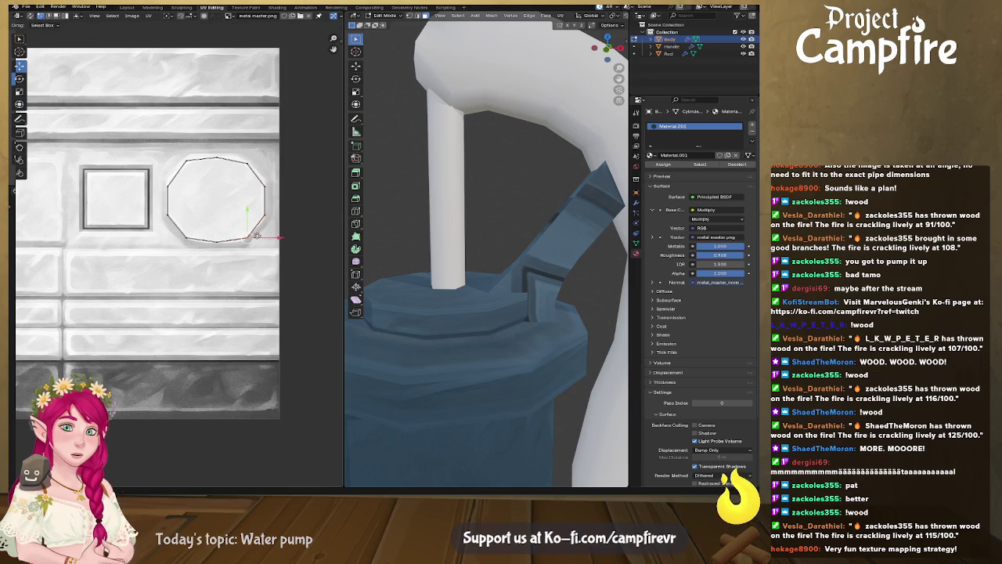
left_click(169, 196)
key("g")
left_click(203, 201)
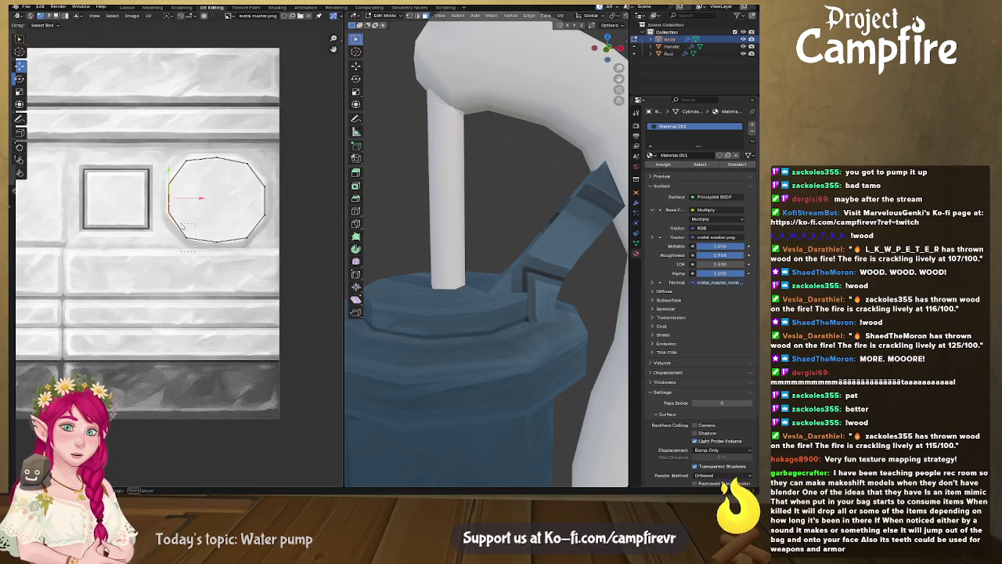
left_click(182, 227)
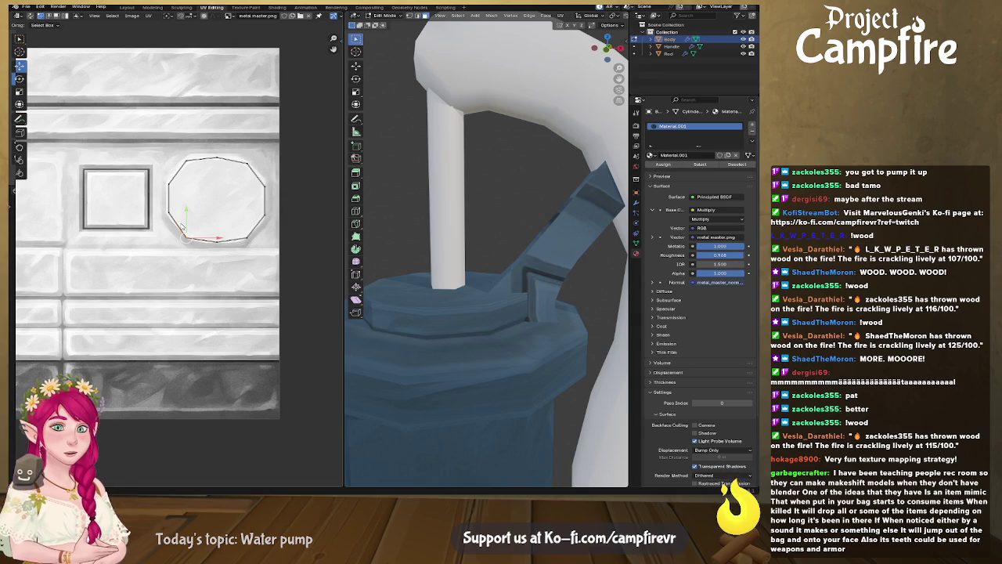
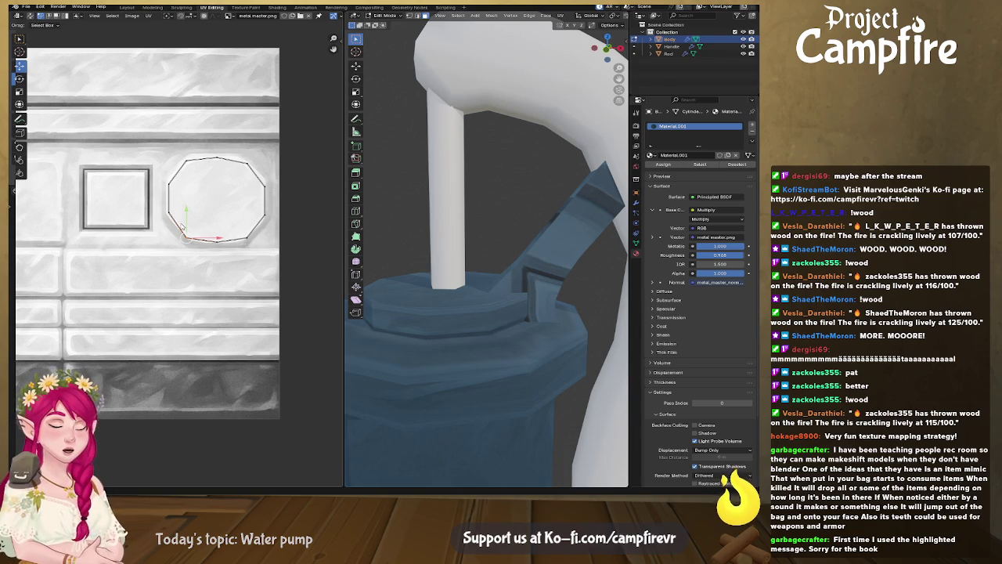
Nudge the octagon UV vertex onto the octagon panel, then orbit around the pump handle
key("g")
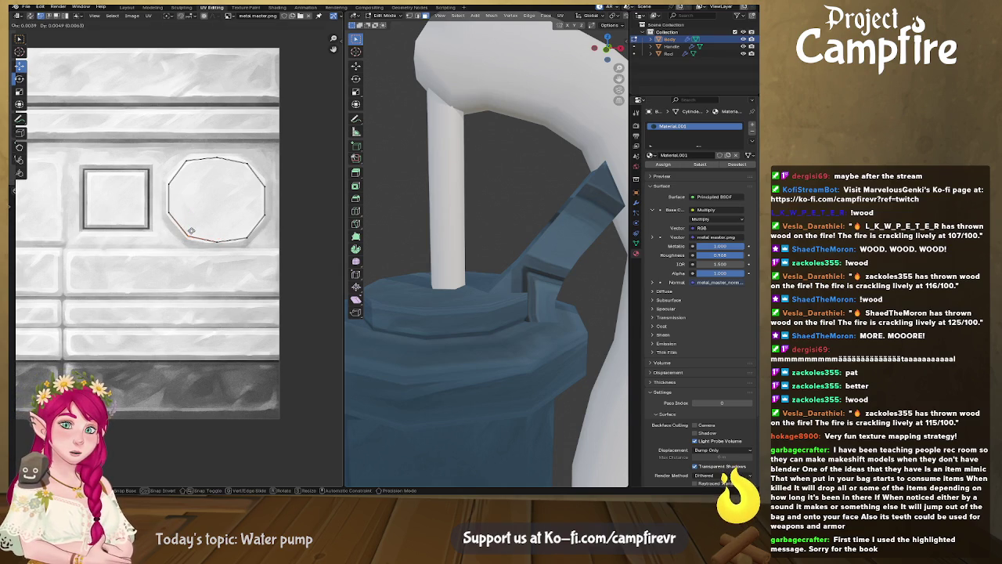
left_click(191, 231)
middle_click_drag(485, 345, 527, 353)
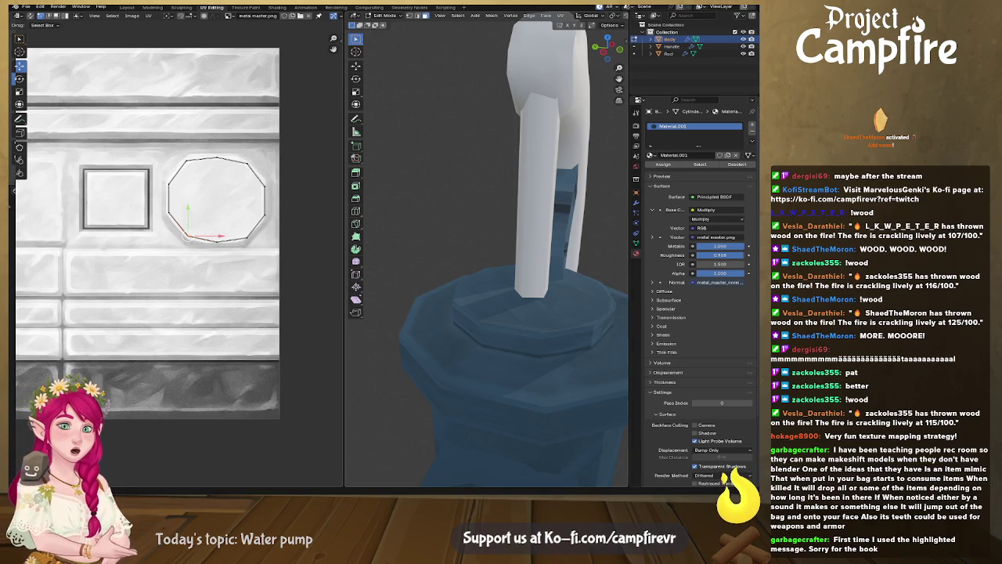
Deselect the octagon UV faces and orbit to show the pump body, spout and base
left_click(421, 222)
scroll(487, 292, "down", 3)
middle_click_drag(487, 292, 438, 281)
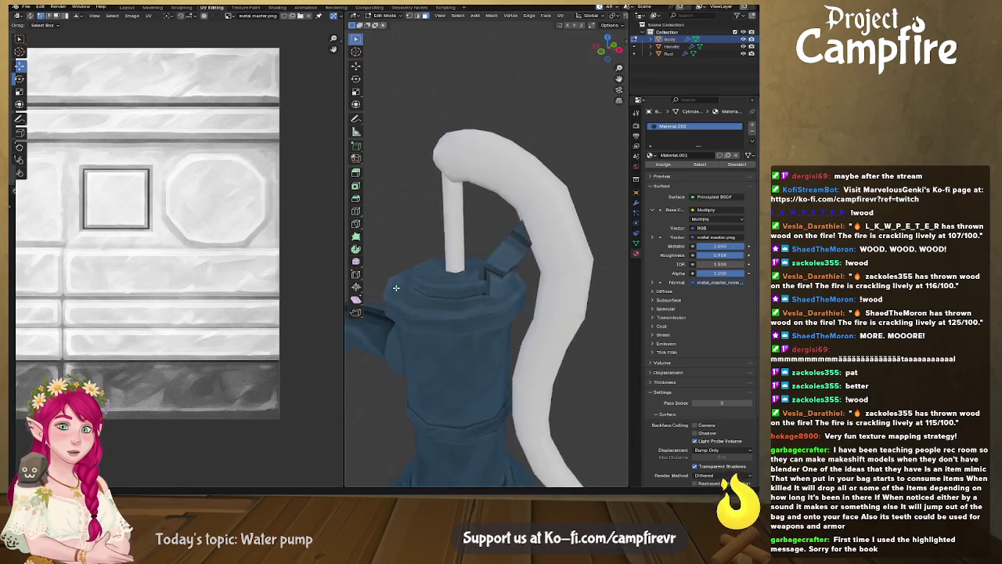
middle_click_drag(534, 258, 494, 286)
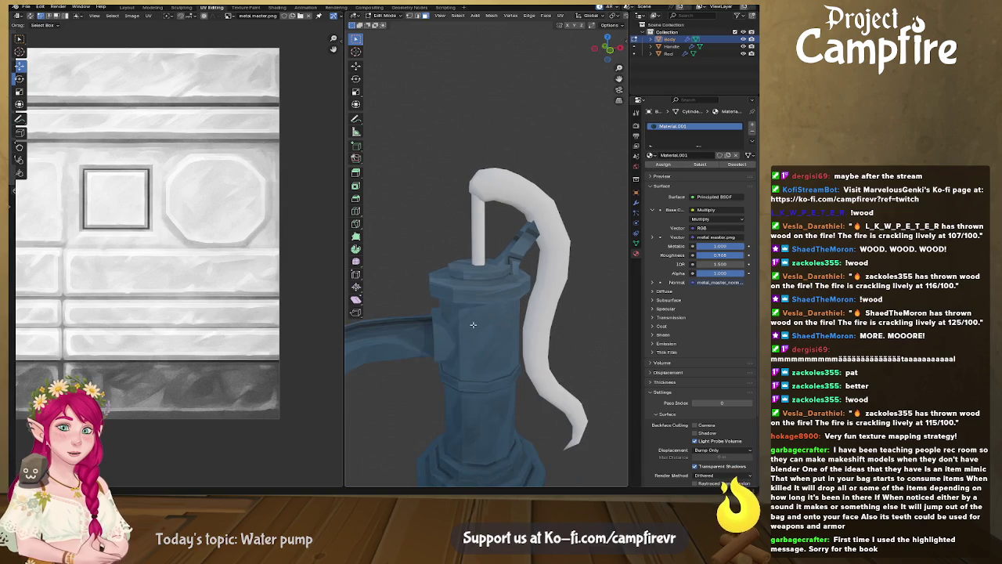
mouse_move(474, 329)
middle_mouse_down()
mouse_move(483, 281)
mouse_move(503, 279)
middle_mouse_up()
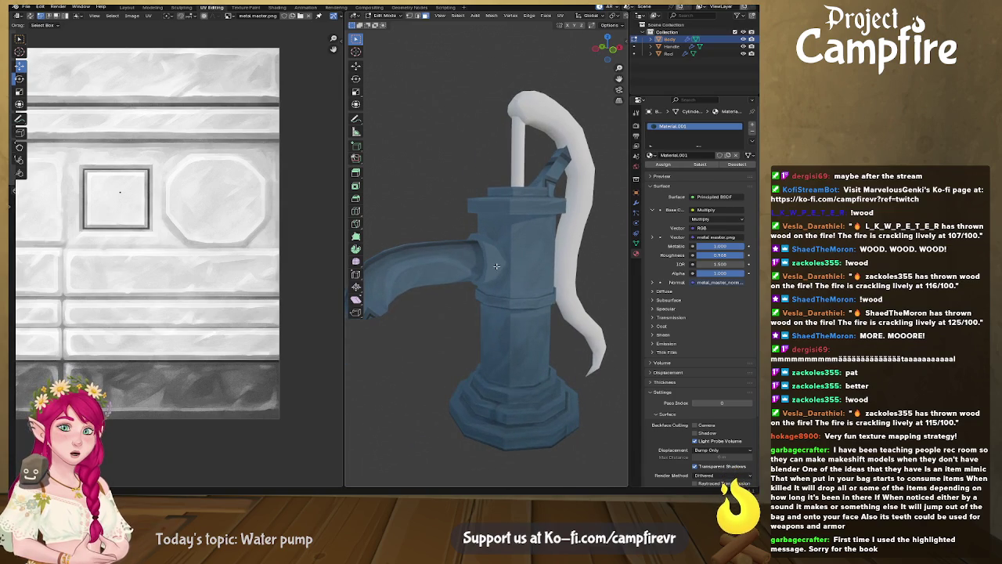
Toggle to Object Mode and back to Edit Mode, then widen the 3D viewport
key("Tab")
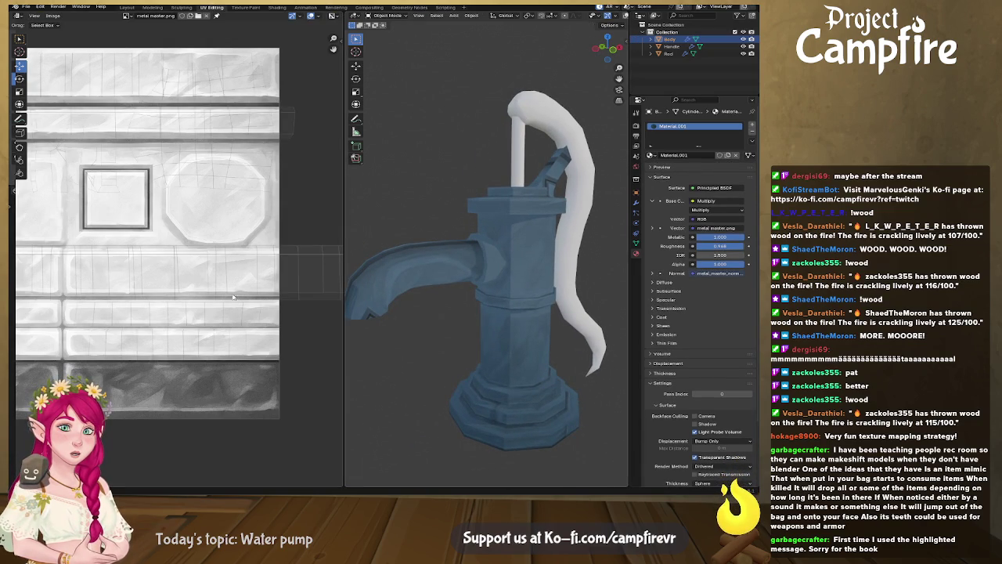
middle_click_drag(242, 298, 271, 272)
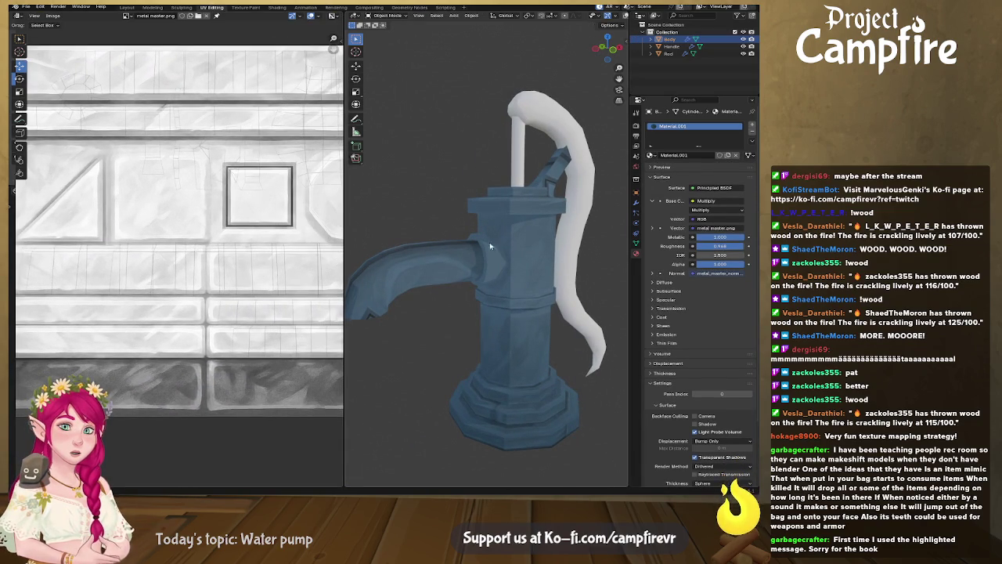
key("Tab")
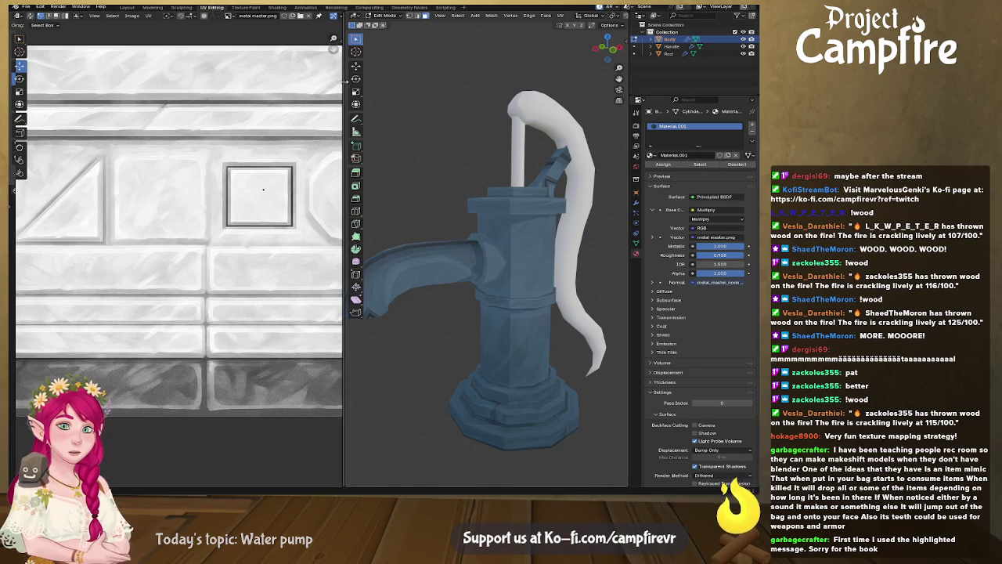
left_click_drag(343, 76, 196, 76)
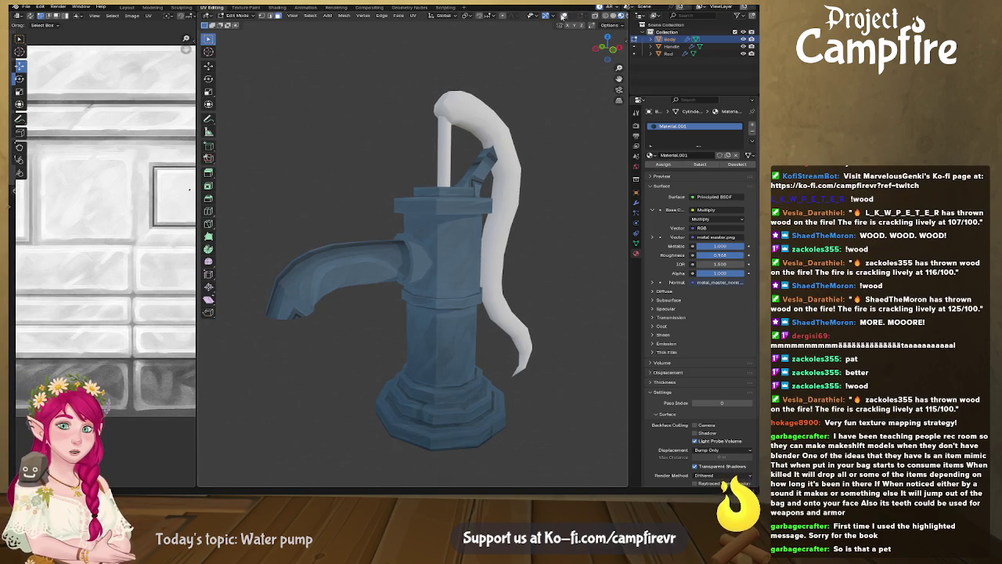
Show overlays to reveal the red seams, and rebalance the texture and 3D panels
left_click(564, 16)
scroll(328, 258, "down", 3)
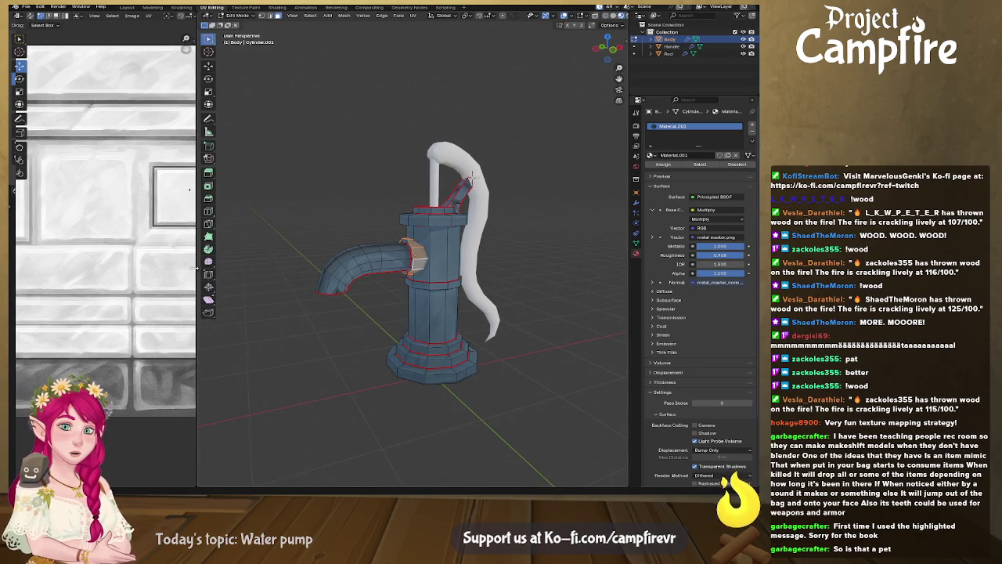
left_click_drag(192, 268, 517, 268)
scroll(333, 283, "up", 1)
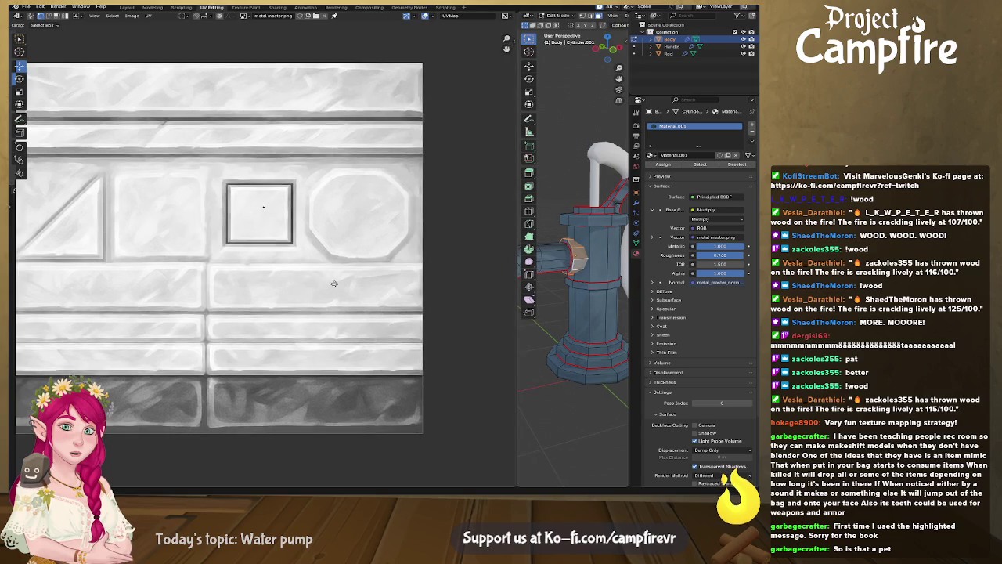
middle_click_drag(334, 284, 542, 296)
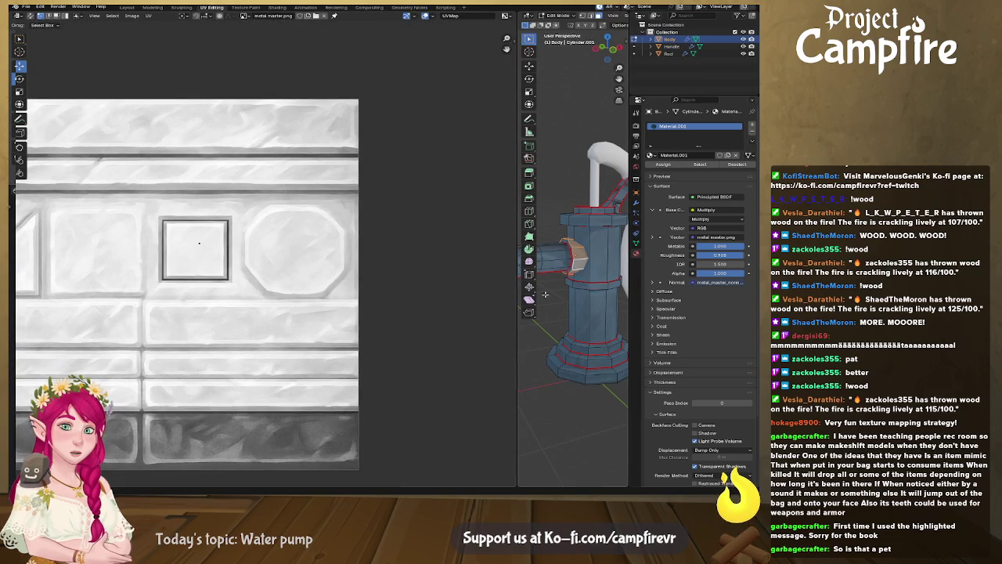
left_click_drag(517, 296, 332, 296)
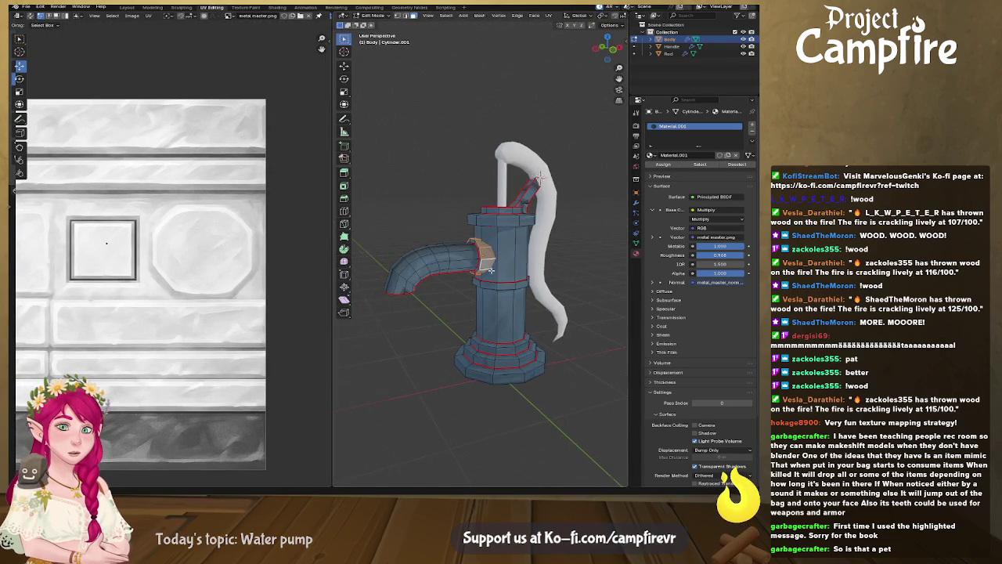
scroll(491, 270, "up", 4)
scroll(515, 272, "down", 1)
Select the spout collar's face loop and frame its UV square, leaving it unscaled
left_click(510, 272, "alt")
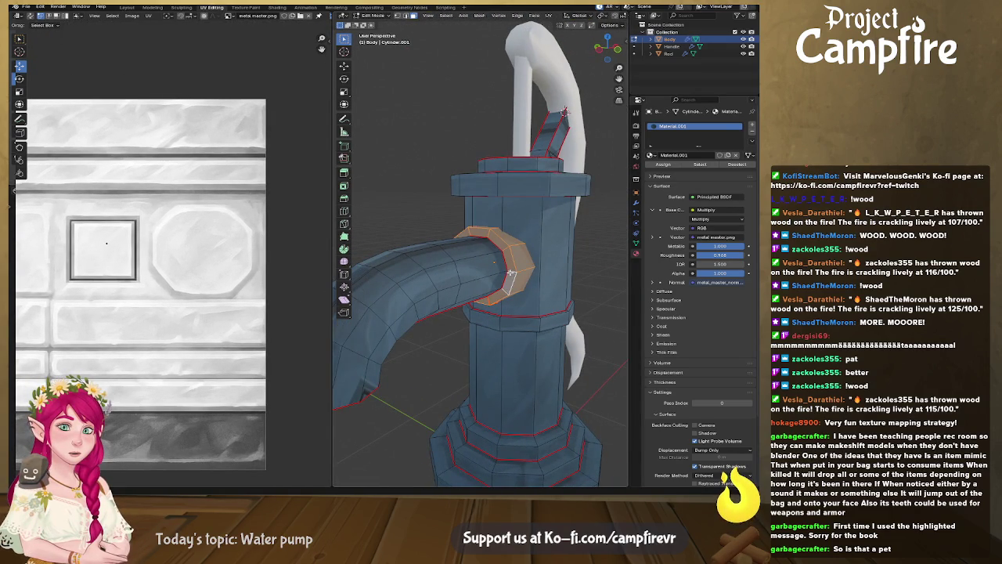
scroll(99, 261, "up", 3)
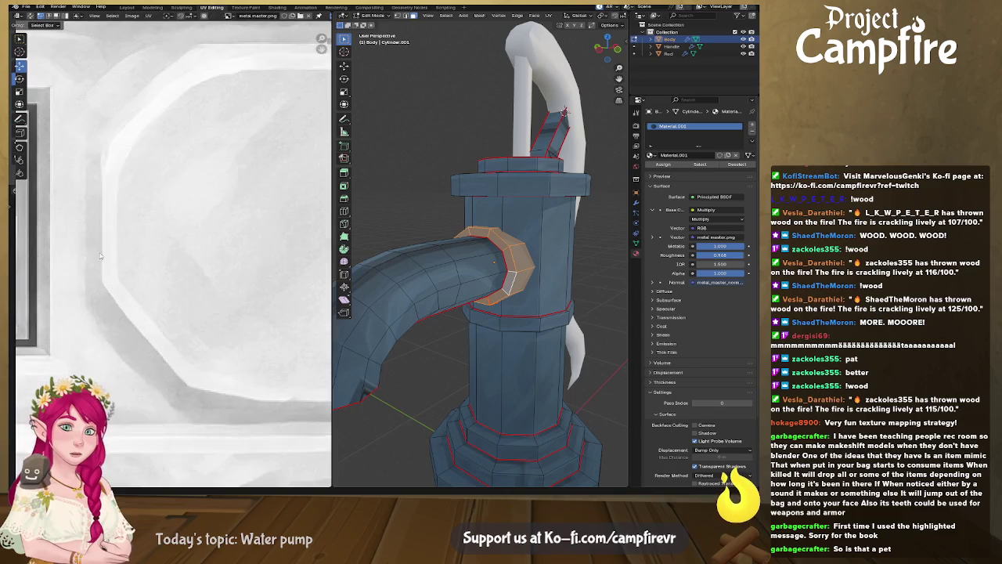
scroll(118, 247, "up", 2)
scroll(129, 238, "up", 1)
scroll(141, 232, "up", 2)
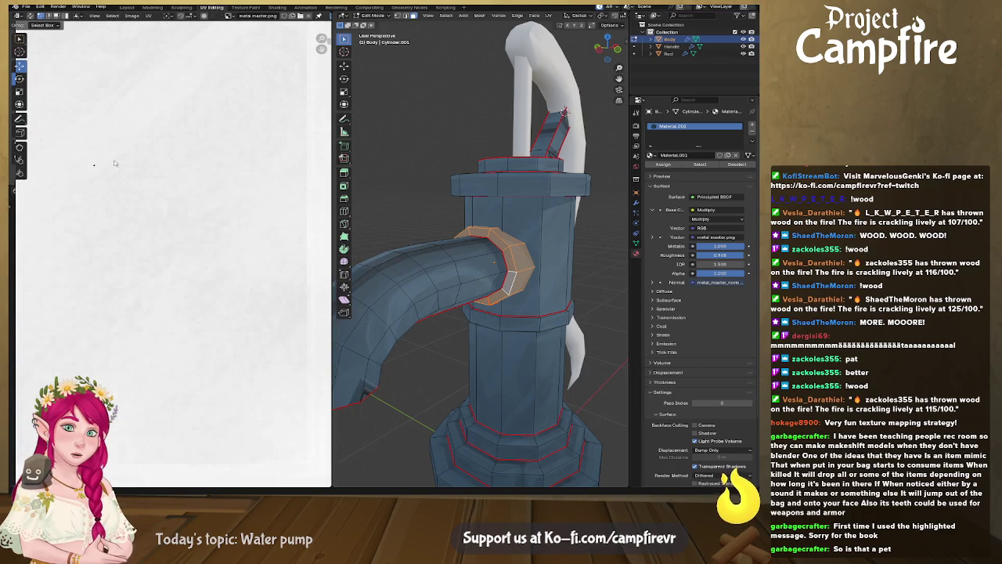
scroll(148, 243, "down", 5)
scroll(152, 247, "down", 3)
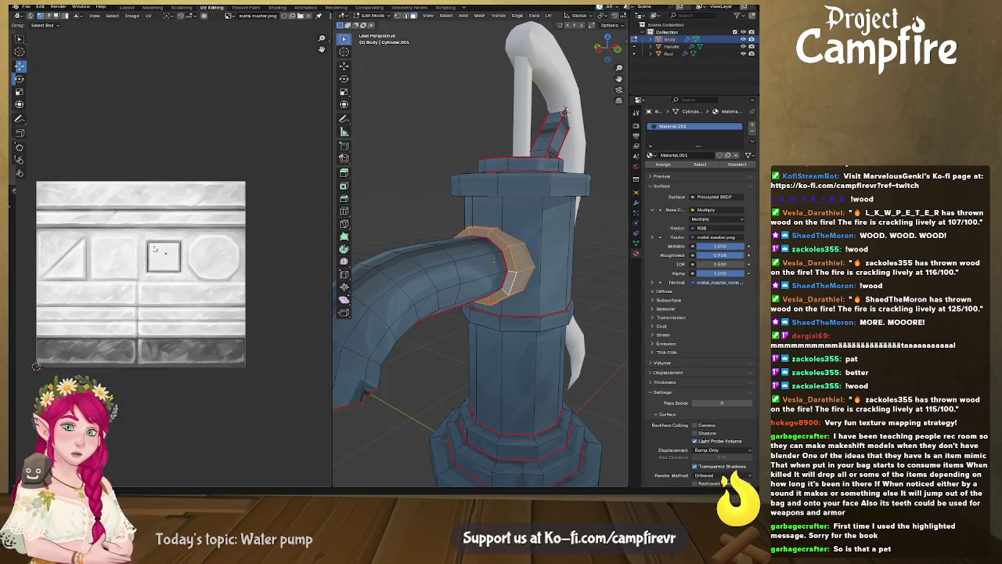
middle_click_drag(152, 247, 183, 245)
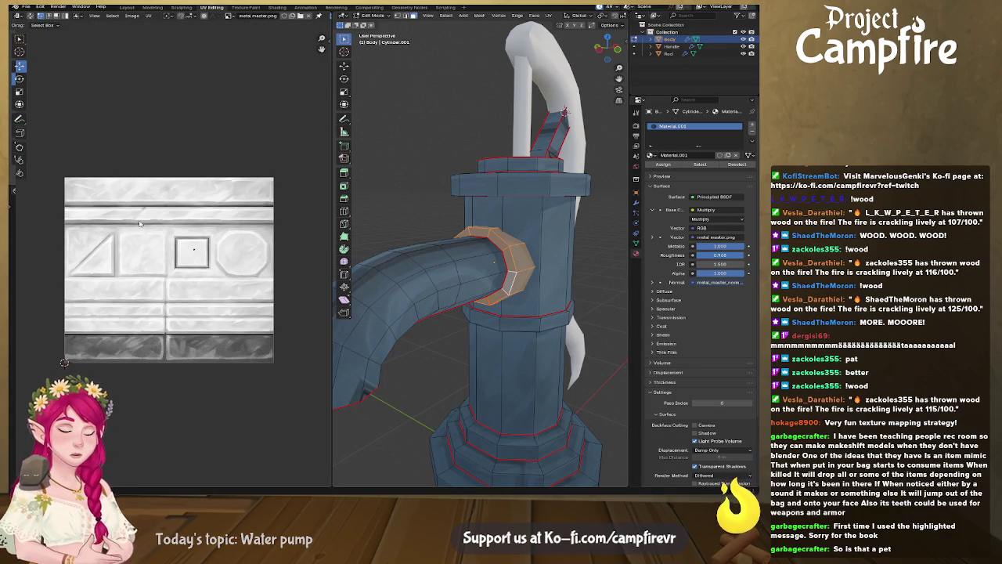
key("s")
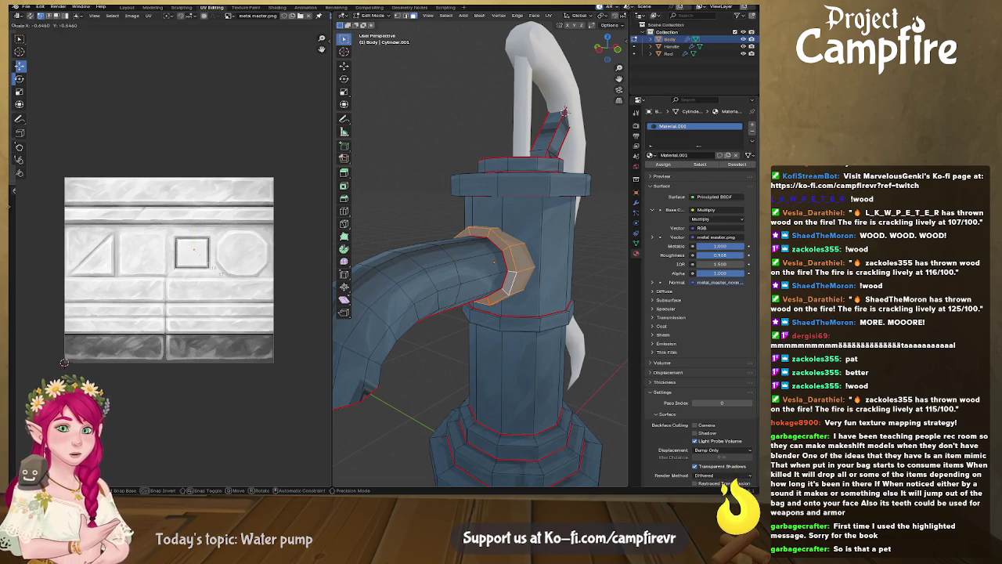
right_click(227, 423)
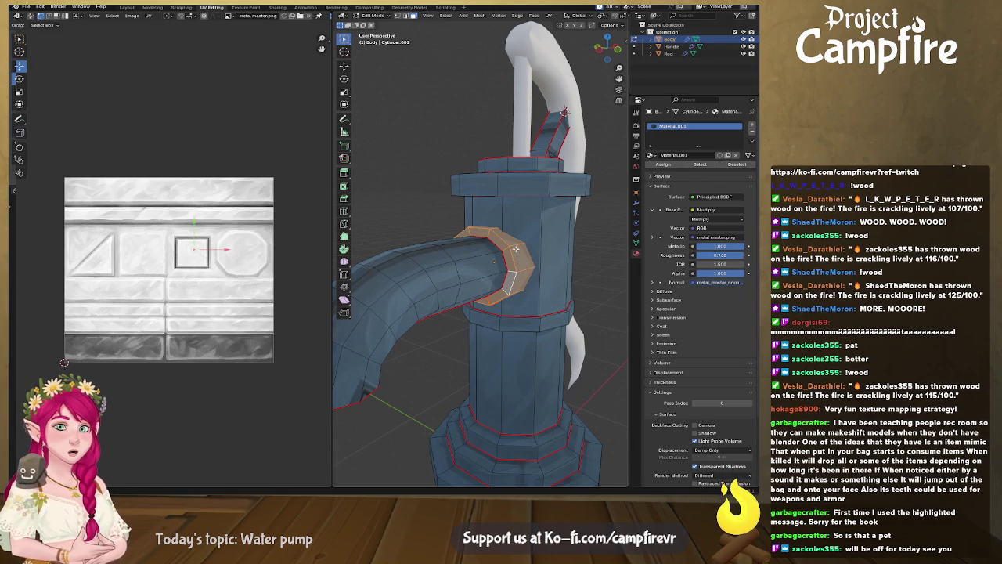
Unwrap the spout collar faces into a UV strip
key("u")
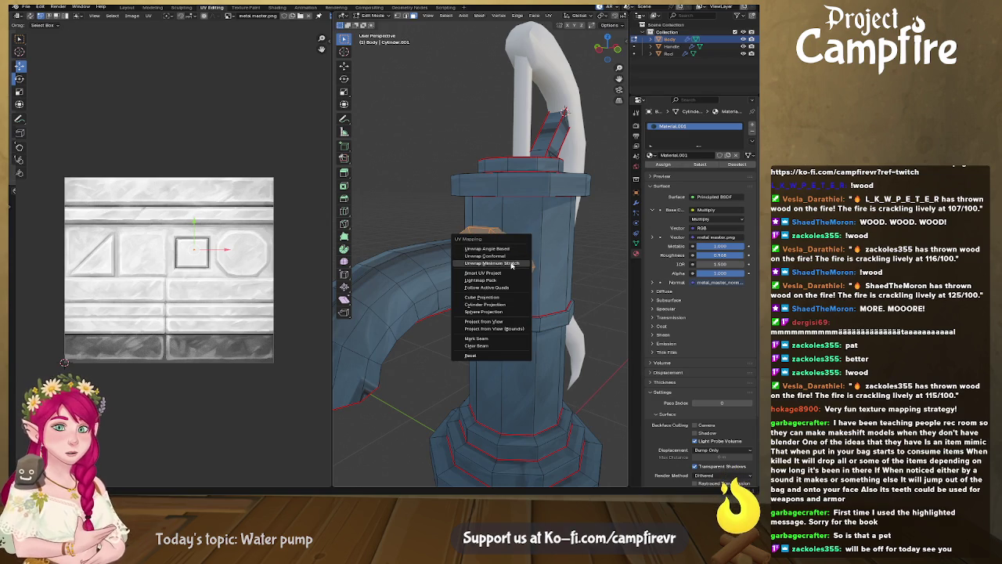
left_click(509, 252)
scroll(151, 269, "down", 1)
scroll(160, 278, "up", 3)
scroll(101, 272, "down", 1)
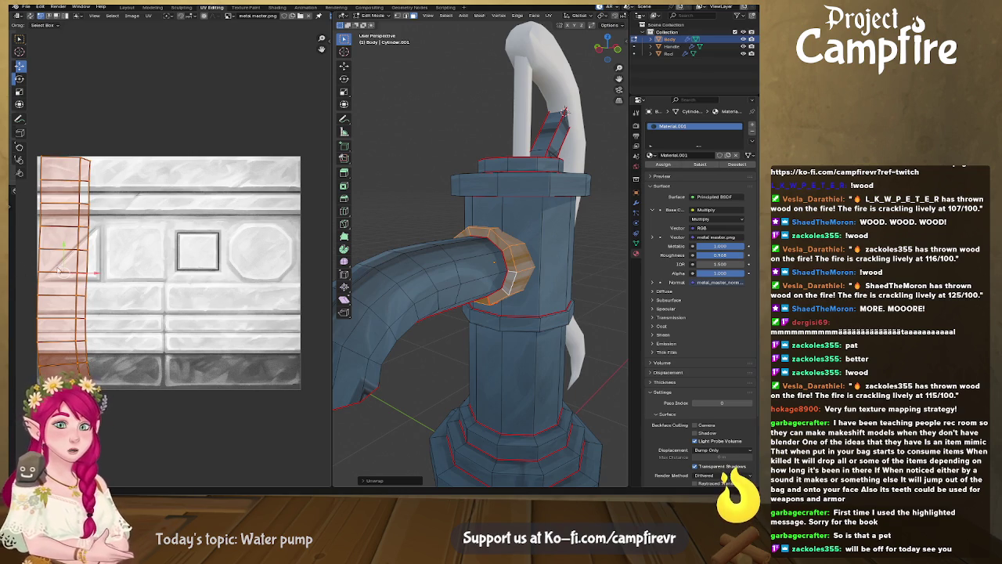
Align the strip's left and right vertex columns vertically, then rotate it 90 degrees
right_click(38, 286)
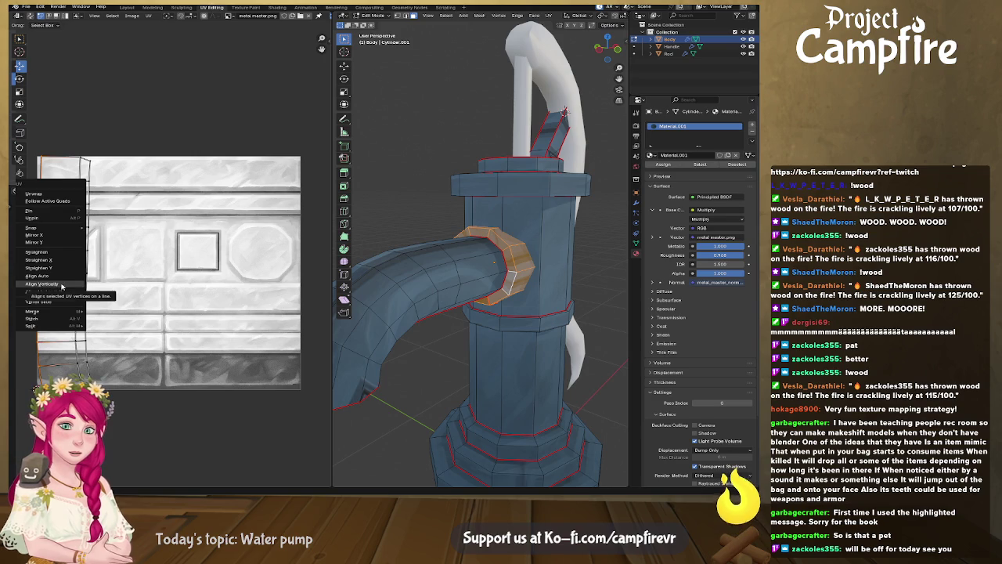
left_click(66, 285)
right_click(78, 288)
key("Escape")
left_click(86, 289, "alt")
right_click(86, 290)
left_click(86, 289)
left_click_drag(177, 116, 17, 417)
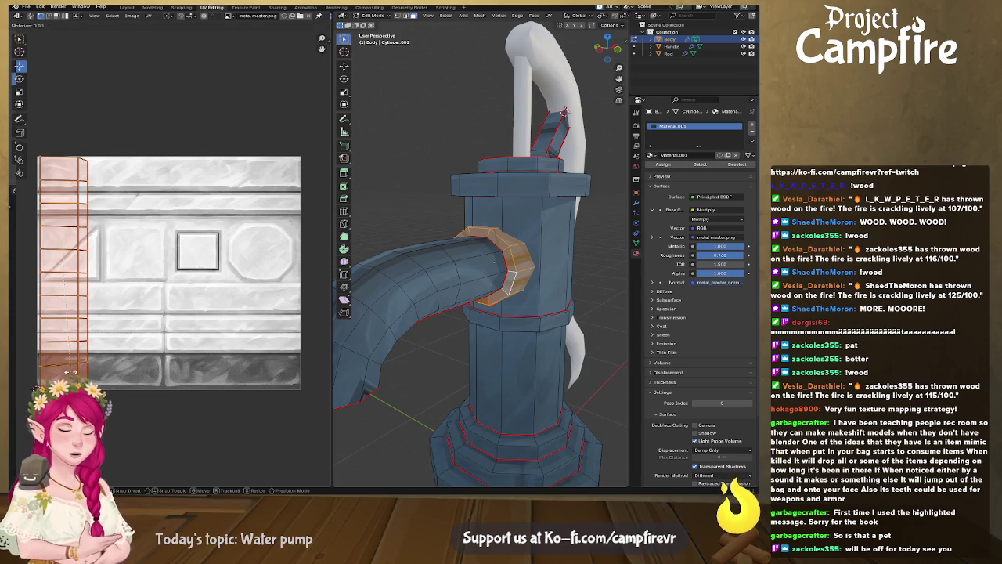
type("r90")
key("Return")
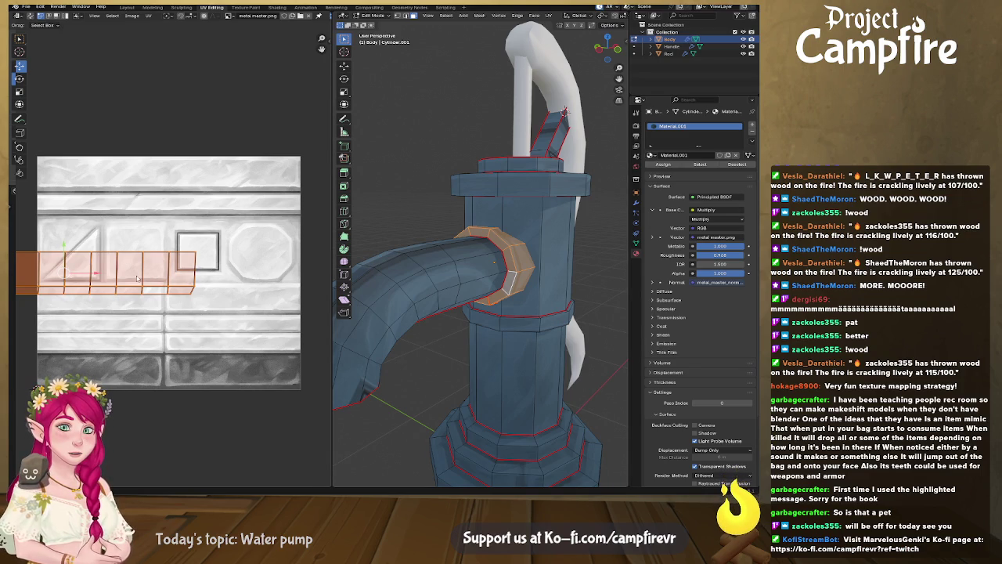
Place the strip across a trim band and raise its selected edge row
key("g")
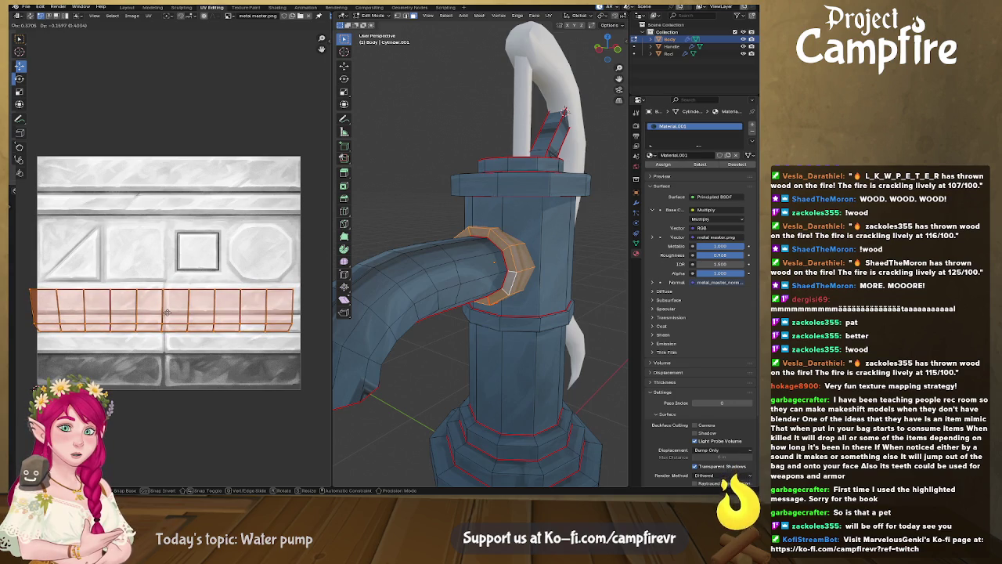
left_click(173, 311)
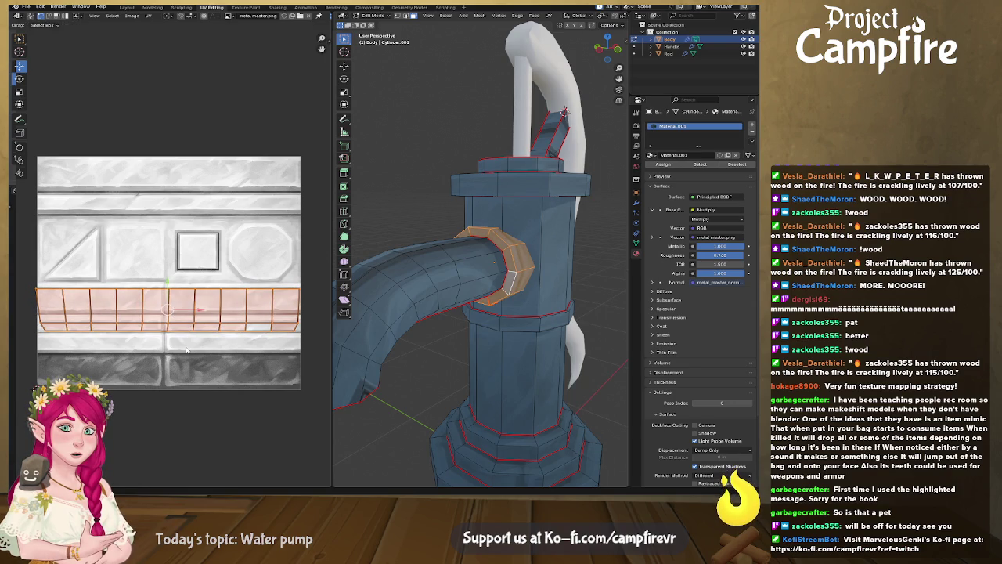
key("alt+a")
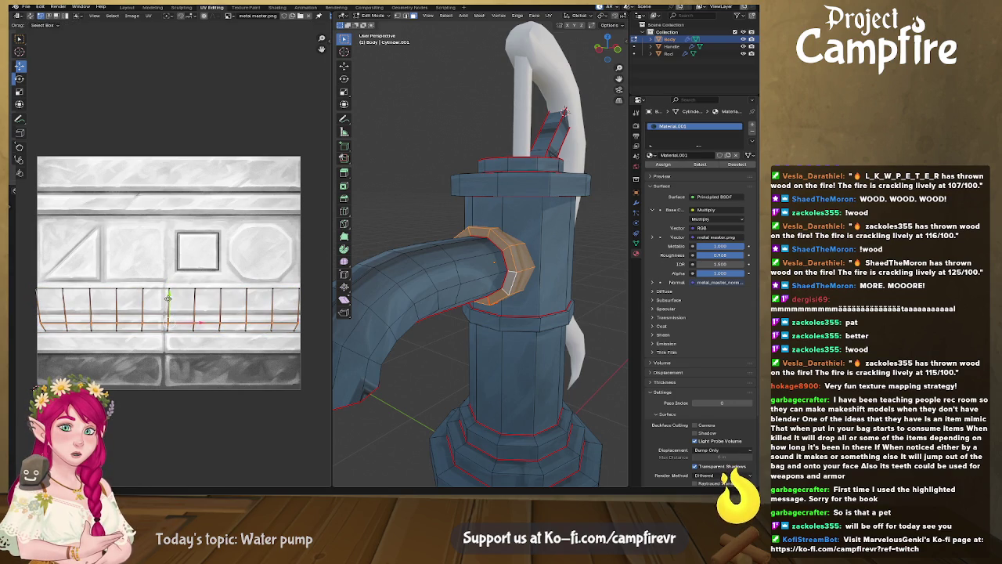
key("g")
left_click(296, 330)
mouse_move(470, 321)
middle_mouse_down()
mouse_move(562, 322)
mouse_move(541, 319)
middle_mouse_up()
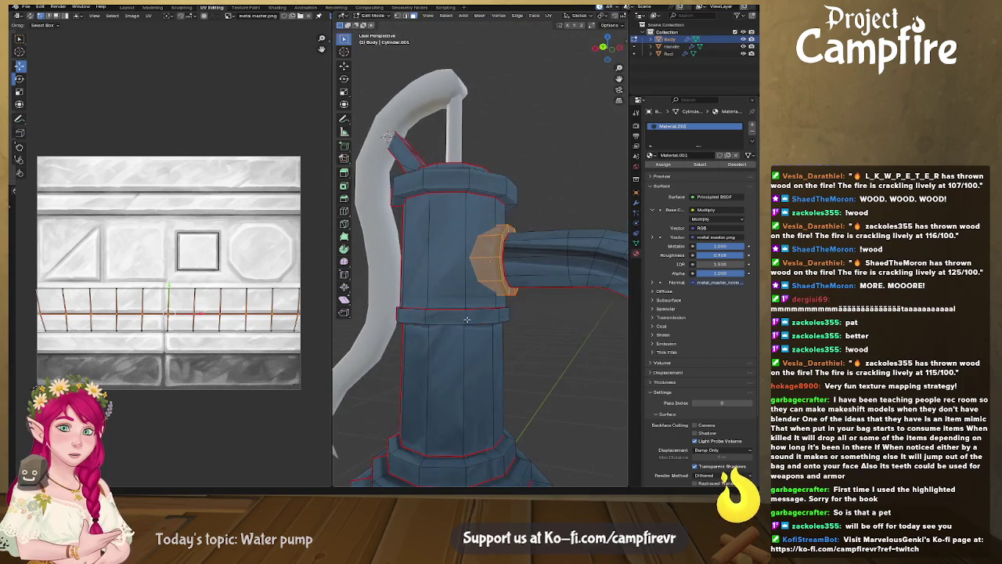
scroll(230, 311, "up", 1)
scroll(229, 311, "up", 1)
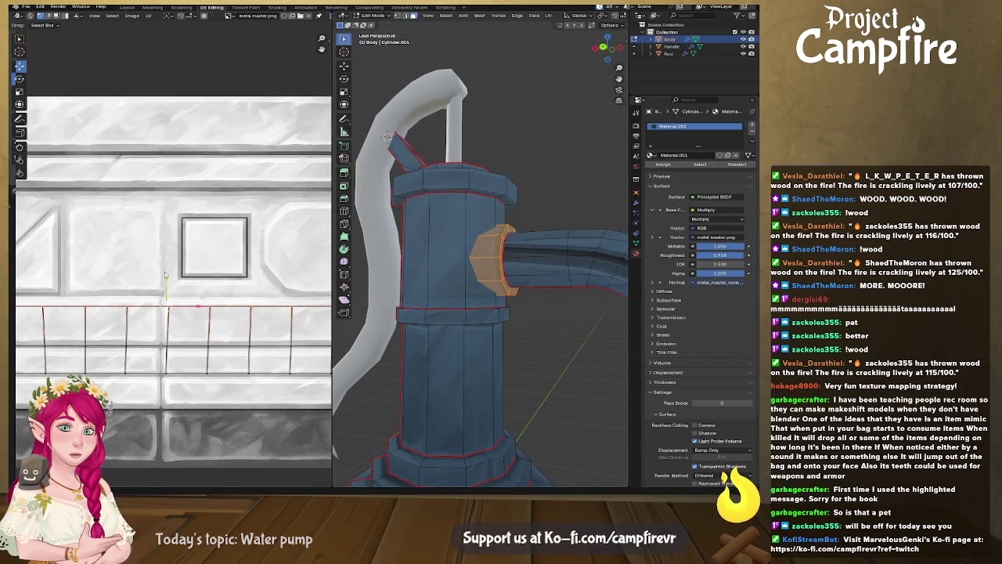
Shift the upper and lower UV edge rows onto the trim lines
key("g")
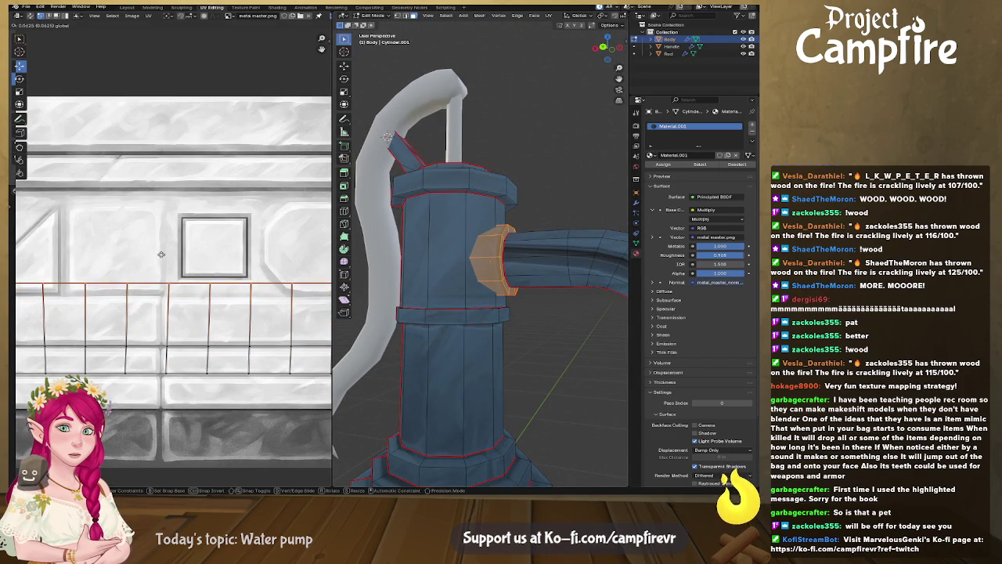
left_click(160, 254)
left_click(216, 375)
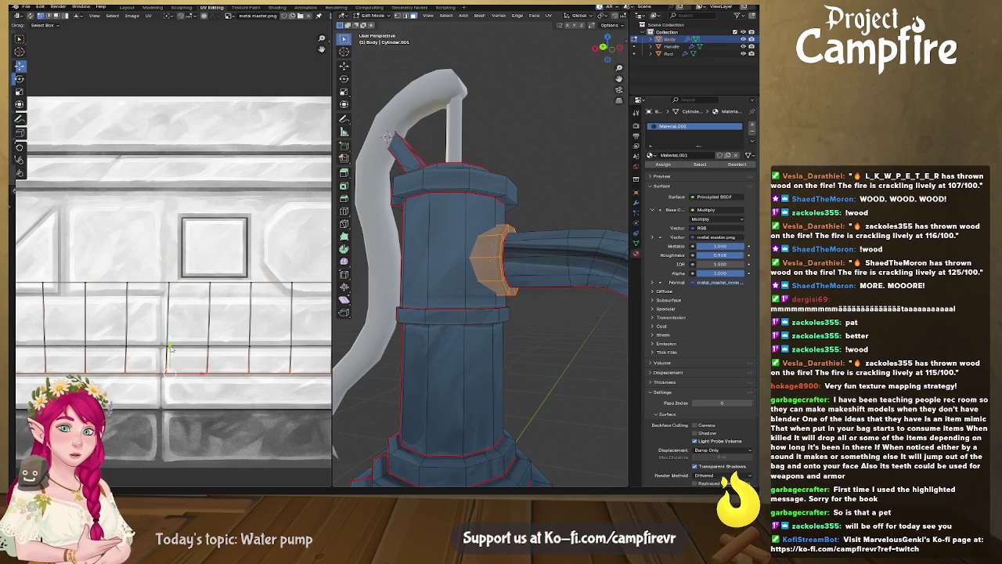
key("g")
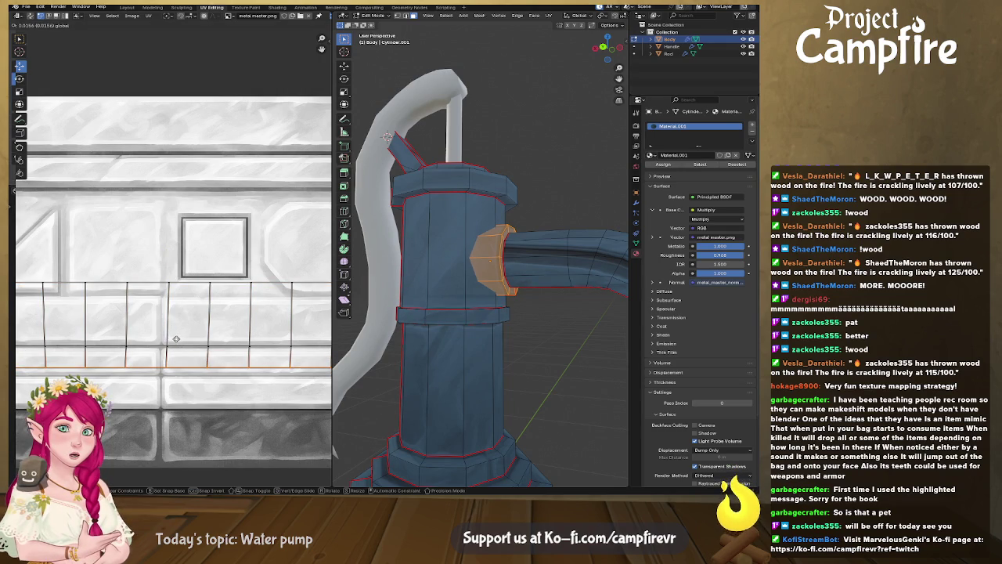
left_click(176, 347)
left_click(479, 351)
mouse_move(479, 351)
middle_mouse_down()
mouse_move(397, 351)
mouse_move(432, 318)
middle_mouse_up()
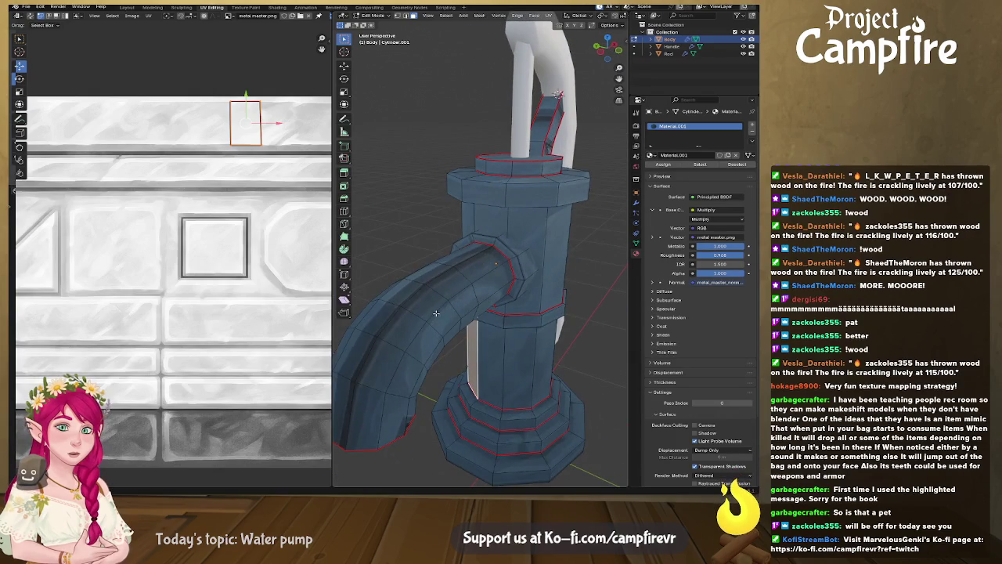
Select the five face rings along the curved spout and frame its UV grid
left_click(456, 273, "alt")
left_click(466, 266, "alt+shift")
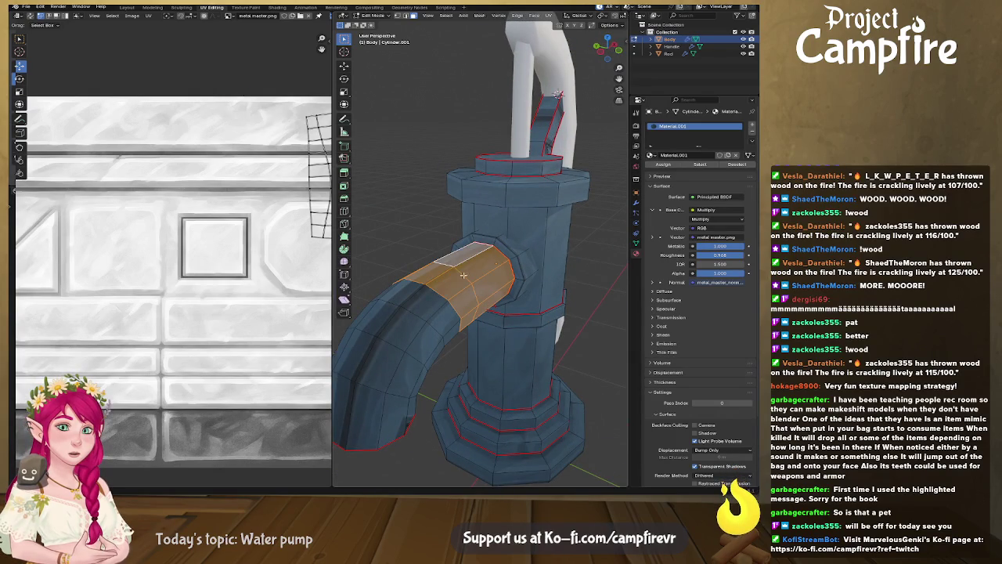
left_click(392, 325, "alt+shift")
left_click(363, 374, "alt+shift")
left_click(359, 406, "alt+shift")
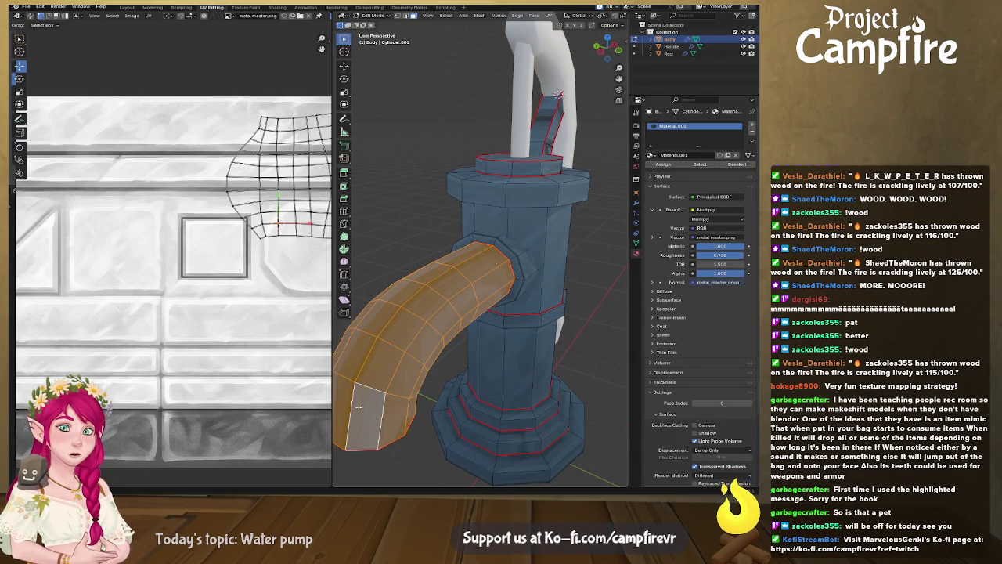
middle_click_drag(359, 406, 376, 360)
scroll(310, 262, "down", 3)
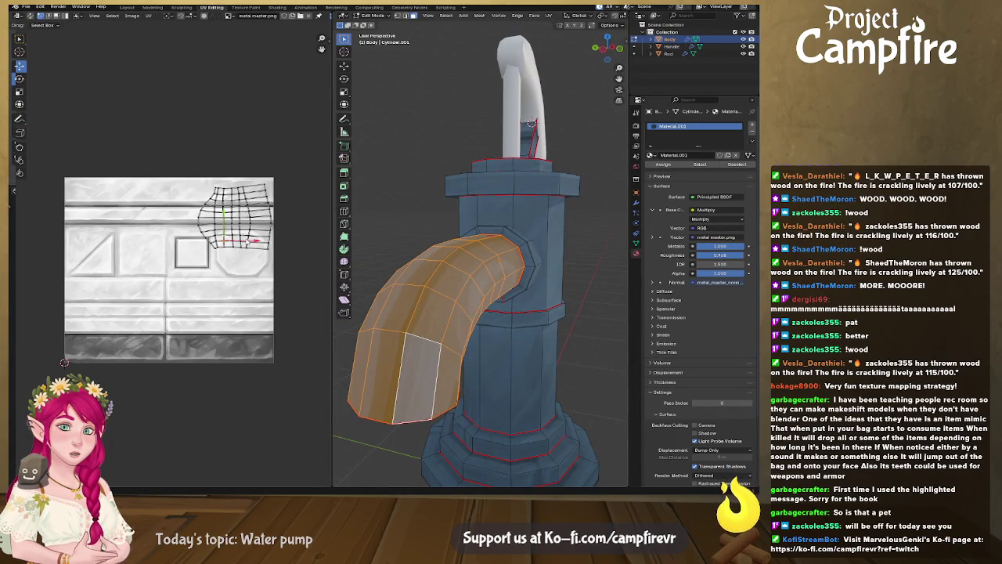
middle_click_drag(229, 211, 229, 264)
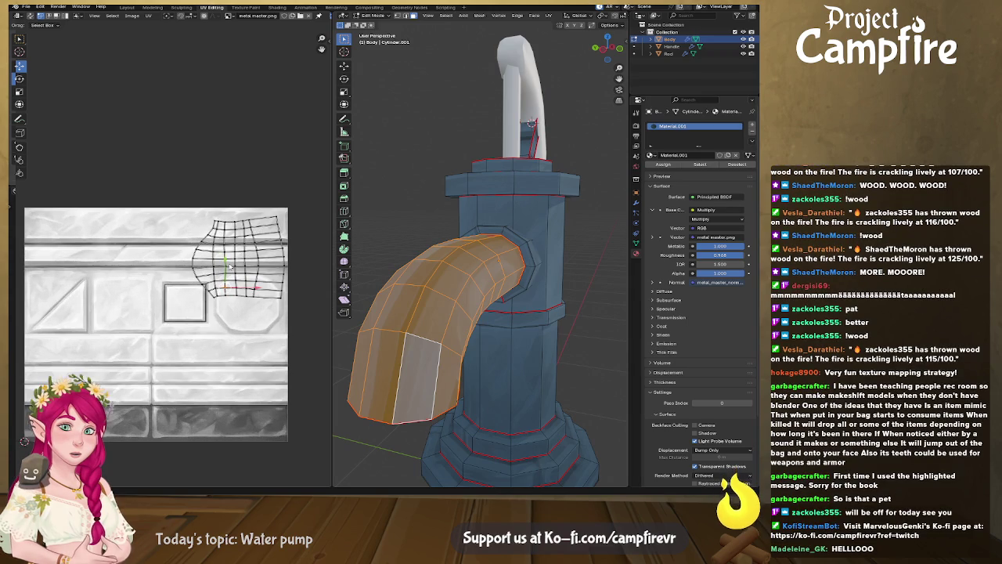
scroll(229, 264, "up", 2)
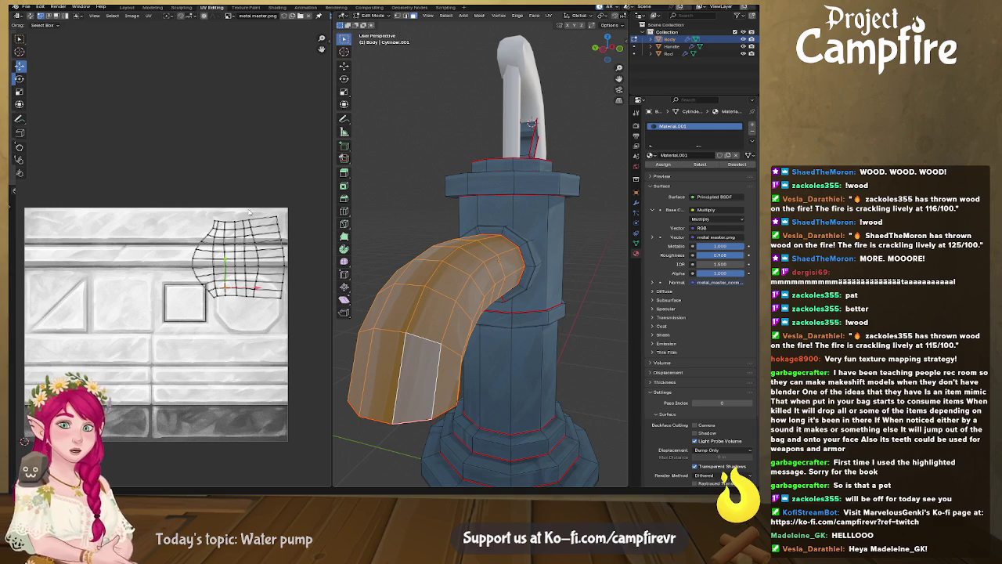
scroll(222, 271, "up", 2)
Align each of the spout island's six vertex columns vertically
left_click(208, 271, "alt")
right_click(207, 271)
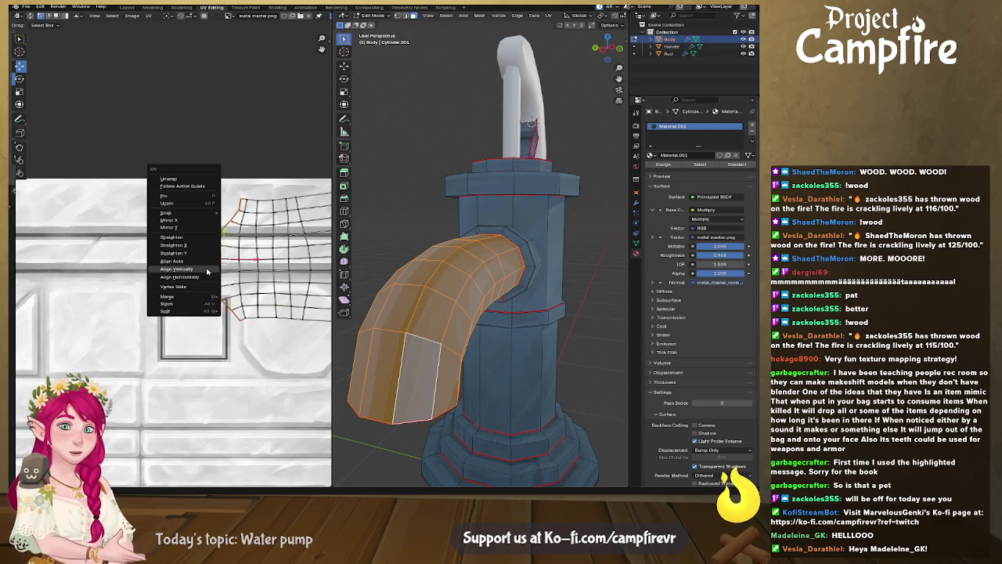
left_click(207, 271)
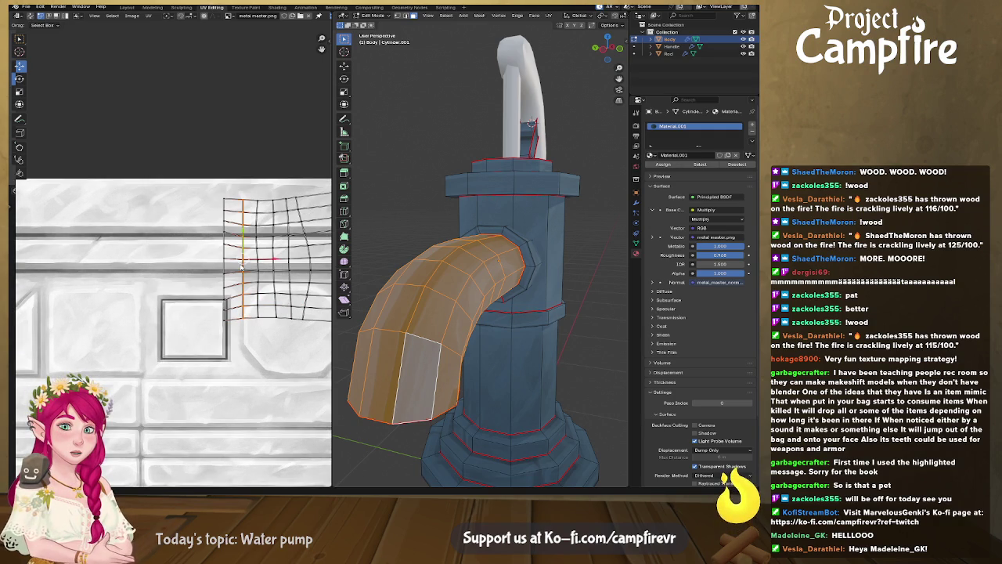
left_click(259, 269, "alt")
right_click(259, 269)
left_click(259, 270)
left_click(274, 269, "alt")
right_click(274, 269)
left_click(274, 268)
left_click(289, 270, "alt")
right_click(289, 270)
left_click(289, 271)
left_click(312, 270, "alt")
right_click(312, 270)
left_click(311, 270)
mouse_move(311, 270)
middle_mouse_down()
mouse_move(174, 268)
mouse_move(210, 278)
middle_mouse_up()
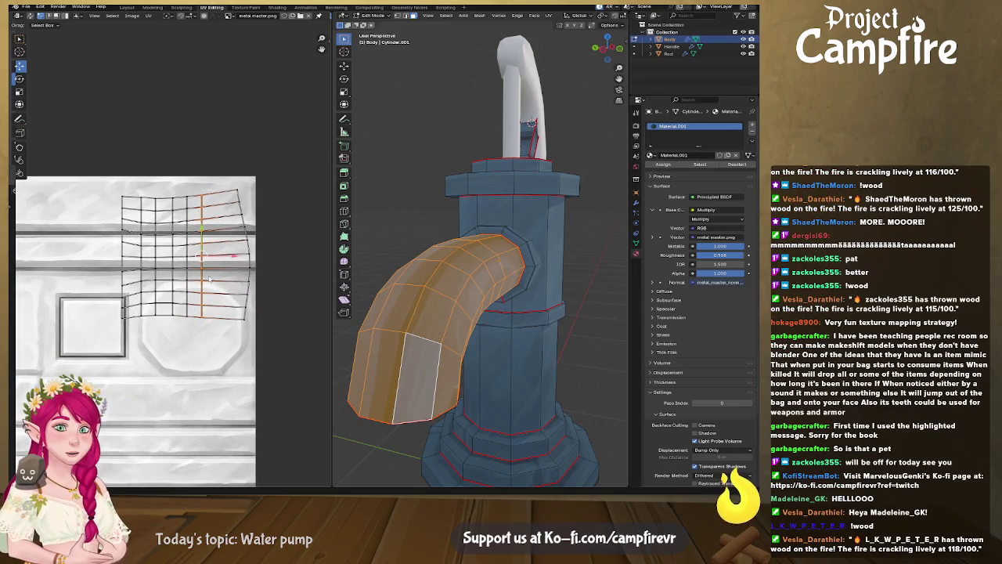
left_click(249, 265, "alt")
right_click(249, 265)
left_click(249, 265)
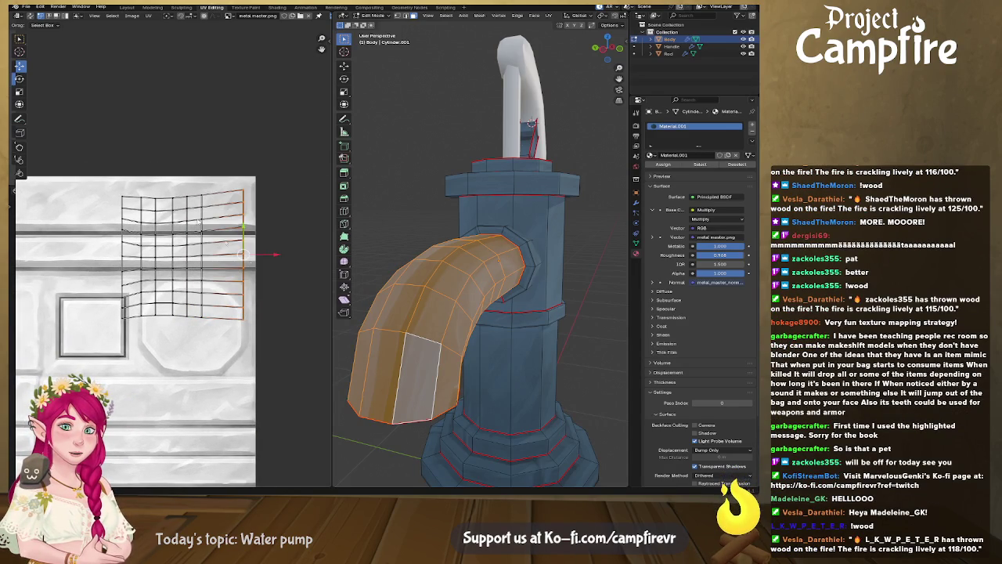
Align the spout island's top four vertex rows horizontally
left_click(192, 196, "alt")
right_click(196, 200)
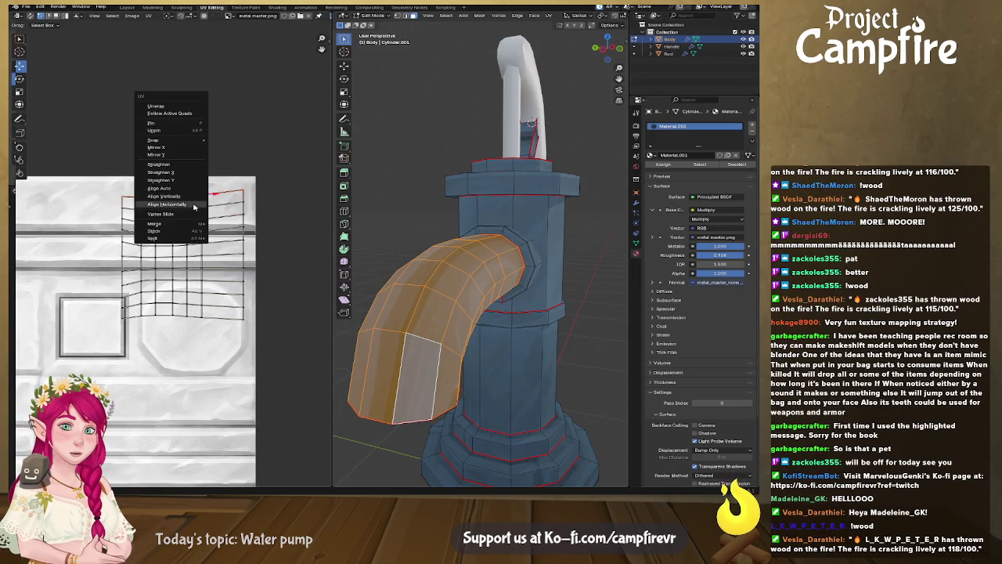
left_click(196, 202)
left_click(224, 206, "alt")
right_click(218, 221)
left_click(220, 228)
left_click(222, 232, "alt")
right_click(223, 232)
left_click(224, 239)
left_click(223, 238, "alt")
right_click(223, 239)
left_click(224, 244)
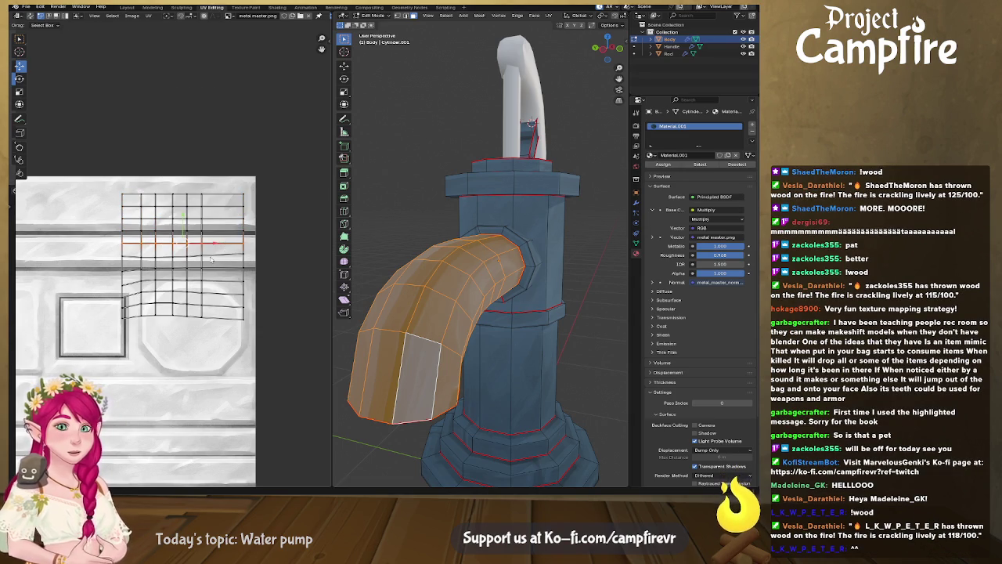
Align the remaining vertex rows horizontally, down to the bottom row
right_click(213, 257)
left_click(216, 258)
left_click(218, 259, "alt")
right_click(219, 268)
left_click(220, 269)
left_click(220, 282, "alt")
right_click(219, 282)
left_click(220, 284)
left_click(218, 294, "alt")
right_click(218, 296)
left_click(219, 296)
left_click(219, 305, "alt")
right_click(218, 306)
left_click(219, 306)
left_click(218, 316, "alt")
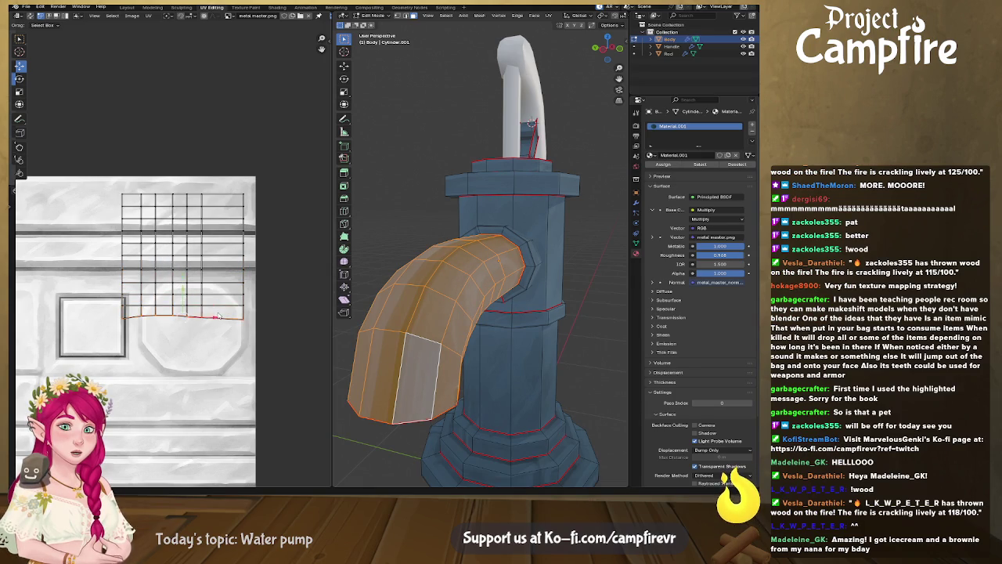
right_click(218, 315)
left_click(219, 316)
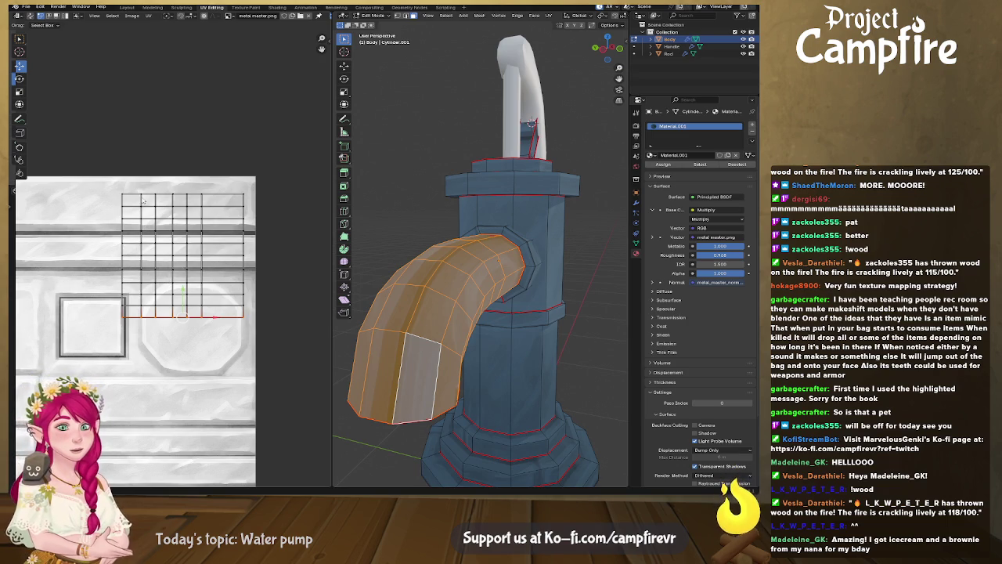
Select the whole spout UV island and apply Follow Active Quads to even its grid
scroll(160, 217, "down", 1)
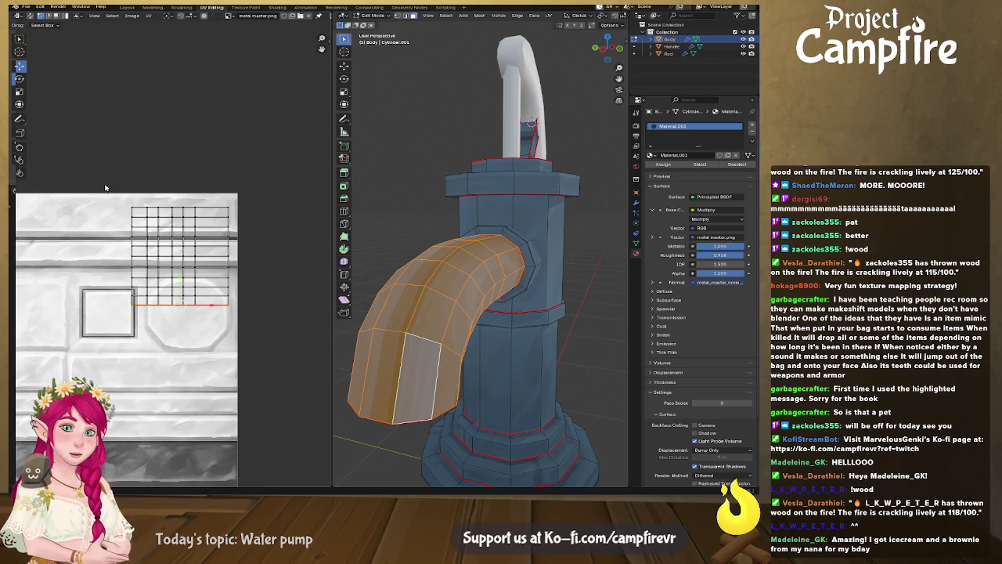
left_click_drag(105, 186, 235, 338)
scroll(225, 319, "down", 1)
middle_click_drag(226, 318, 266, 295)
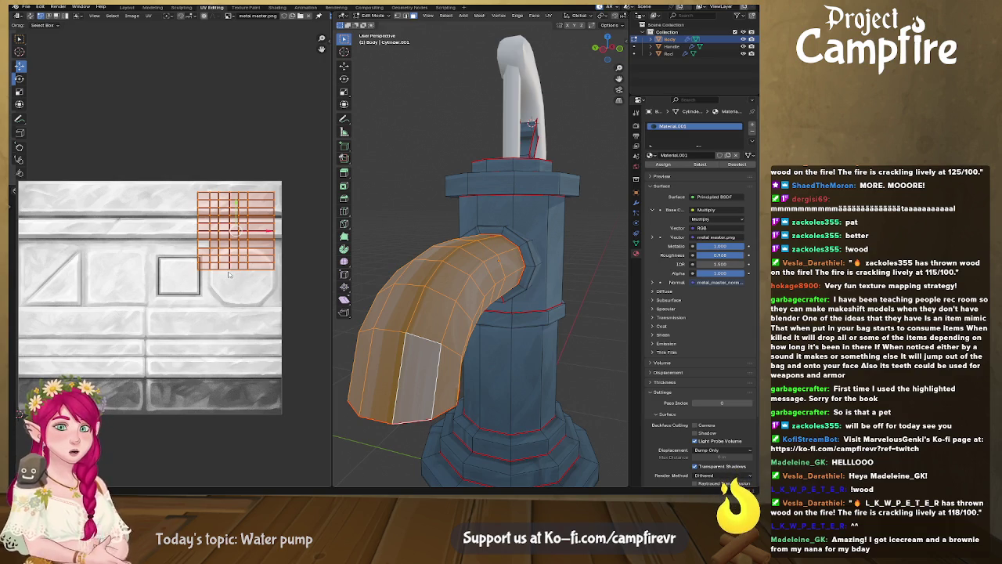
middle_click_drag(190, 298, 192, 293)
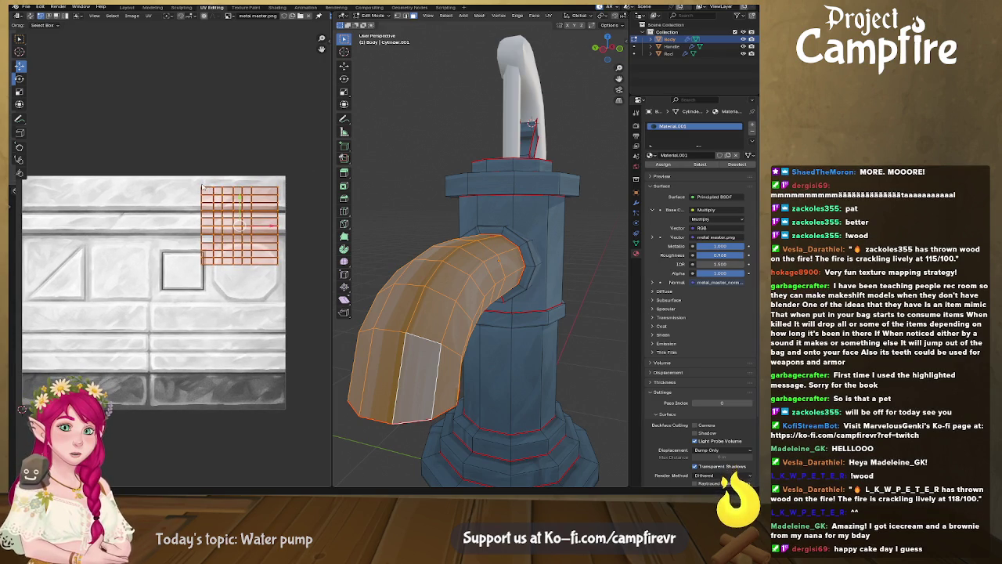
key("ctrl+z")
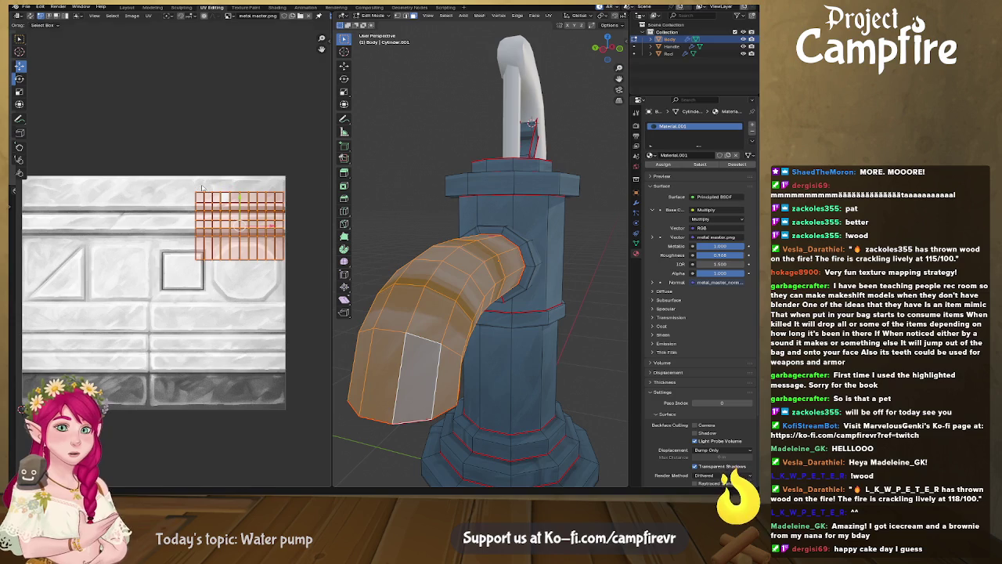
middle_click_drag(485, 378, 495, 257)
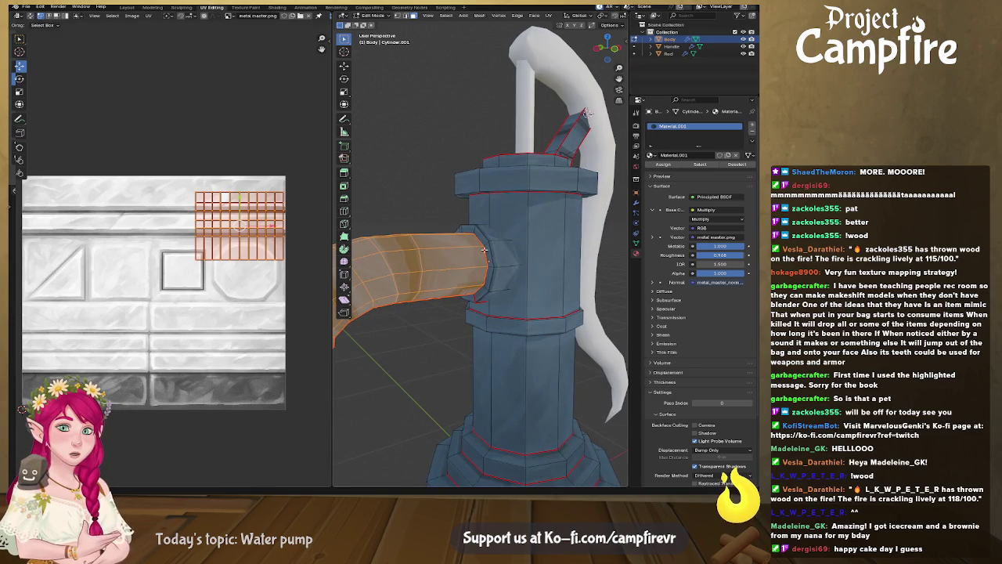
Flatten the island to 0.41 along Y and place it in the trim band below the square
key("g")
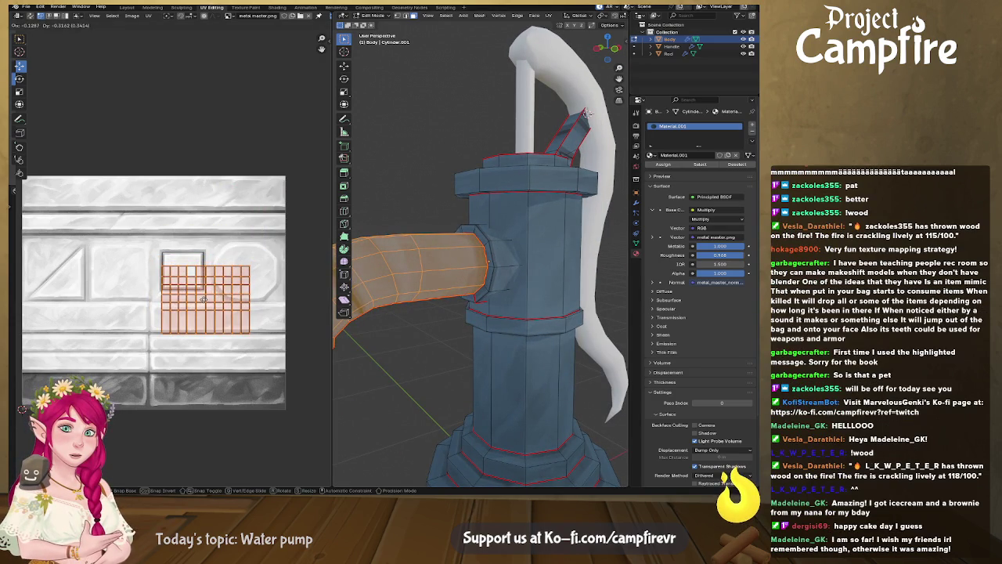
left_click(204, 298)
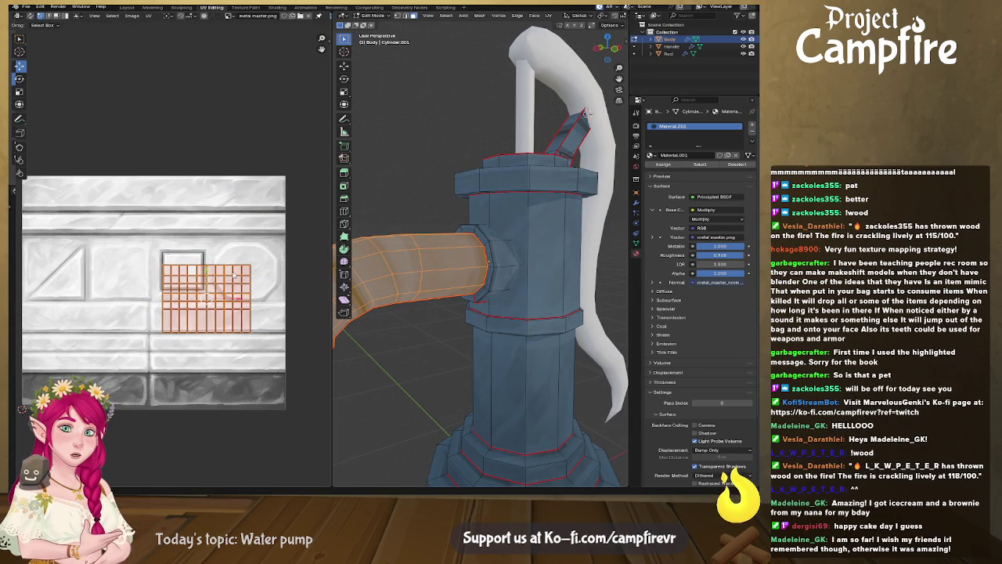
key("KP_Decimal")
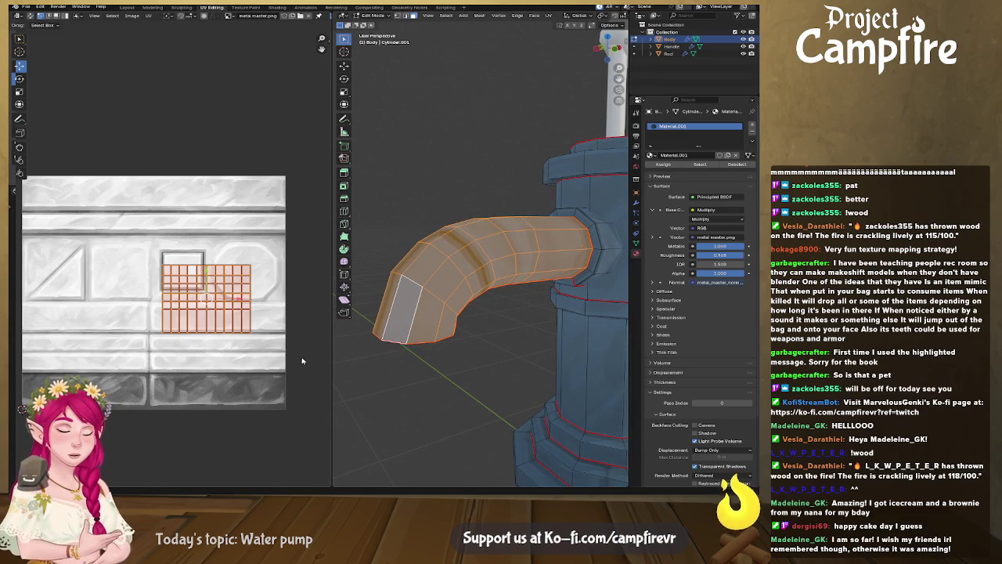
key("s")
key("y")
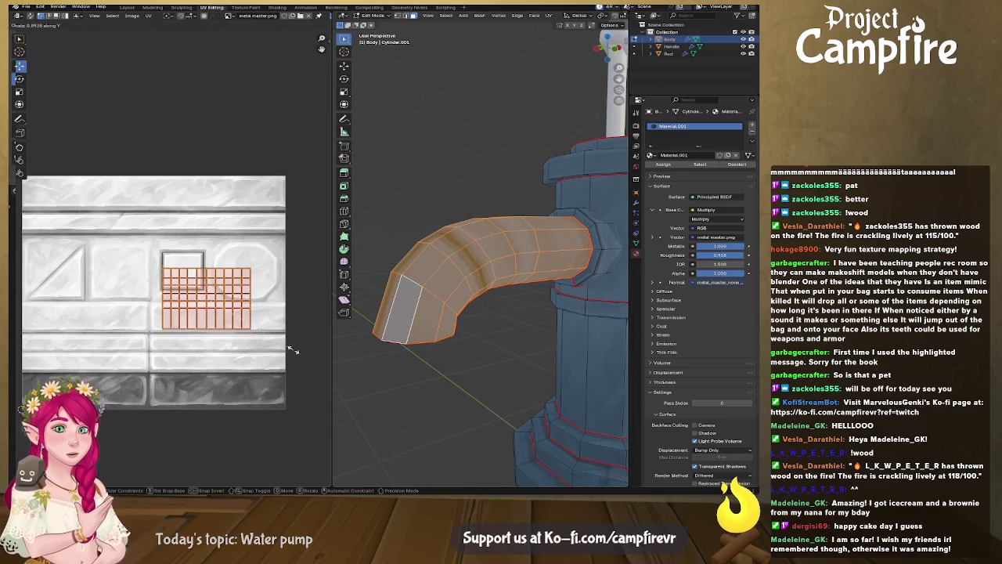
left_click(245, 298)
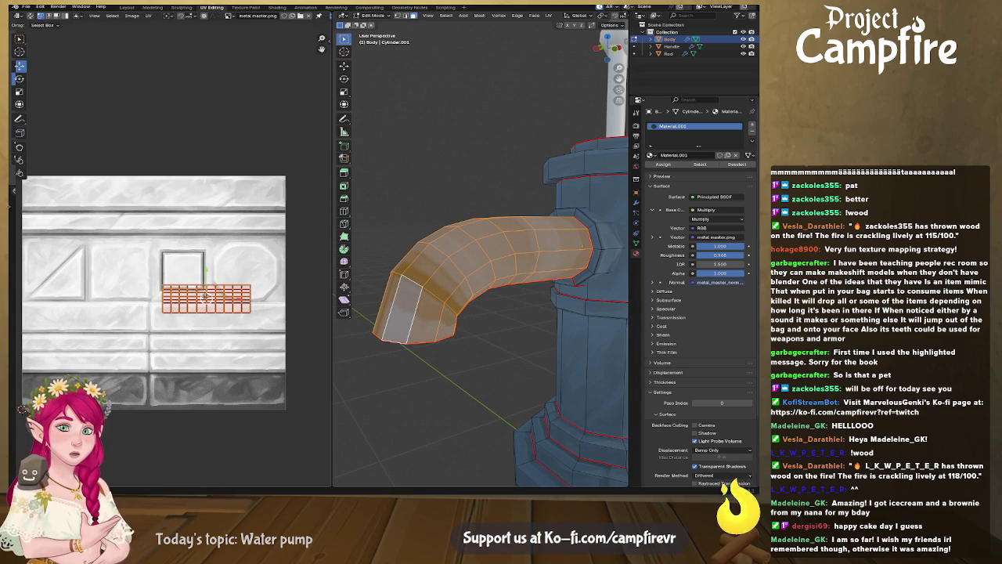
key("g")
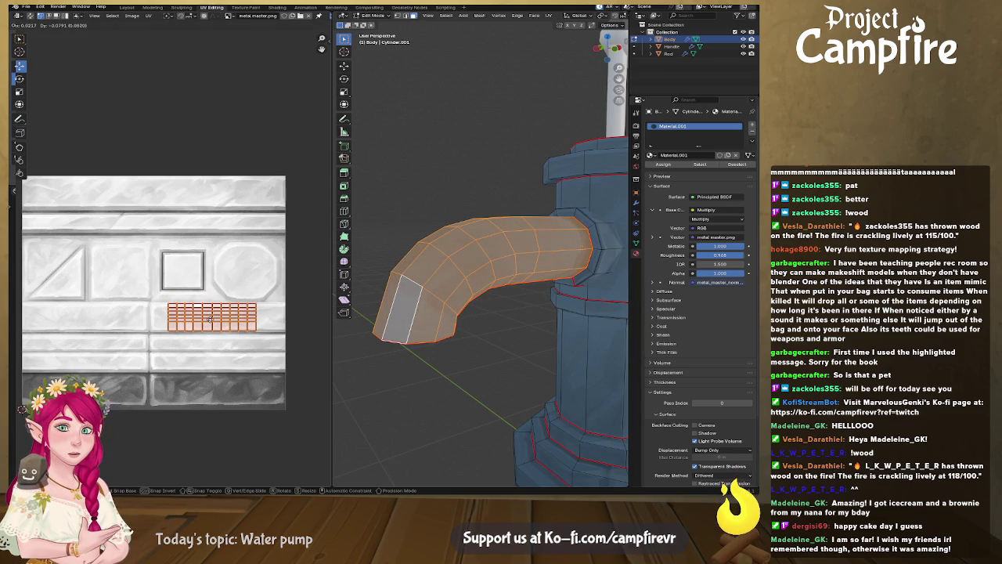
left_click(209, 320)
scroll(216, 321, "up", 3)
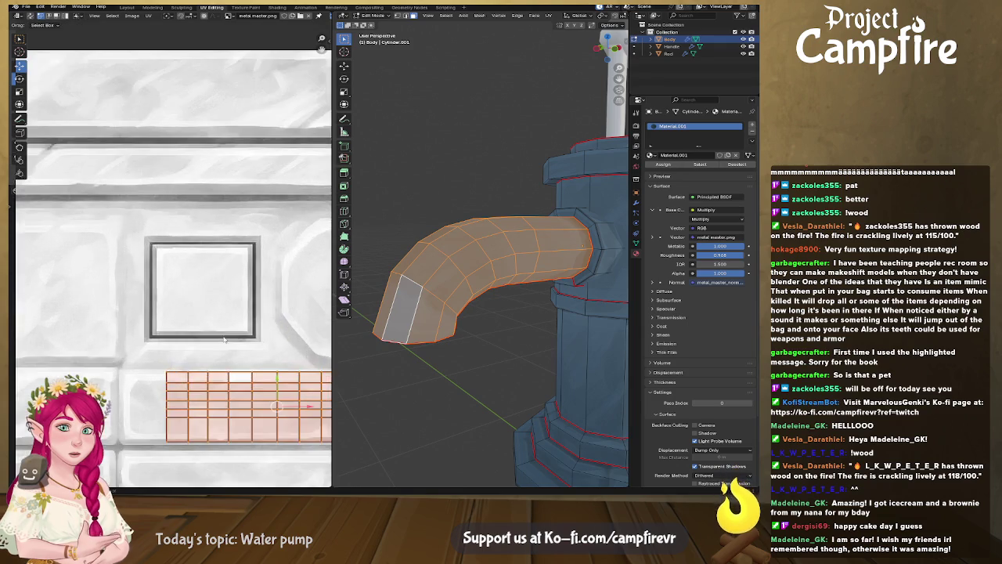
Move the spout grid's upper and lower edge loops vertically to meet the trim band
scroll(204, 309, "up", 1)
scroll(185, 288, "up", 1)
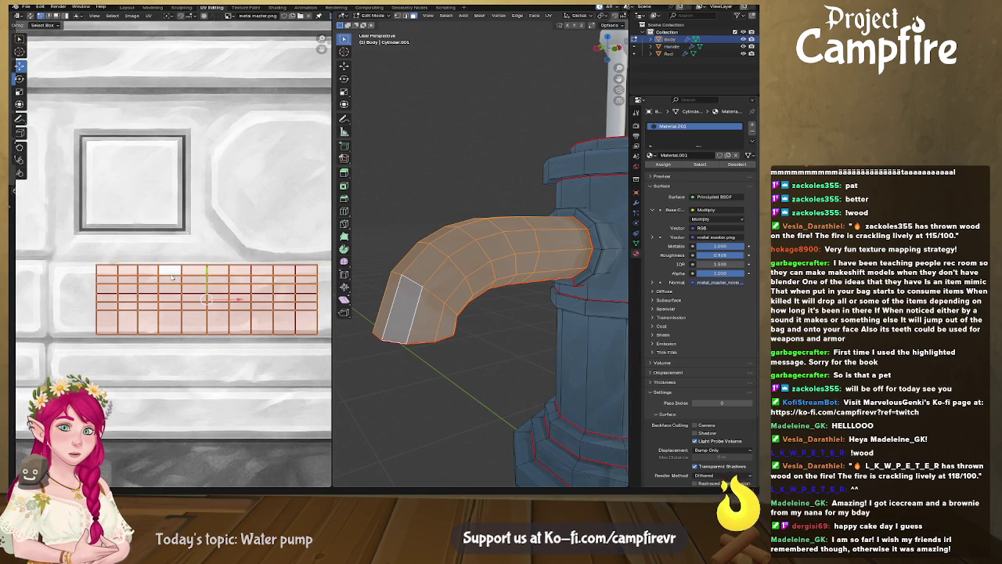
left_click(180, 273, "alt")
key("g")
left_click(204, 284)
left_click(189, 310, "alt")
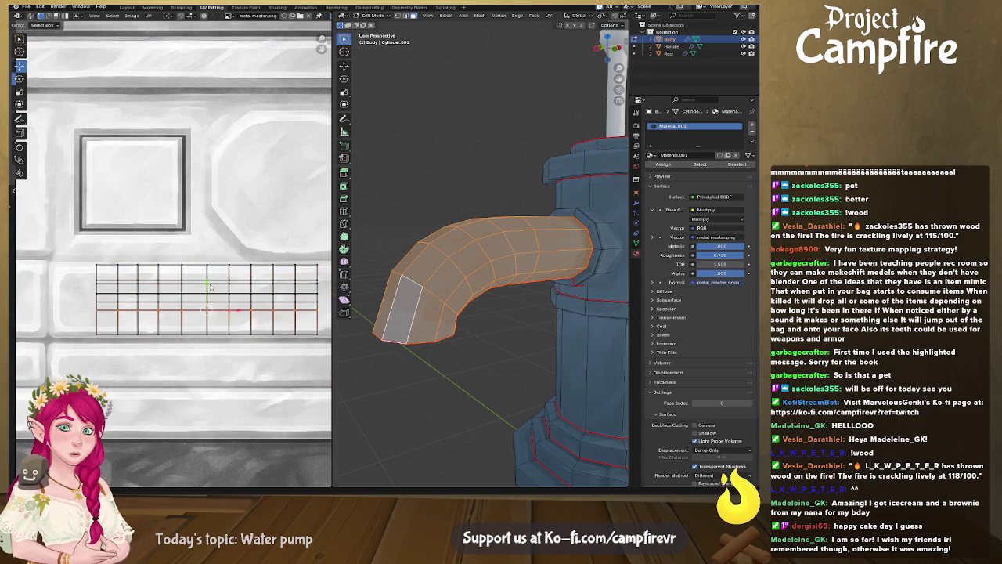
key("g")
key("y")
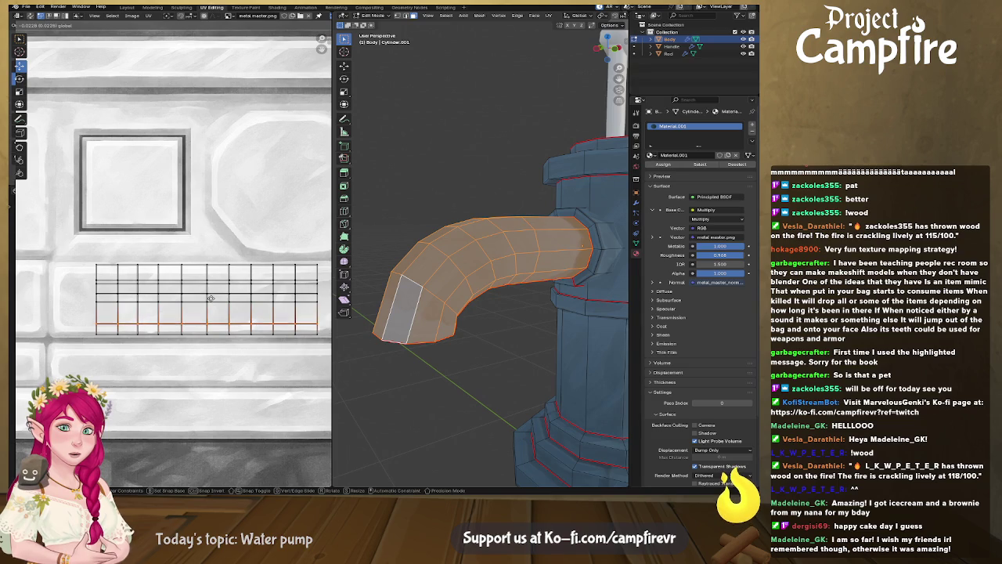
left_click(210, 307)
Nudge the middle edge row along Y until it aligns with the trim line
left_click(202, 299, "alt")
key("g")
key("y")
left_click(199, 296)
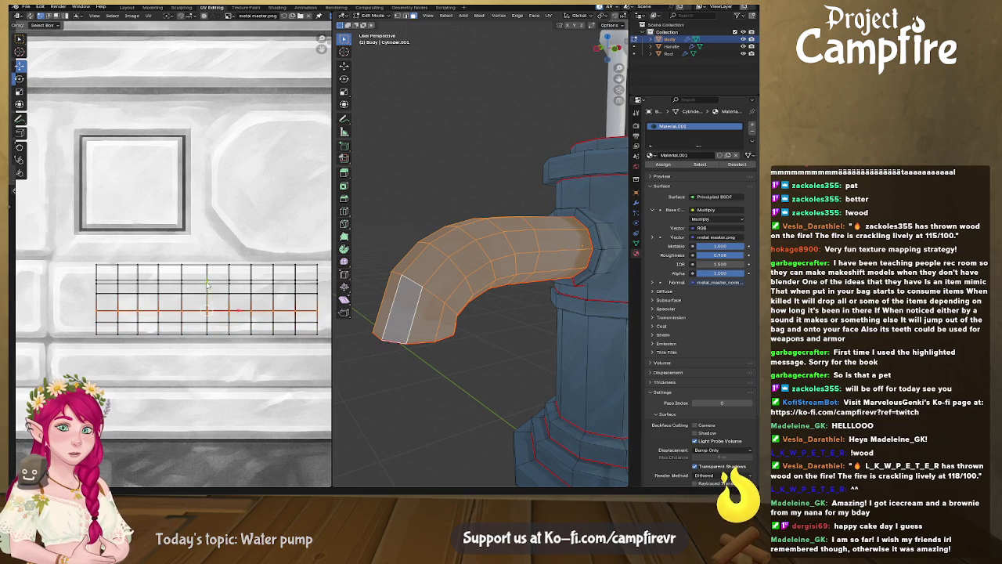
key("g")
key("y")
left_click(206, 266)
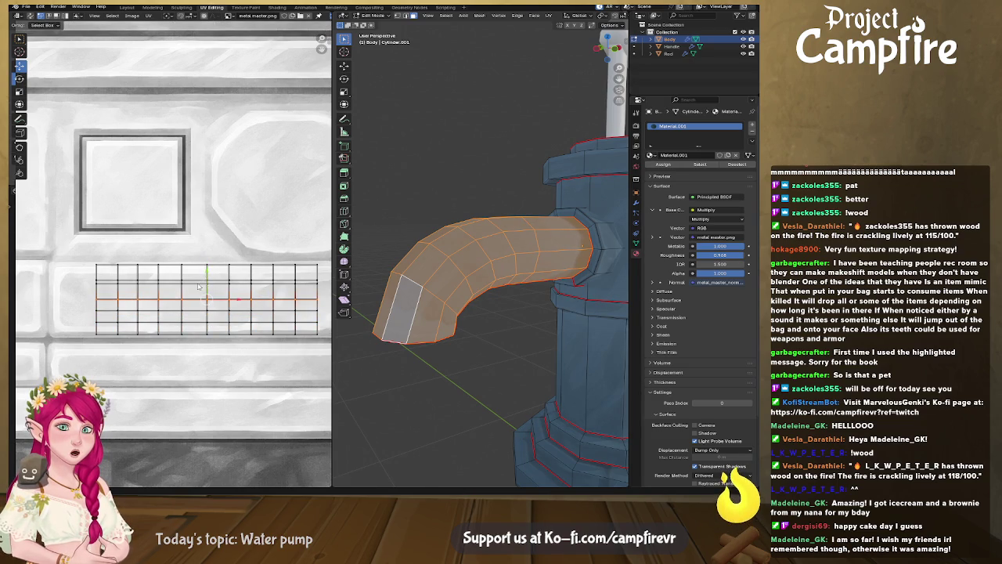
key("g")
key("y")
left_click(204, 267)
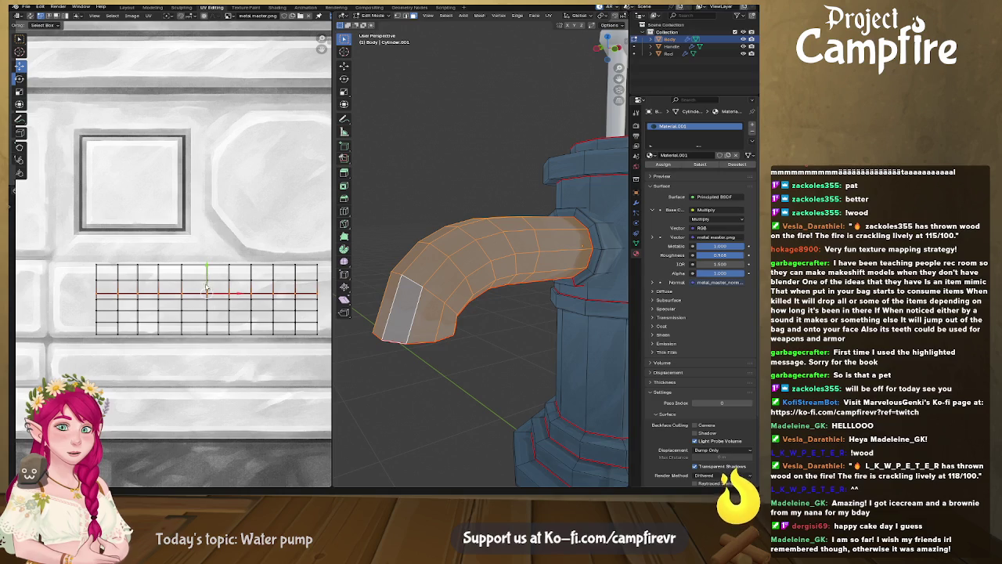
key("g")
key("y")
left_click(212, 274)
scroll(211, 274, "down", 1)
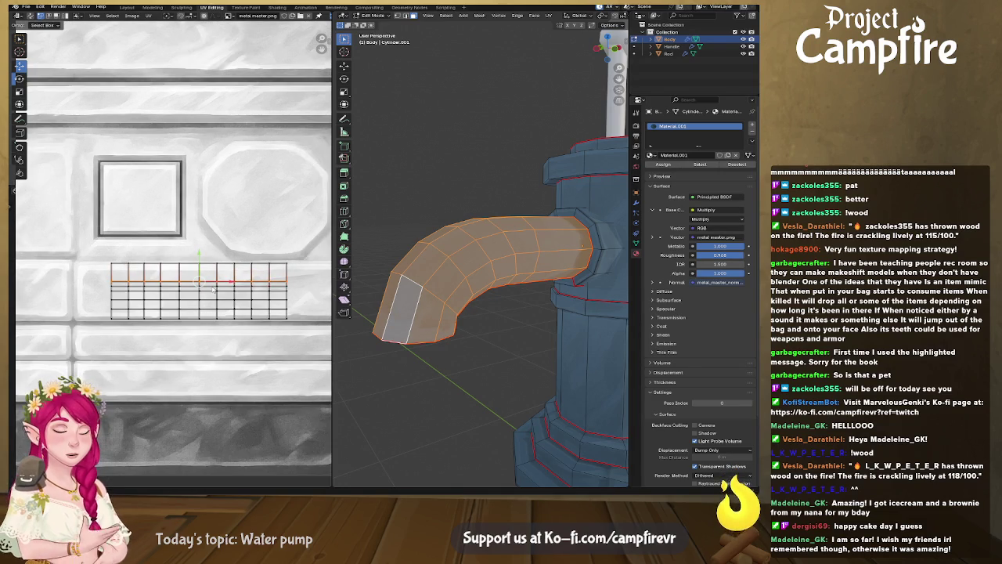
Stretch the whole spout UV grid along X and slide it along the trim band
key("a")
key("s")
key("x")
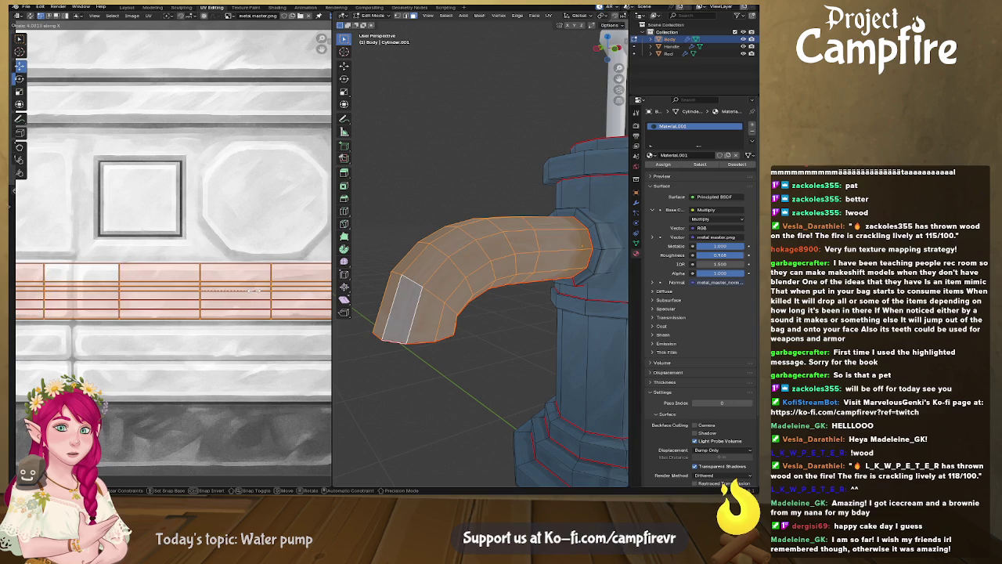
left_click(235, 292)
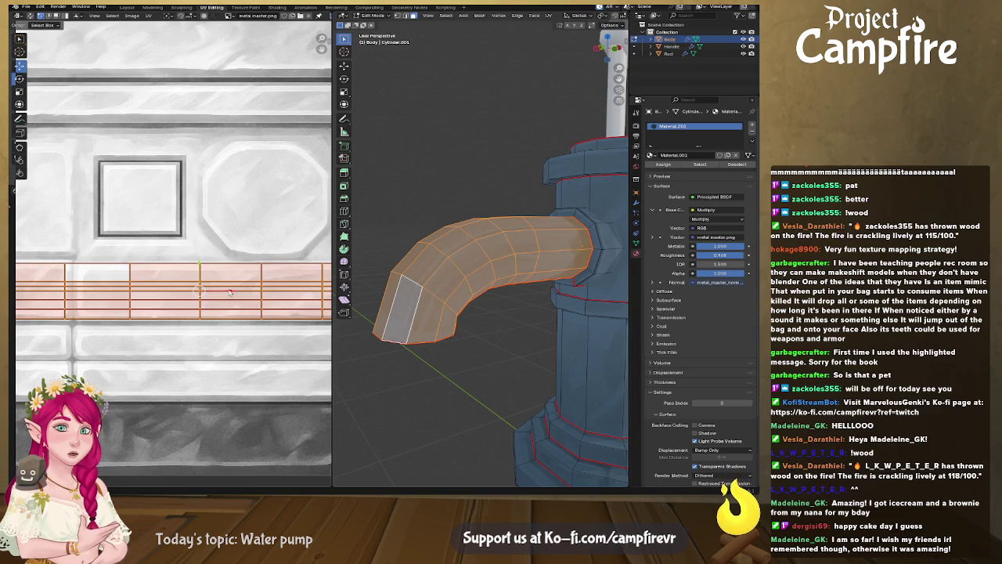
key("g")
key("x")
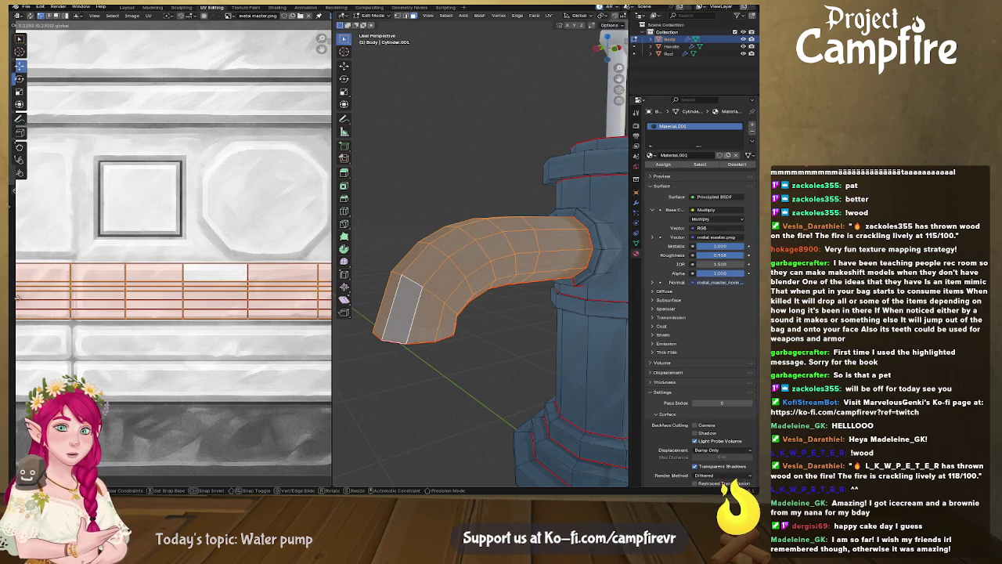
left_click(25, 300)
middle_click_drag(316, 320, 233, 321)
mouse_move(353, 308)
middle_mouse_down()
mouse_move(446, 293)
mouse_move(509, 330)
middle_mouse_up()
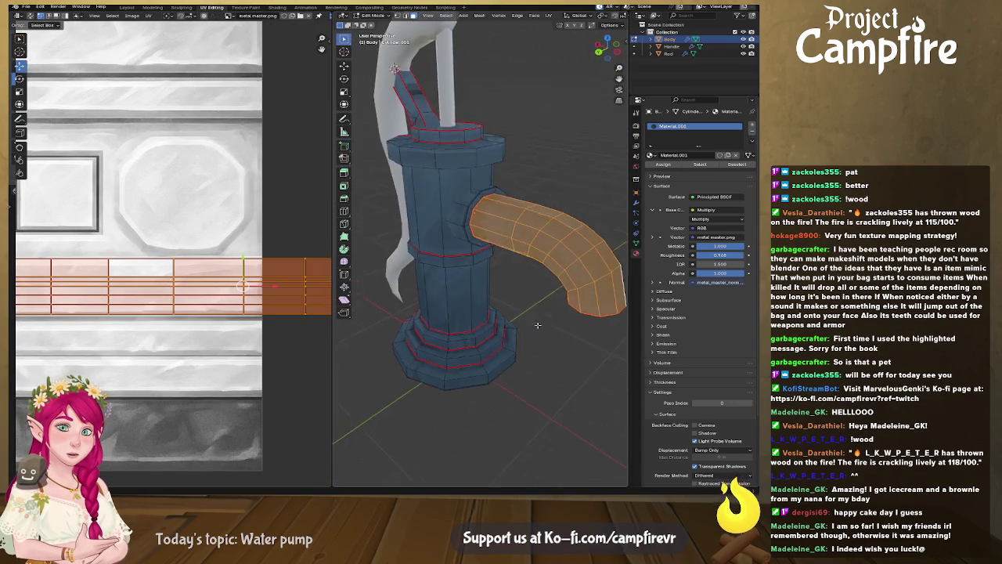
key("alt+a")
middle_click_drag(509, 331, 364, 313)
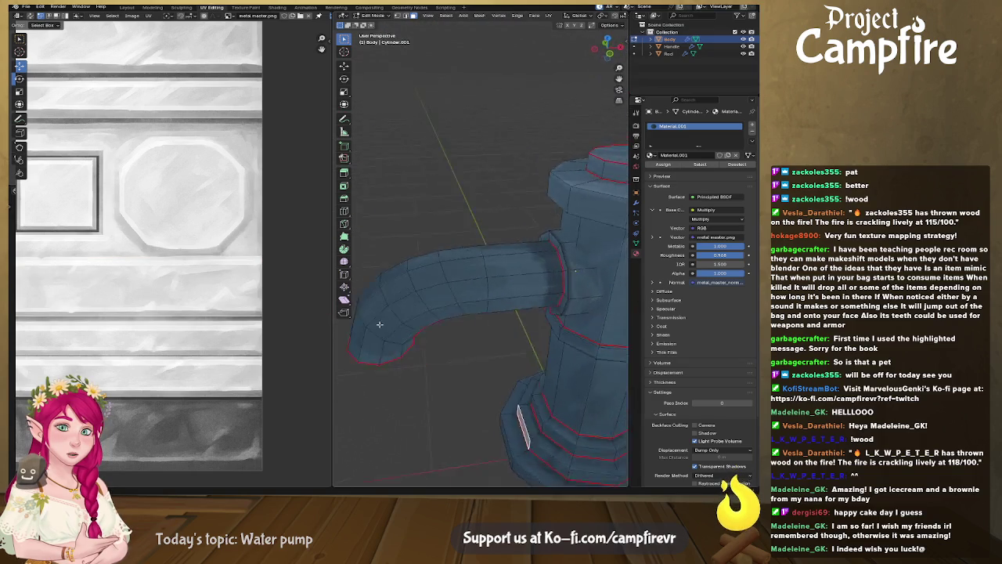
scroll(364, 313, "down", 2)
scroll(378, 305, "down", 2)
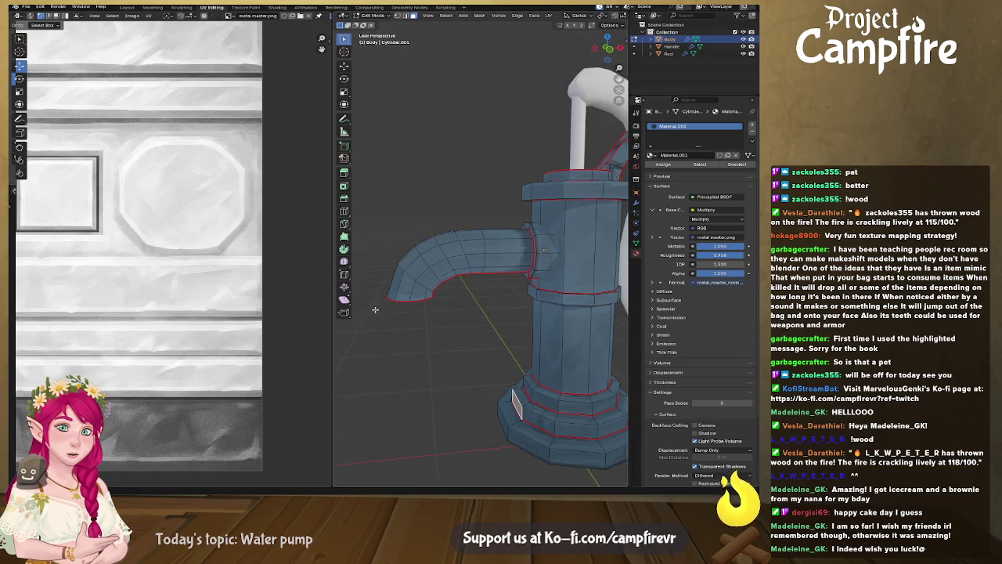
middle_click_drag(374, 308, 516, 326)
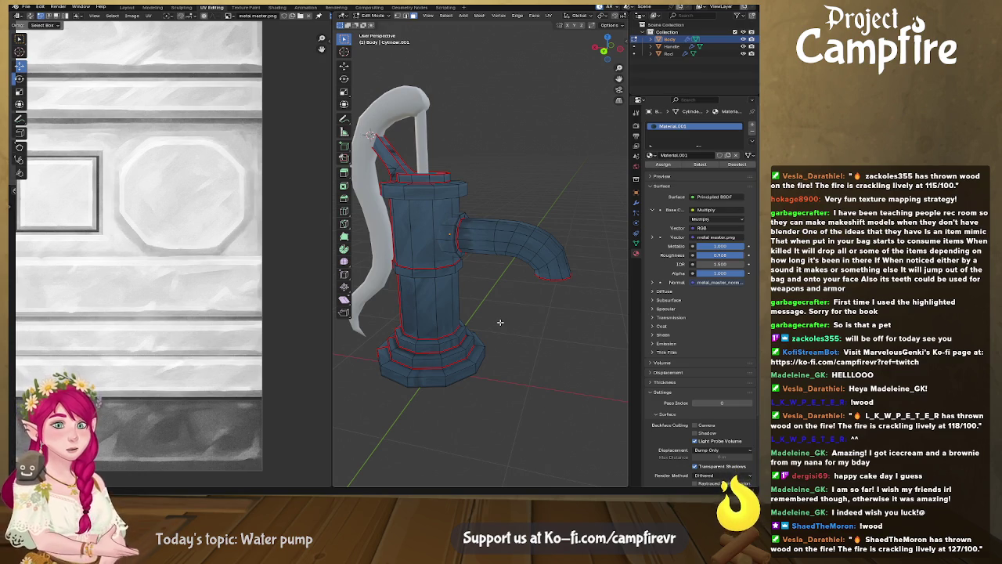
mouse_move(502, 291)
middle_mouse_down()
mouse_move(505, 306)
mouse_move(452, 332)
middle_mouse_up()
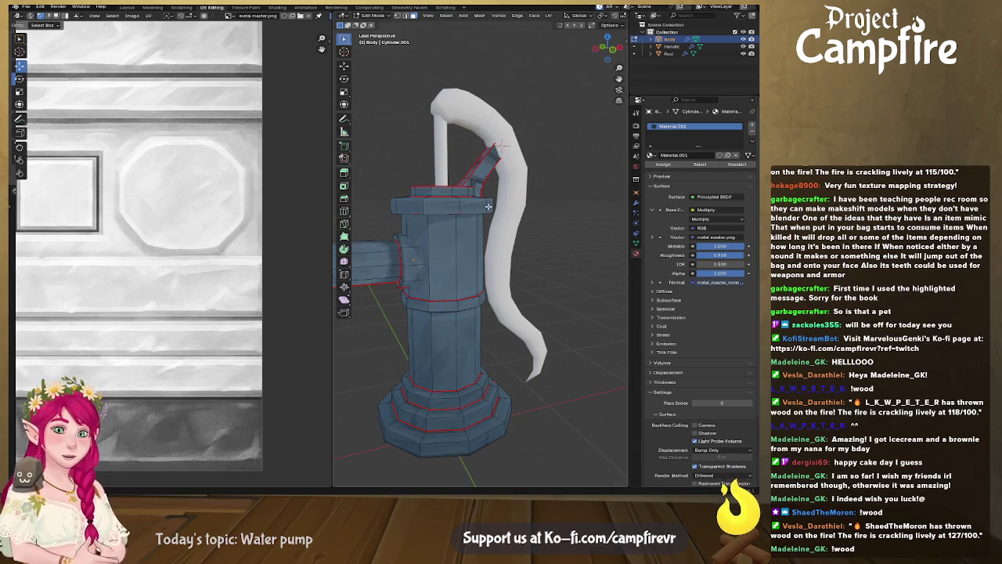
middle_click_drag(482, 193, 474, 198)
scroll(474, 197, "down", 1)
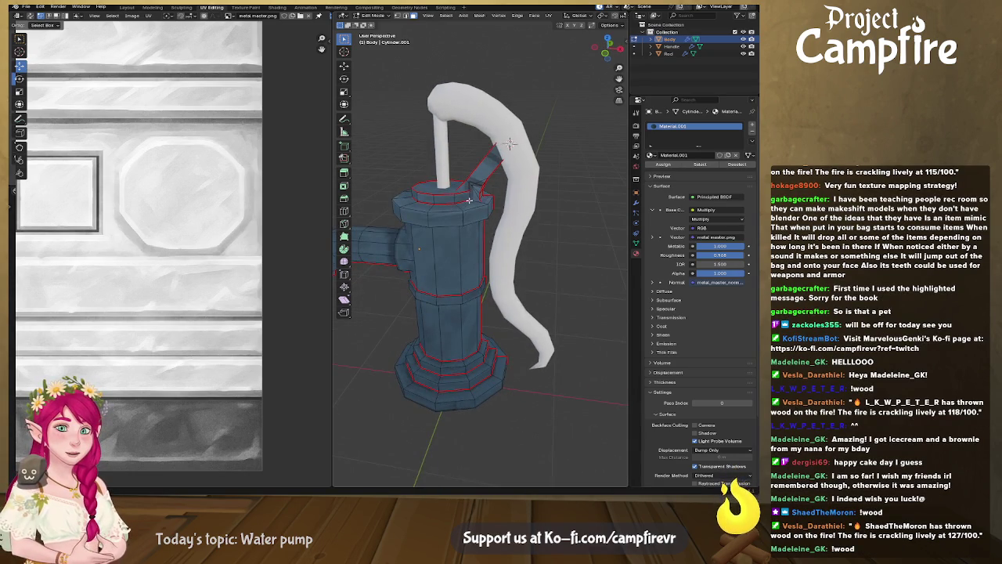
scroll(473, 198, "up", 2)
scroll(473, 198, "down", 1)
middle_click_drag(472, 198, 478, 260, "shift")
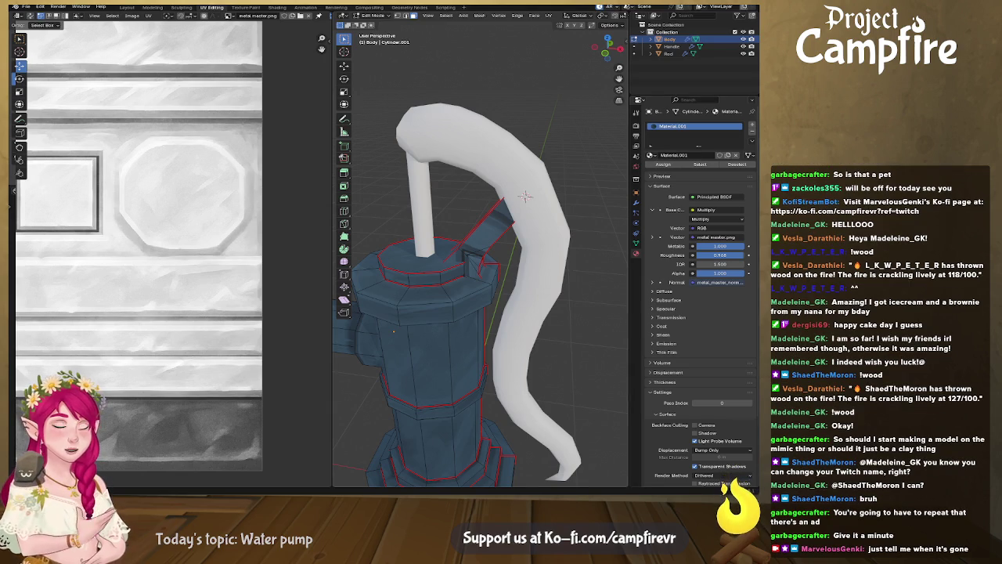
middle_click_drag(462, 235, 501, 233)
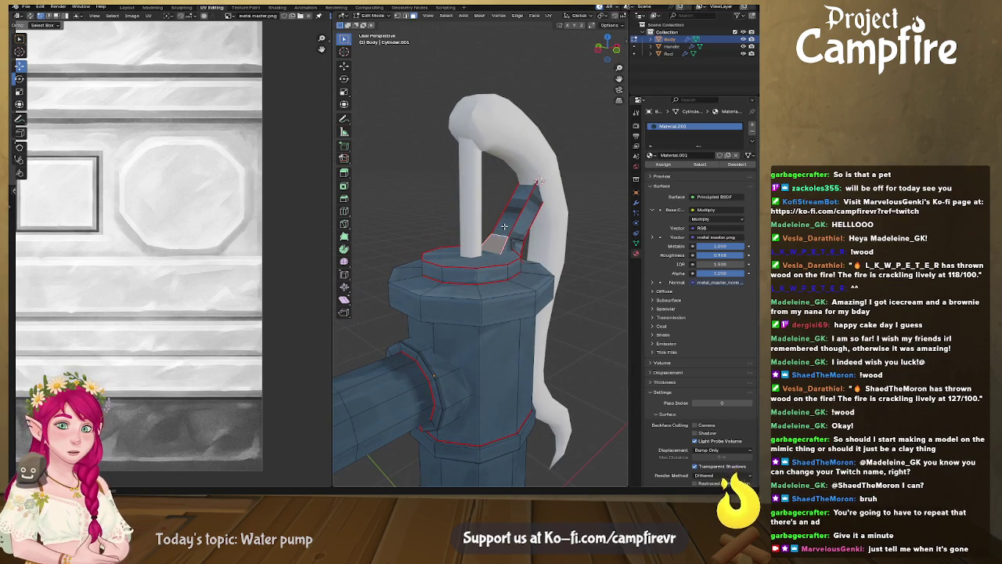
Select every face of the linking arm between the handle and pump top, orbiting to reach both sides
mouse_move(509, 225)
middle_mouse_down()
mouse_move(455, 201)
mouse_move(455, 249)
middle_mouse_up()
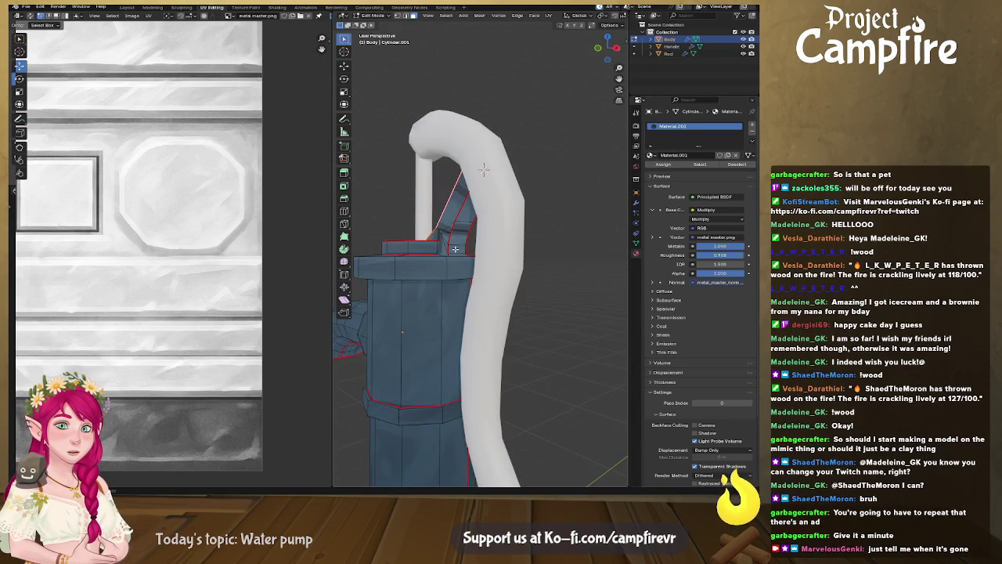
left_click(458, 250)
left_click(459, 241, "shift")
left_click(460, 232, "shift")
left_click(460, 223, "shift")
left_click(446, 233, "shift")
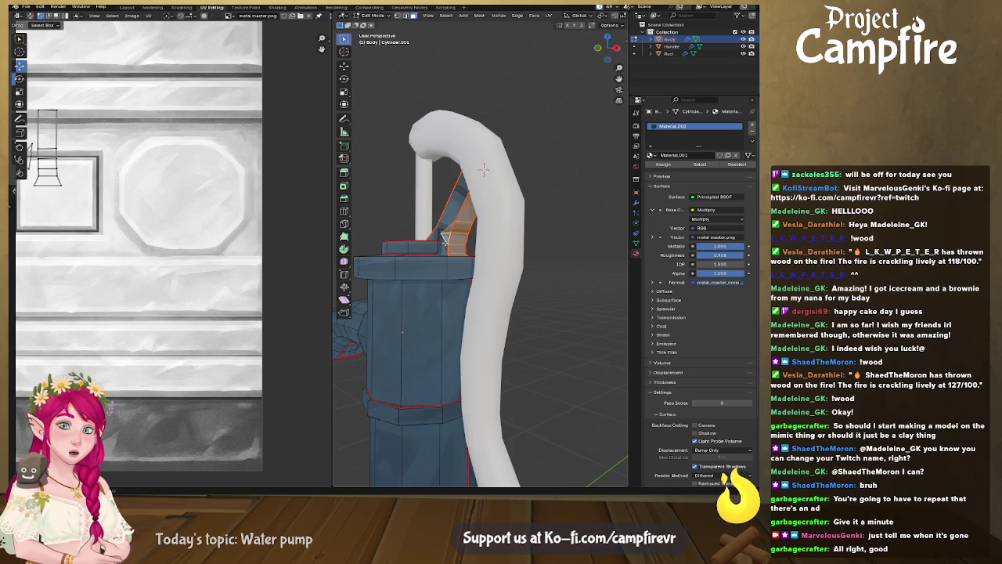
left_click(451, 218, "shift")
middle_click_drag(462, 226, 465, 245)
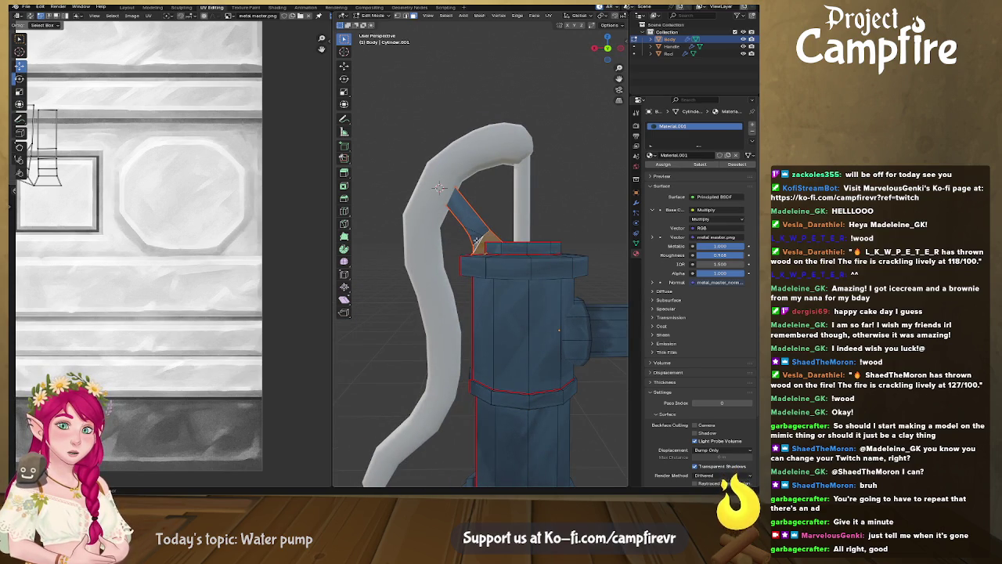
left_click(473, 223, "shift")
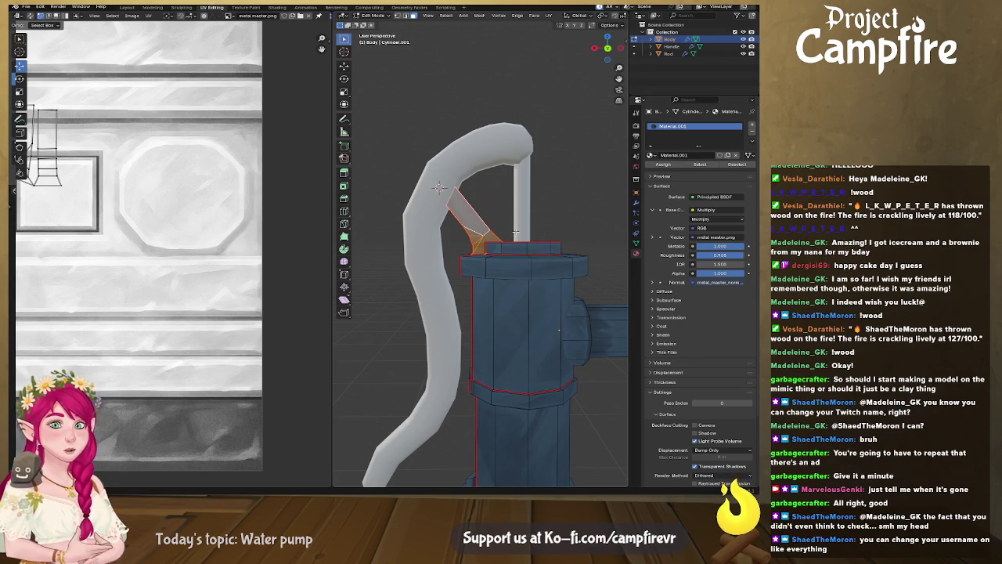
scroll(248, 231, "down", 1)
Unwrap the linking arm faces with the Conformal method
scroll(245, 233, "down", 1)
scroll(244, 234, "up", 2)
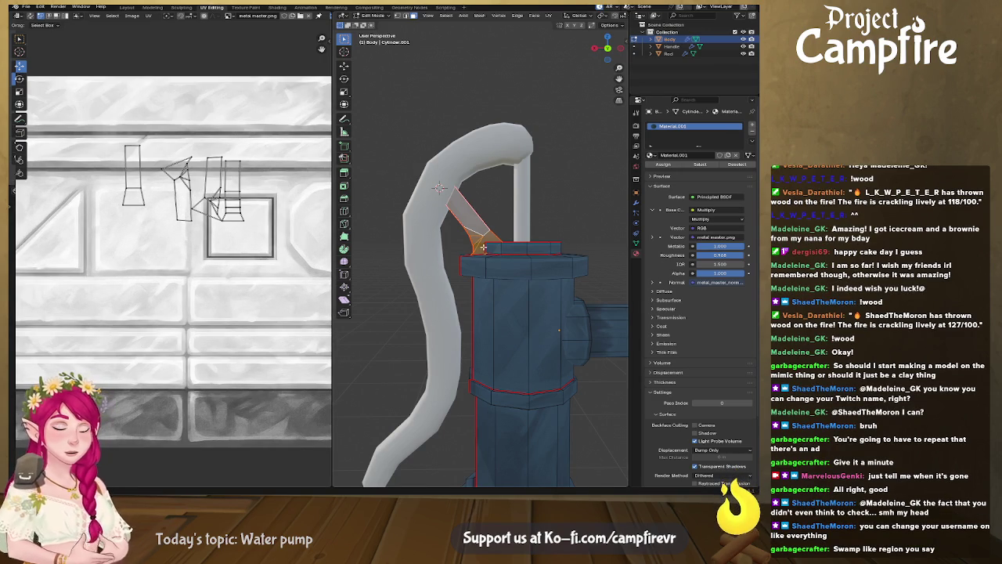
key("u")
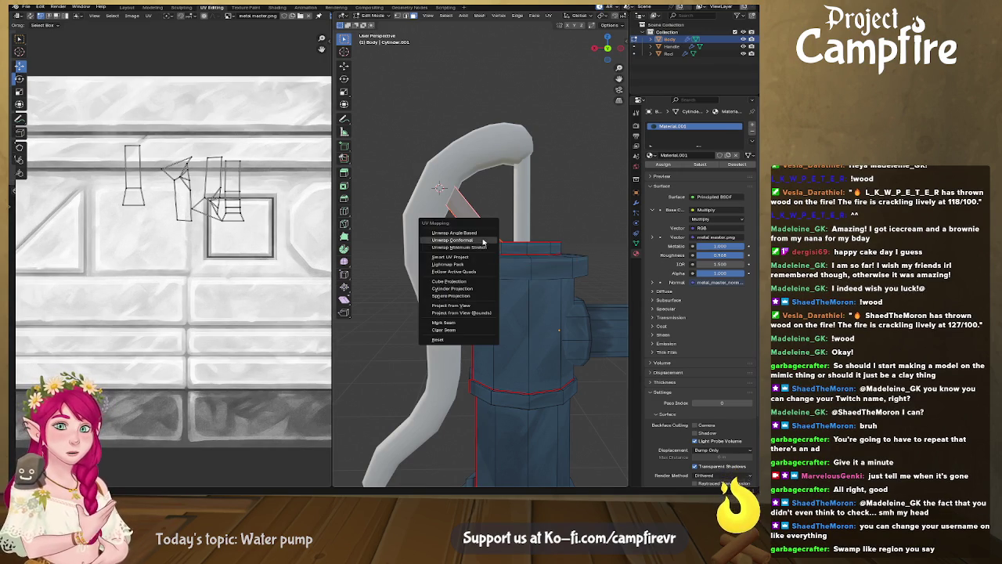
left_click(484, 248)
scroll(224, 298, "down", 1)
middle_click_drag(223, 298, 232, 271)
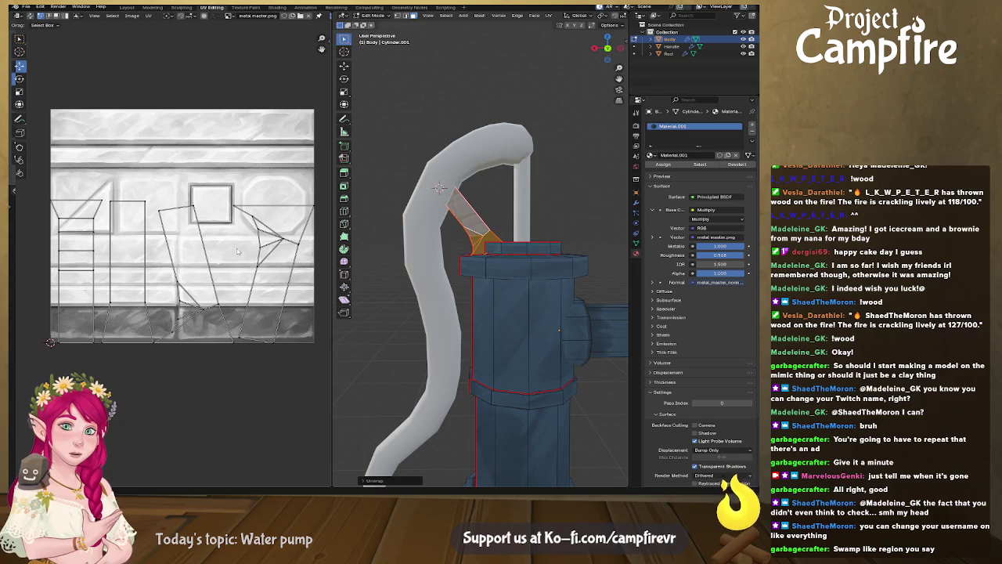
middle_click_drag(263, 305, 219, 270)
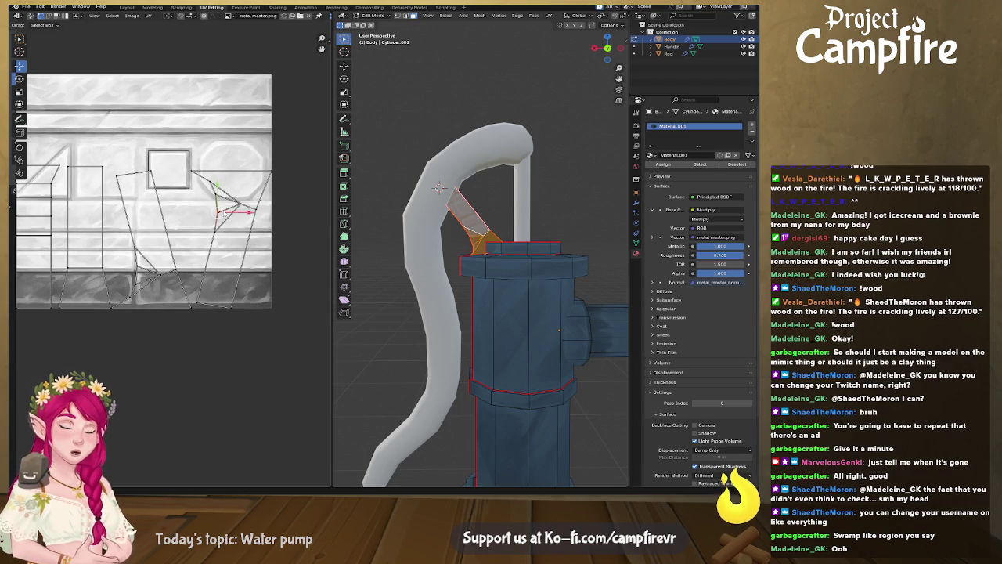
Flip the rightmost UV island vertically and move it left across the texture
left_click(224, 212)
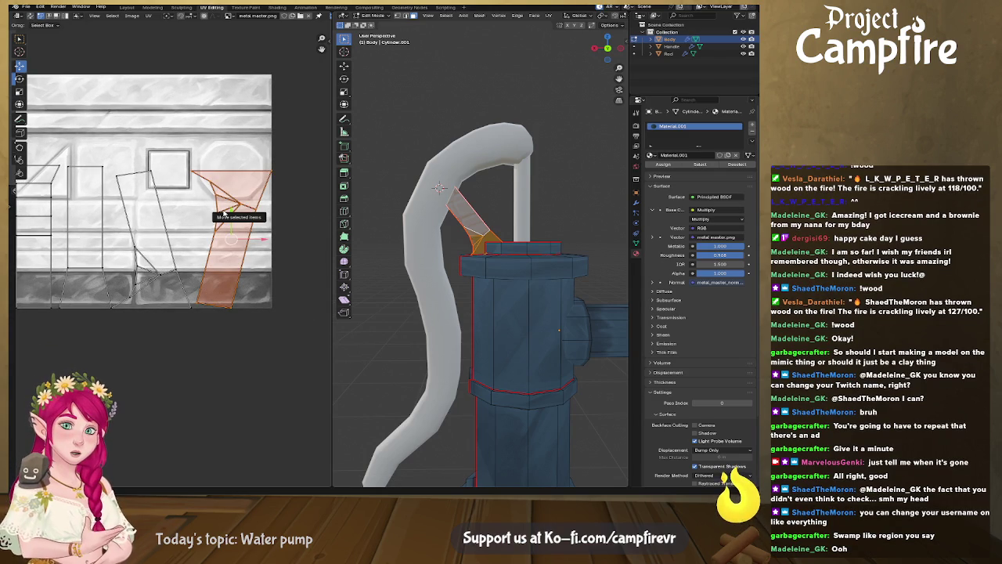
key("u")
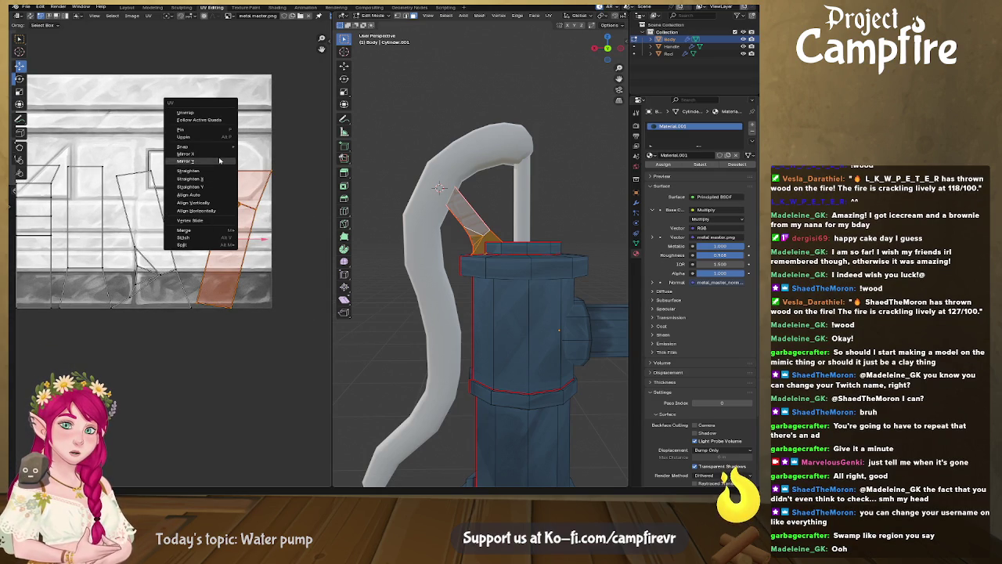
left_click(217, 161)
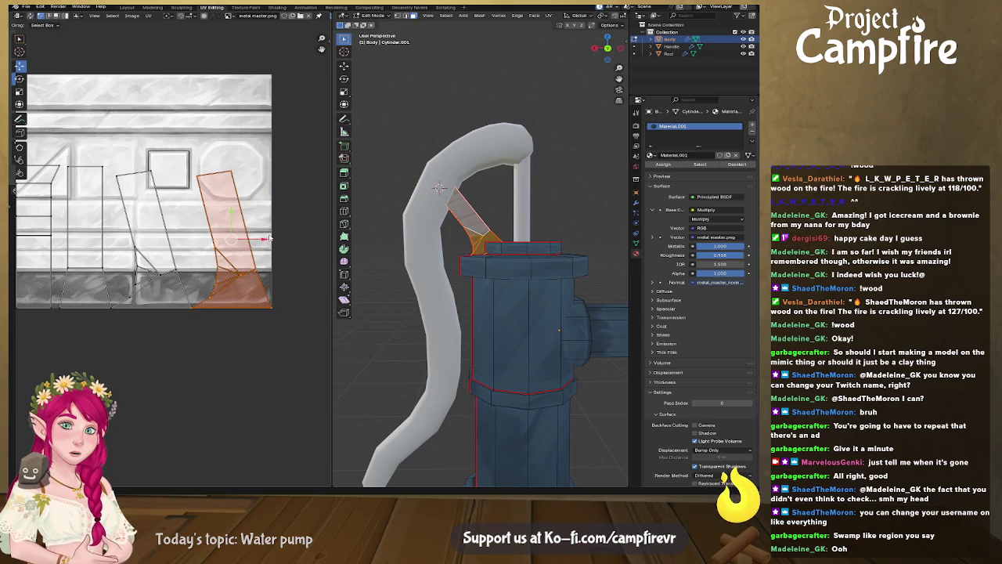
left_click_drag(269, 240, 182, 246)
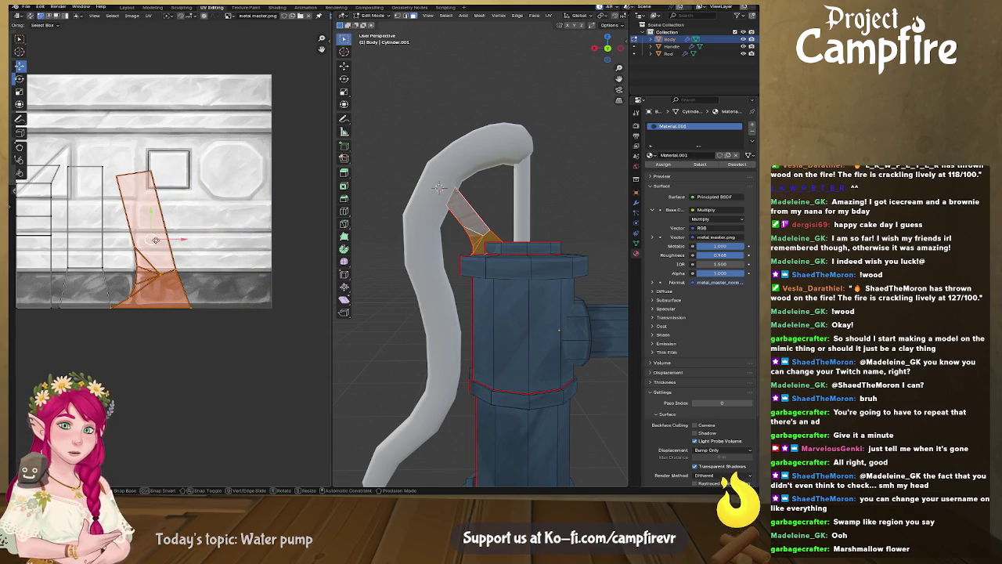
left_click_drag(154, 235, 16, 309)
middle_click_drag(15, 309, 102, 315)
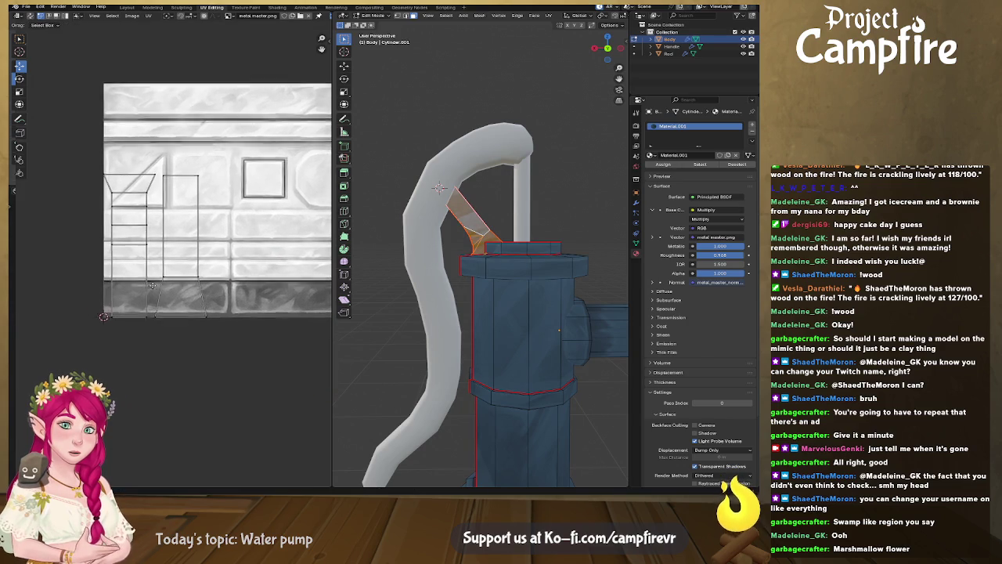
Align the curved column's edges vertically and box-select the straightened column
left_click(191, 299)
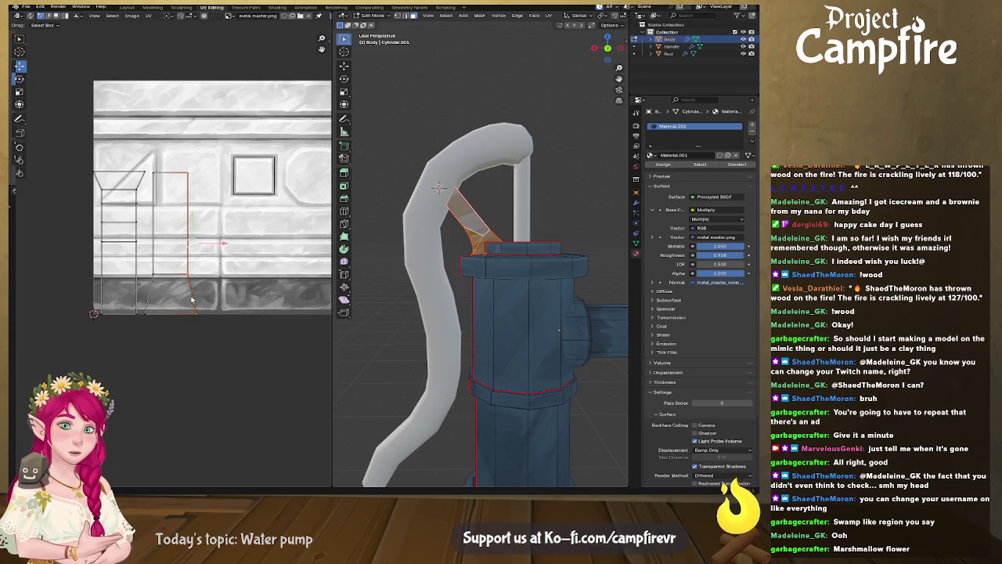
right_click(191, 339)
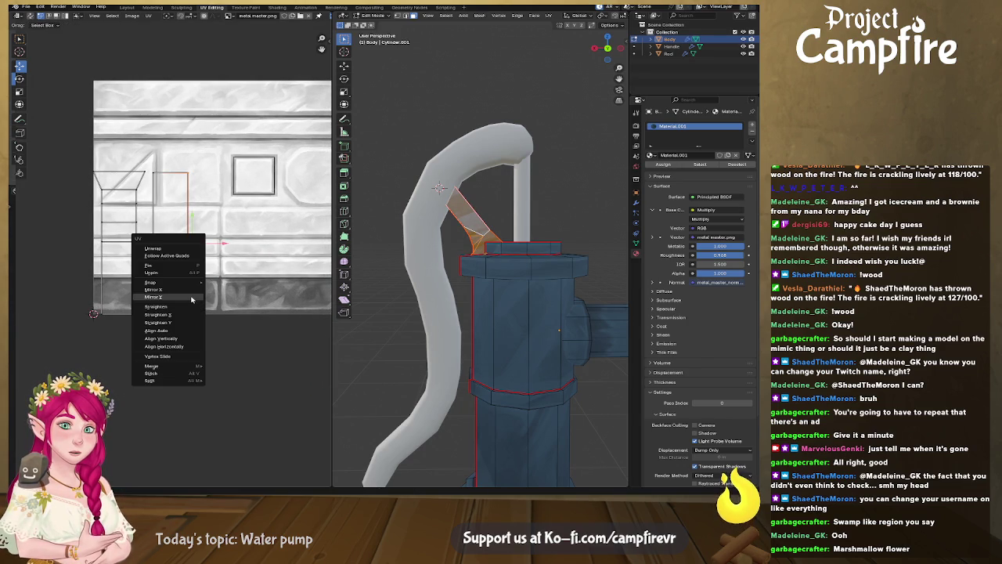
left_click(191, 338)
left_click(152, 283, "shift")
right_click(152, 283)
left_click(152, 283)
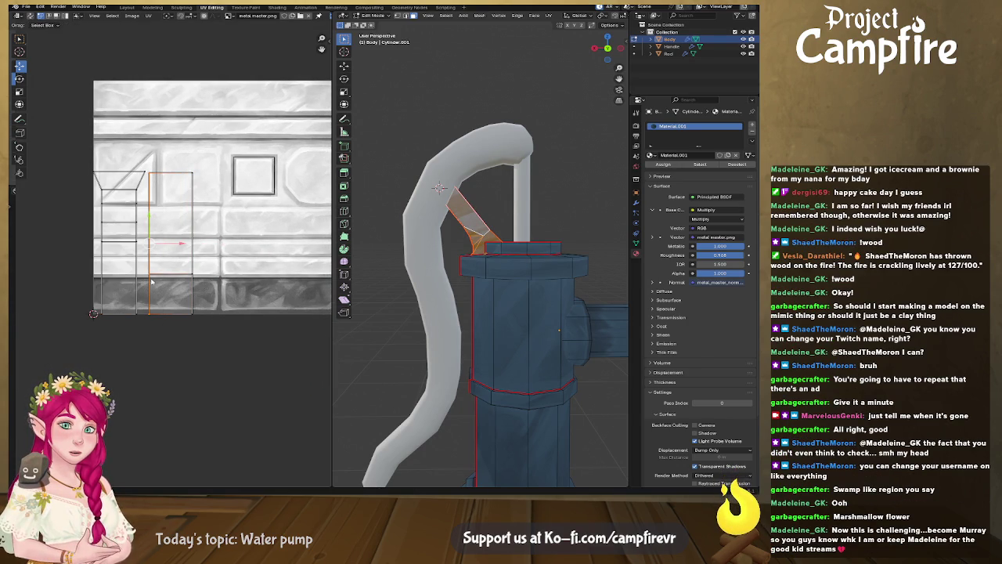
middle_click_drag(200, 247, 190, 251)
left_click_drag(197, 154, 136, 322)
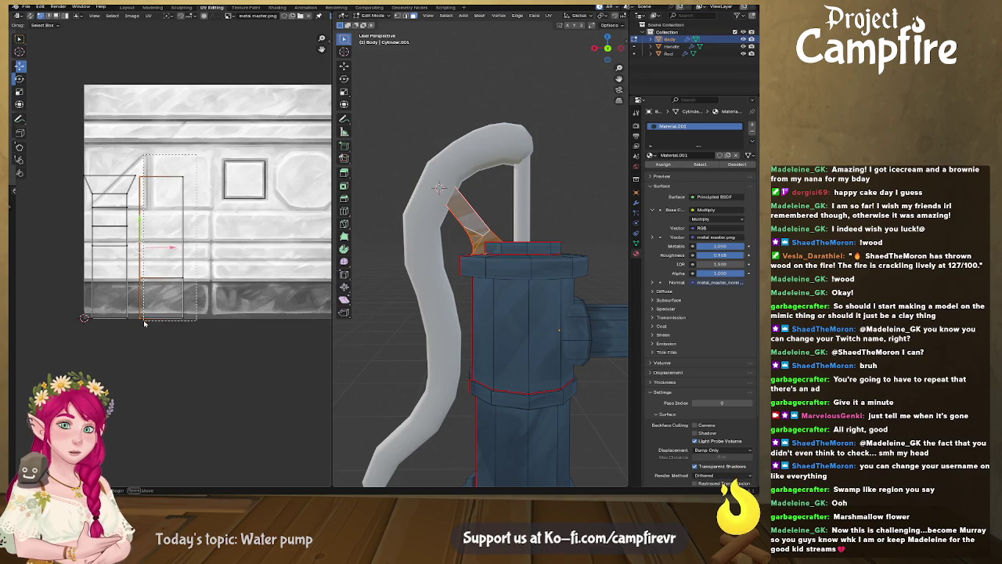
Try a 90° rotation, undo it, and move the vertical column to the right
type("r")
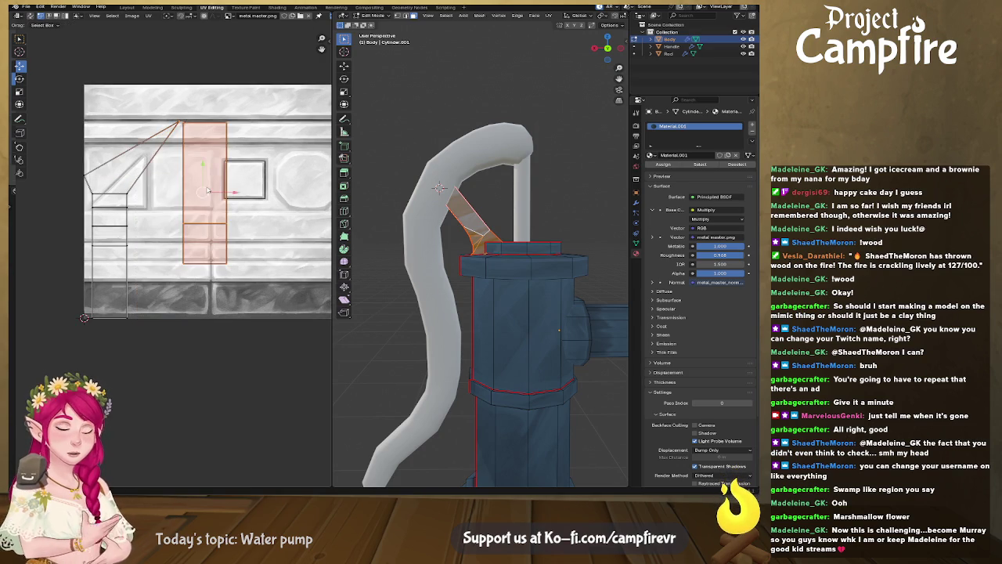
type("90")
key("Return")
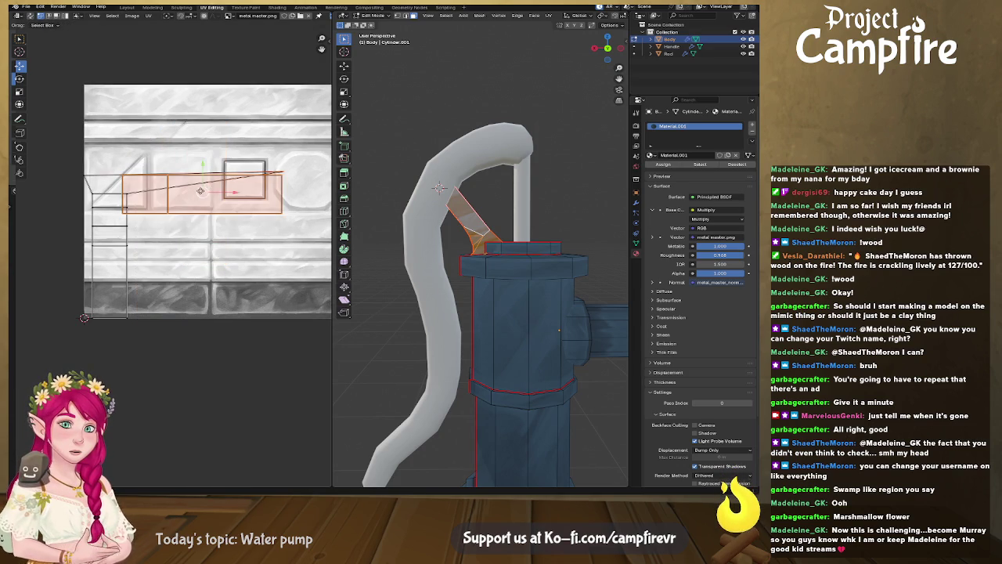
key("g")
key("Return")
key("ctrl+z")
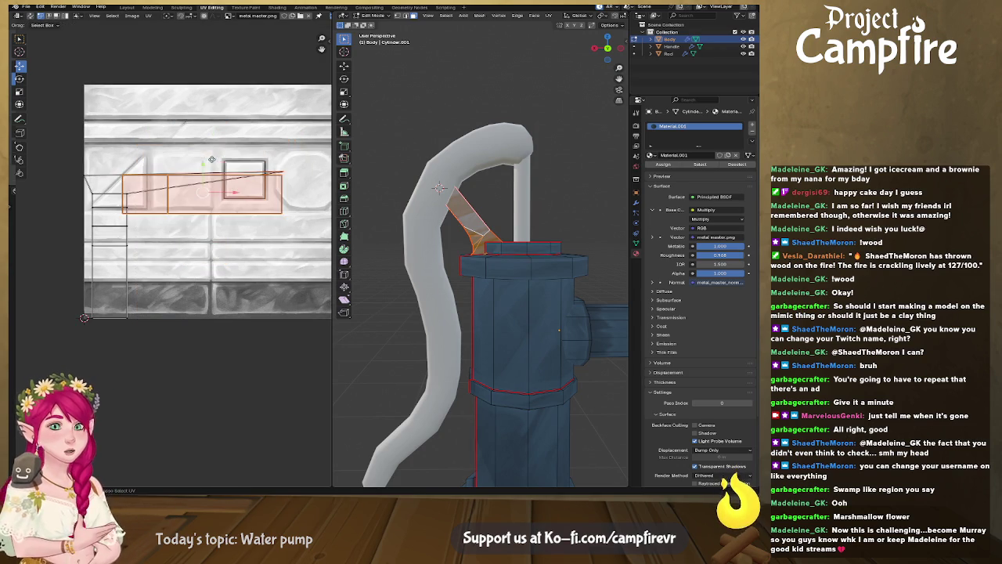
key("ctrl+z")
key("ctrl+z")
key("ctrl+z")
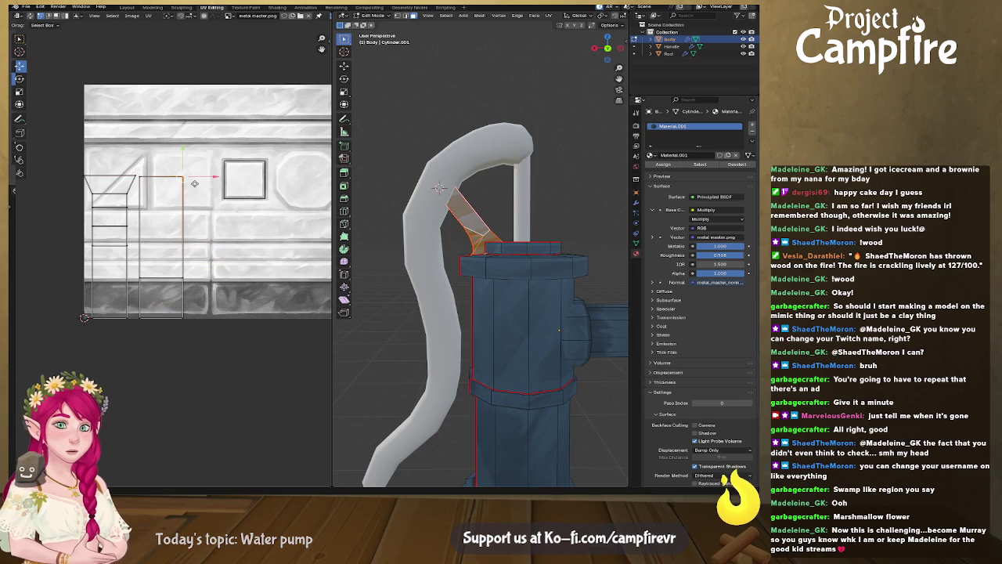
key("ctrl+shift+z")
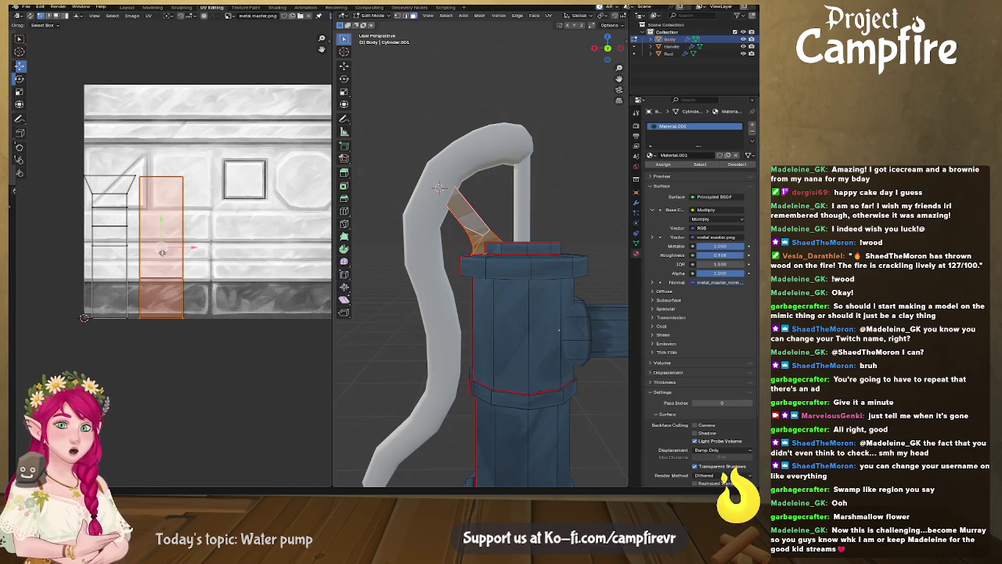
key("g")
left_click(265, 228)
Rotate the column 90° into a horizontal strip and scale it to about two thirds
middle_click_drag(266, 240, 203, 227)
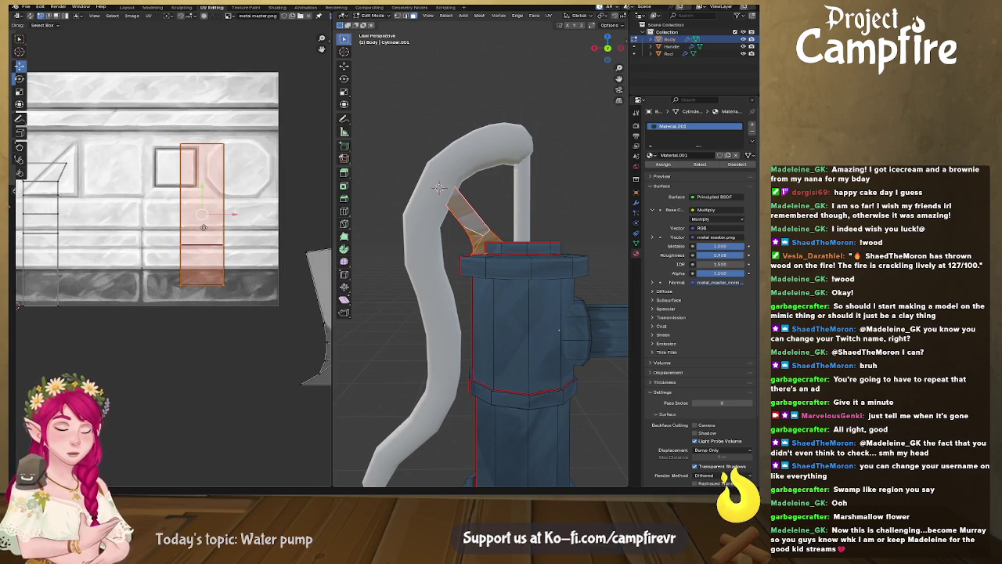
type("r90")
key("Return")
key("s")
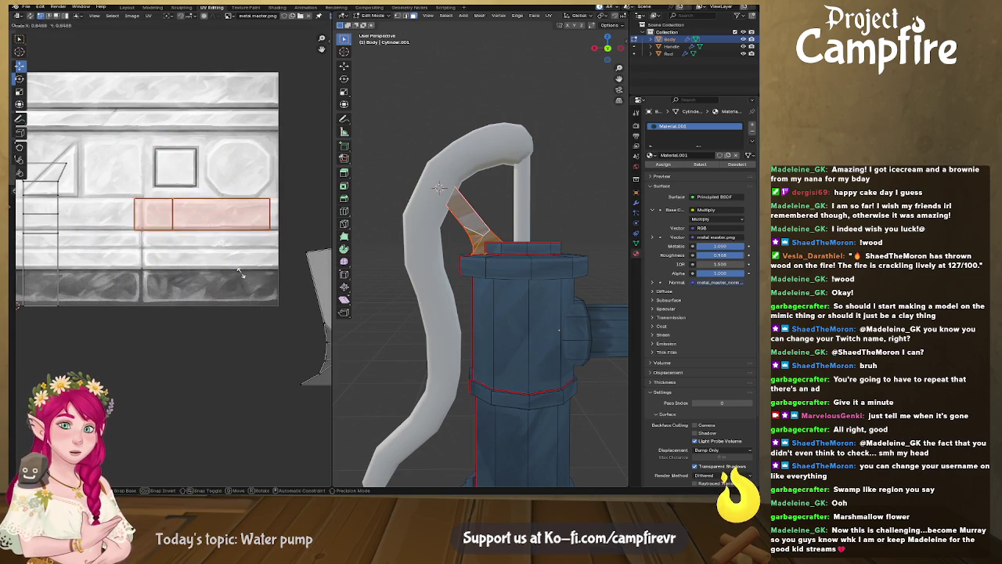
left_click(239, 260)
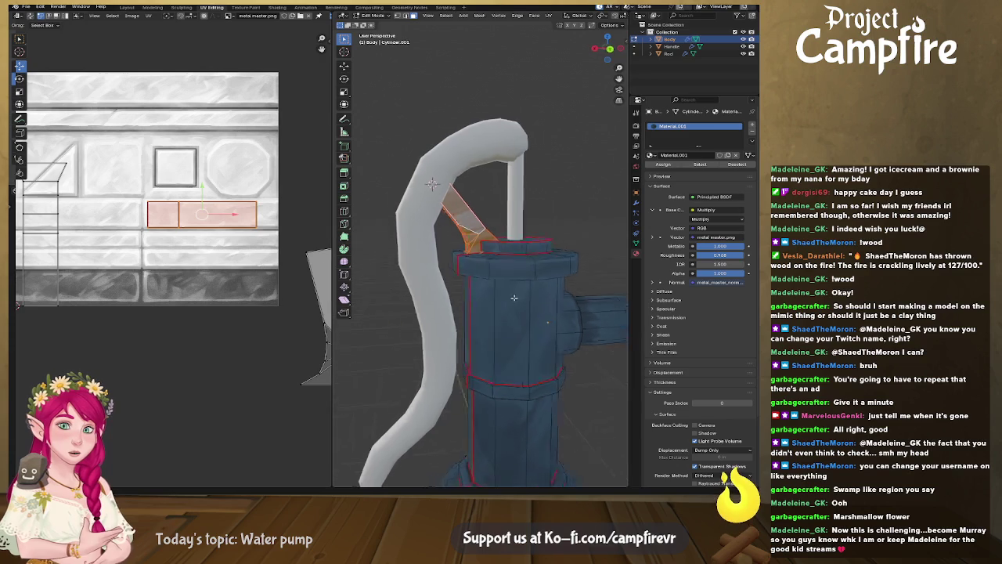
middle_click_drag(502, 294, 439, 298)
middle_click_drag(47, 307, 140, 335)
middle_click_drag(414, 265, 501, 292)
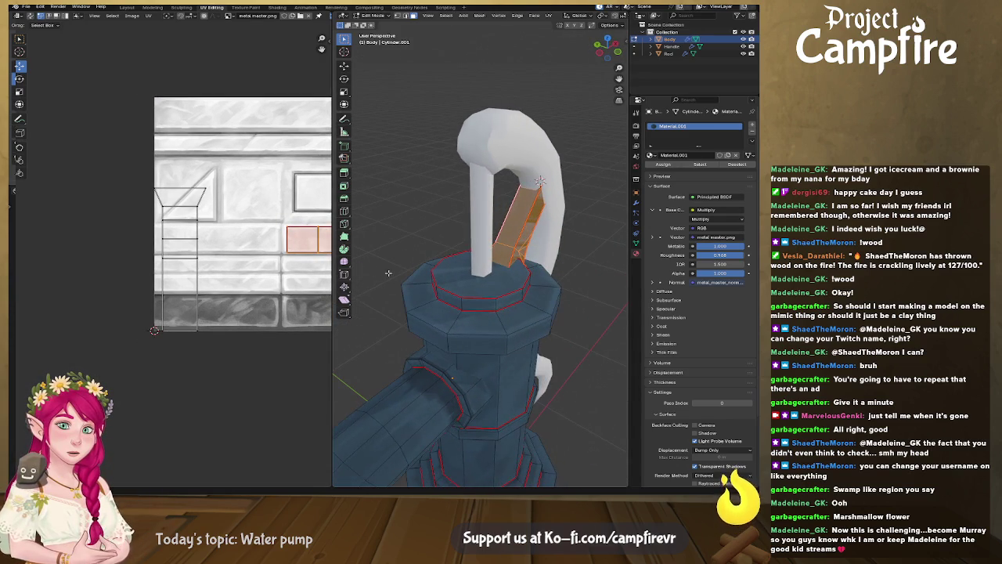
Move the arm's strip up into the top trim band and stretch it wider
middle_click_drag(262, 278, 241, 242)
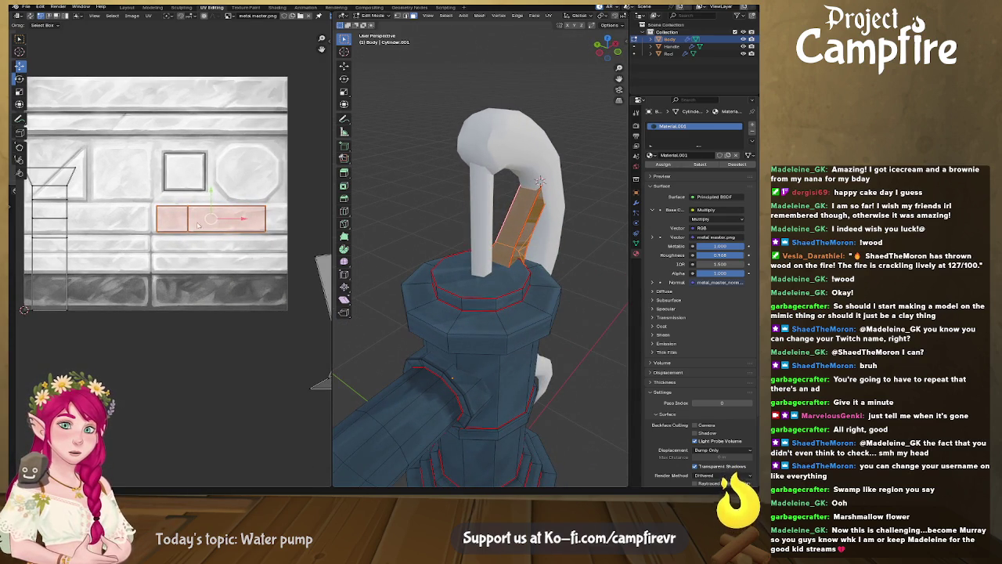
mouse_move(209, 219)
left_mouse_down()
mouse_move(192, 94)
mouse_move(135, 93)
left_mouse_up()
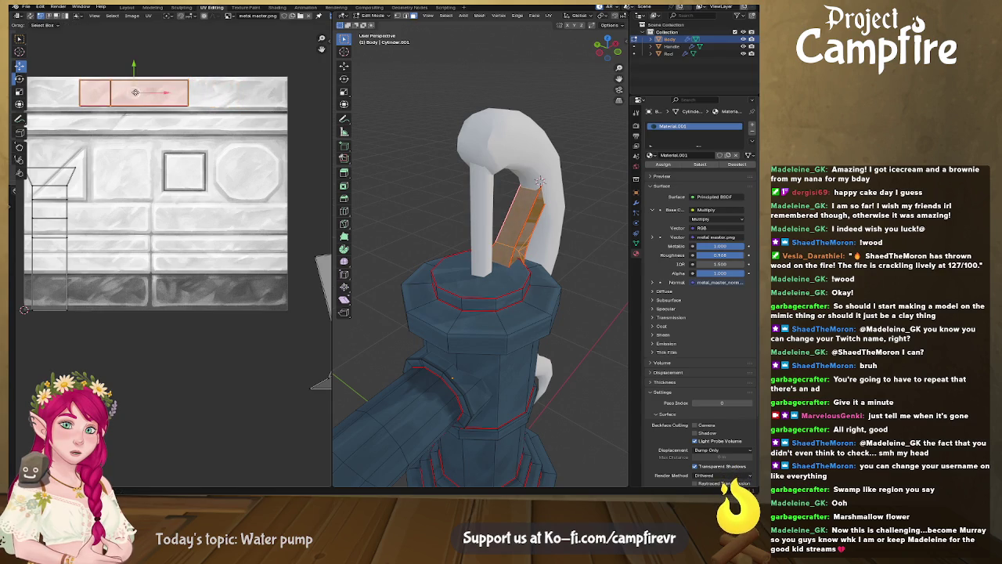
key("s")
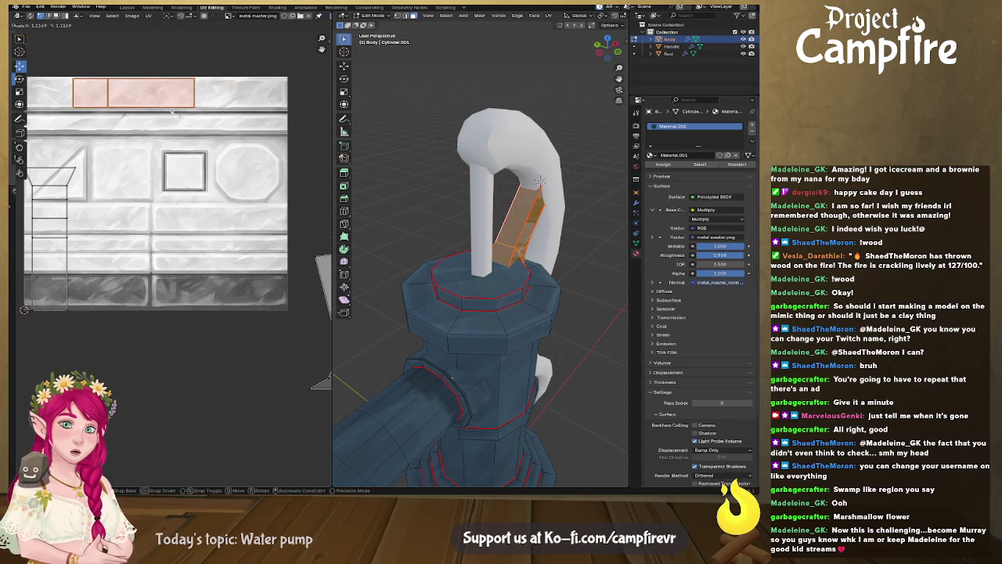
left_click(173, 114)
middle_click_drag(96, 183, 189, 171)
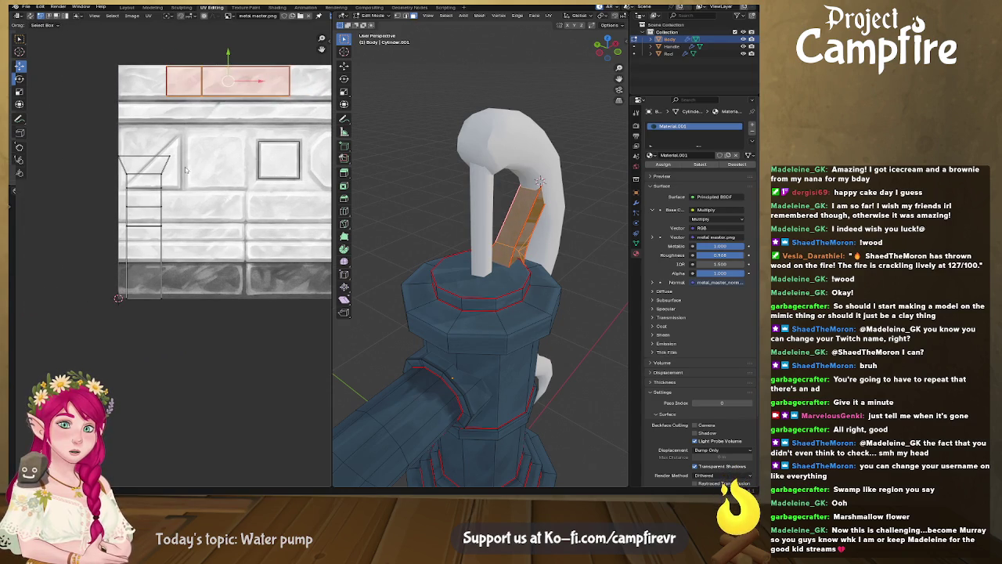
Rotate the left strip 90° to horizontal, move it to the top band, and scale it to fit
left_click(160, 189)
right_click(161, 189)
left_click(135, 209)
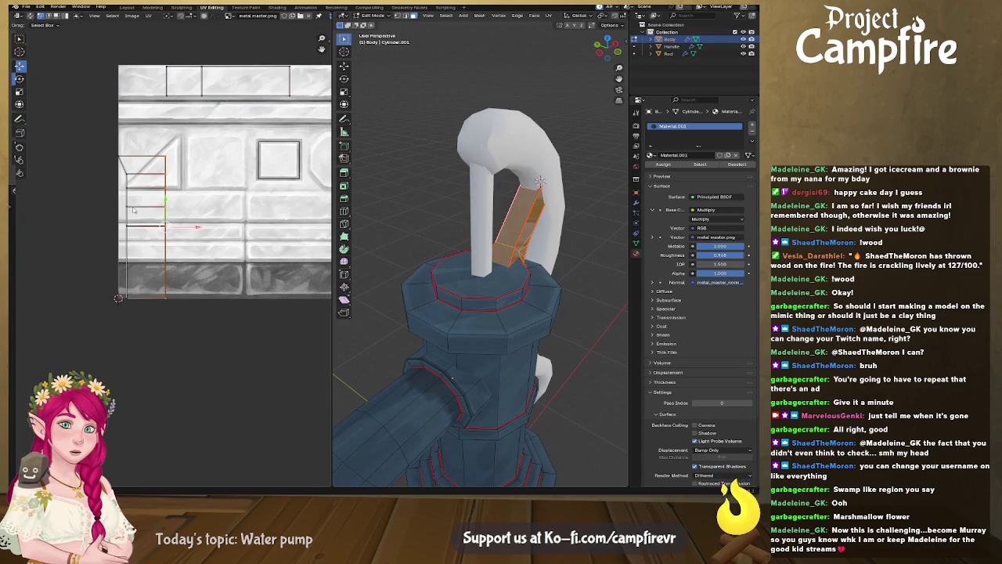
right_click(126, 213)
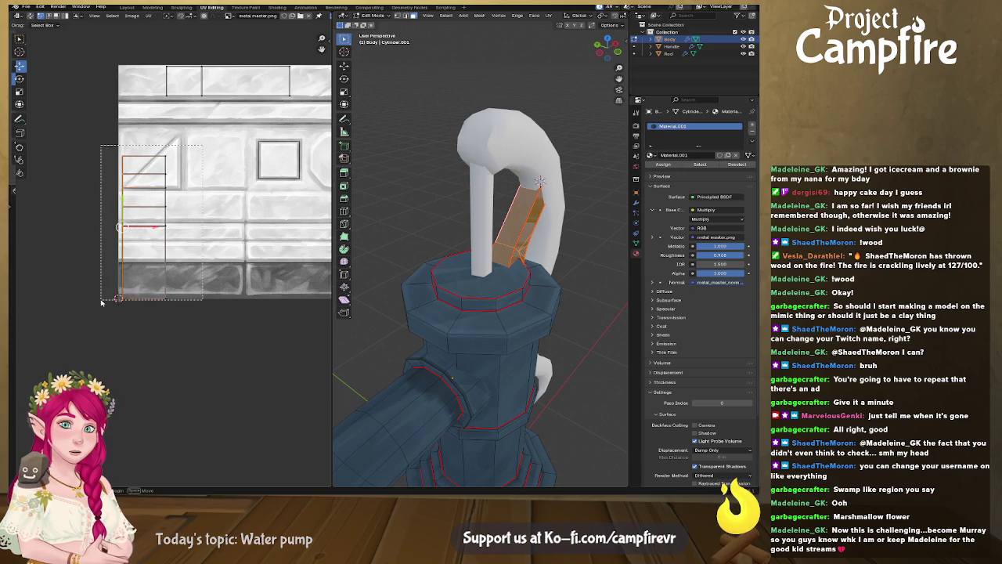
left_click_drag(202, 146, 83, 312)
type("r90")
key("Return")
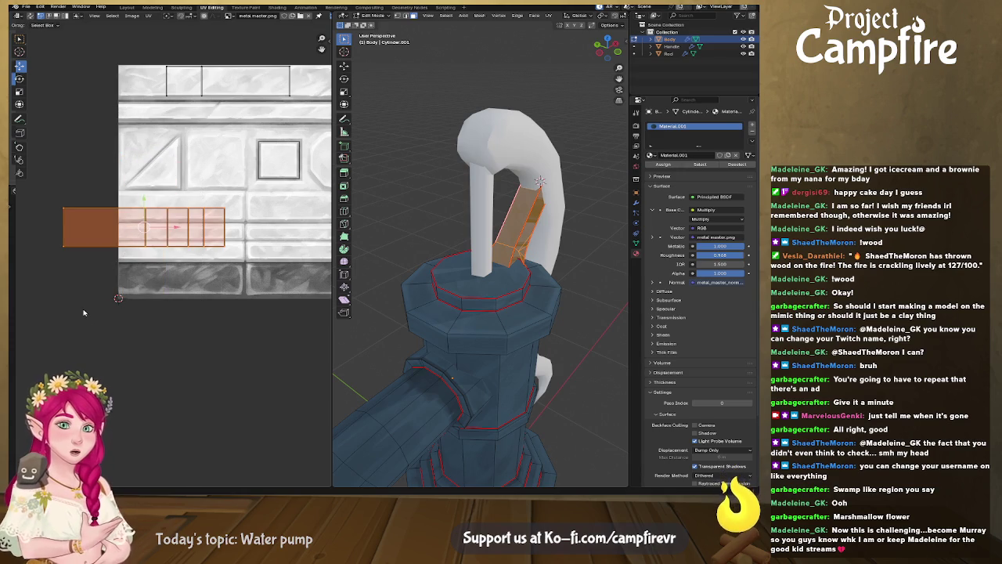
left_click_drag(149, 228, 264, 86)
middle_click_drag(260, 159, 195, 167)
key("s")
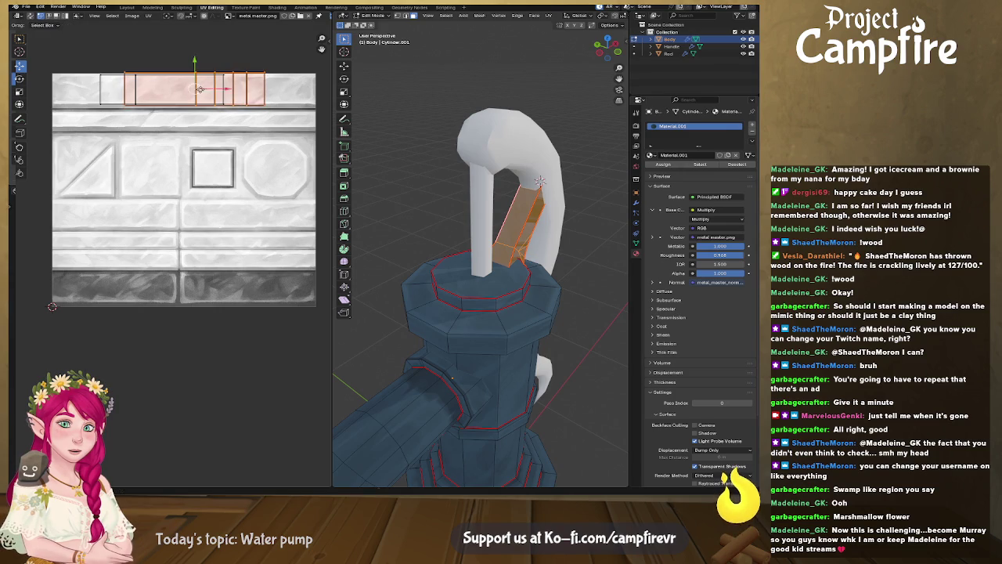
left_click(235, 124)
key("s")
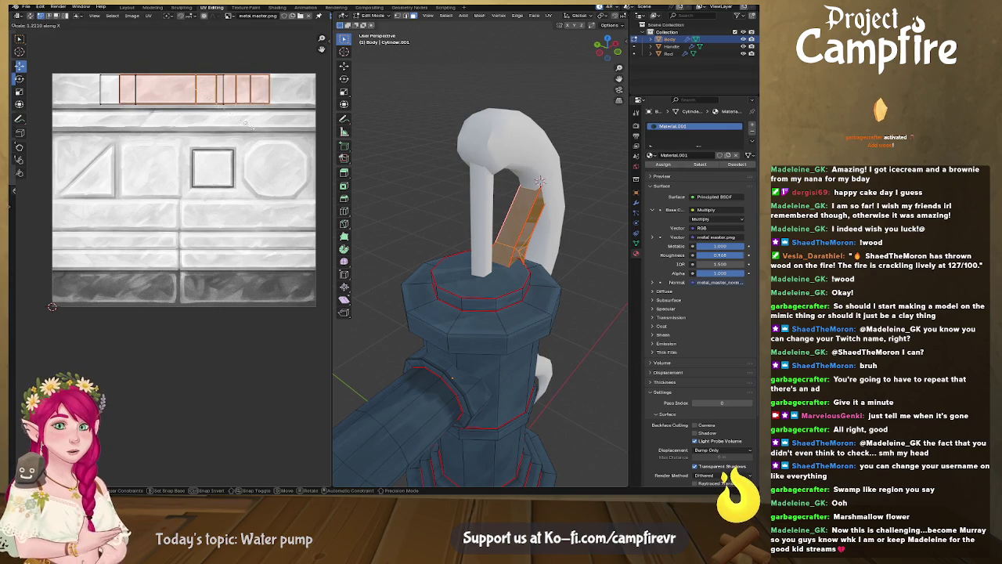
Zoom out to show the whole pump and box-select the next UV island
mouse_move(438, 235)
middle_mouse_down()
mouse_move(461, 227)
mouse_move(485, 246)
middle_mouse_up()
mouse_move(280, 273)
middle_mouse_down()
mouse_move(291, 266)
mouse_move(118, 230)
middle_mouse_up()
left_click_drag(155, 189, 292, 384)
Shrink the joint UV island and move it onto the triangle area of the texture
key("s")
left_click(243, 324)
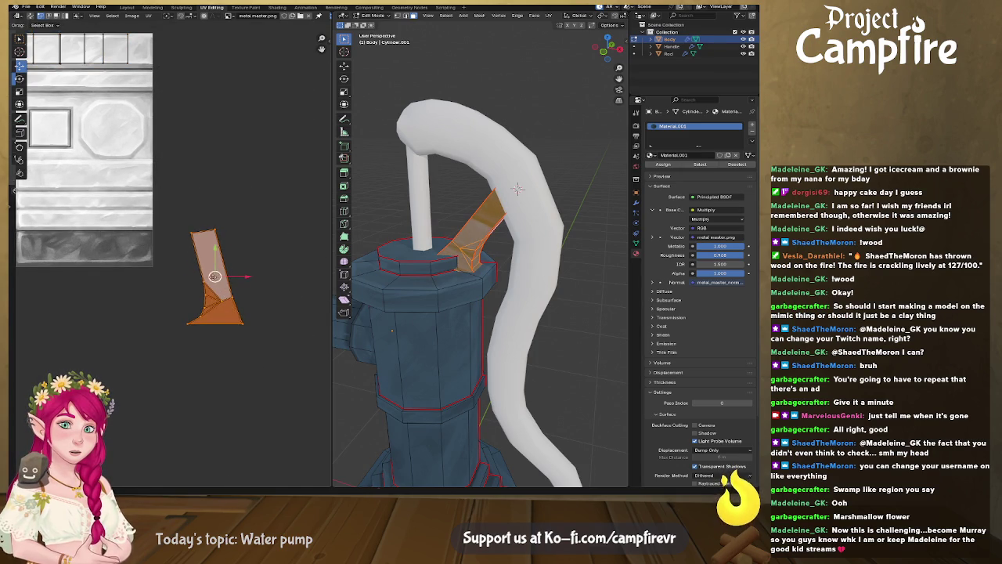
left_click_drag(214, 276, 84, 243)
mouse_move(83, 243)
middle_mouse_down()
mouse_move(261, 267)
mouse_move(282, 291)
middle_mouse_up()
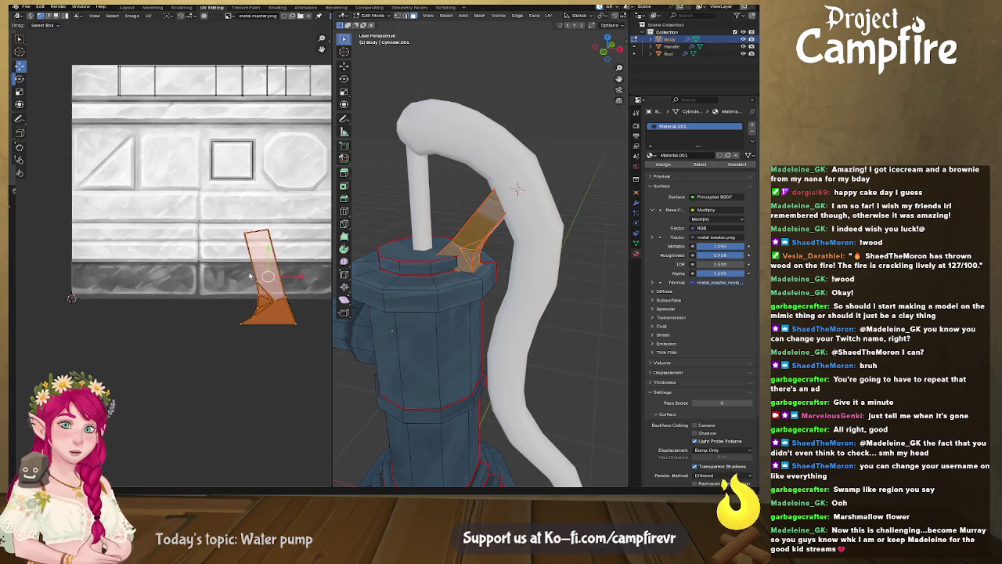
left_click_drag(268, 276, 172, 166)
Straighten the island along its vertical edge and move it up and right
left_click(197, 199)
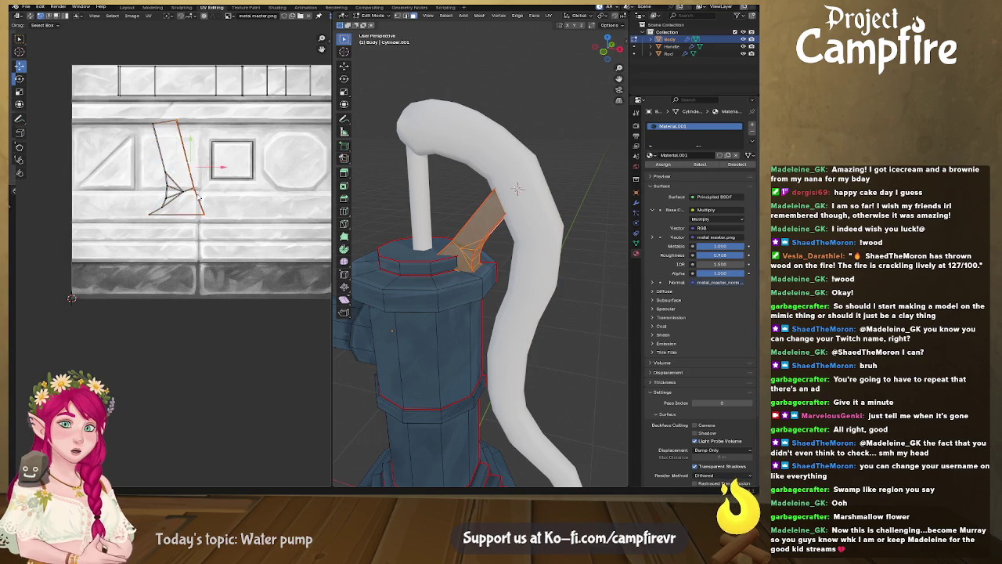
right_click(199, 199)
key("Escape")
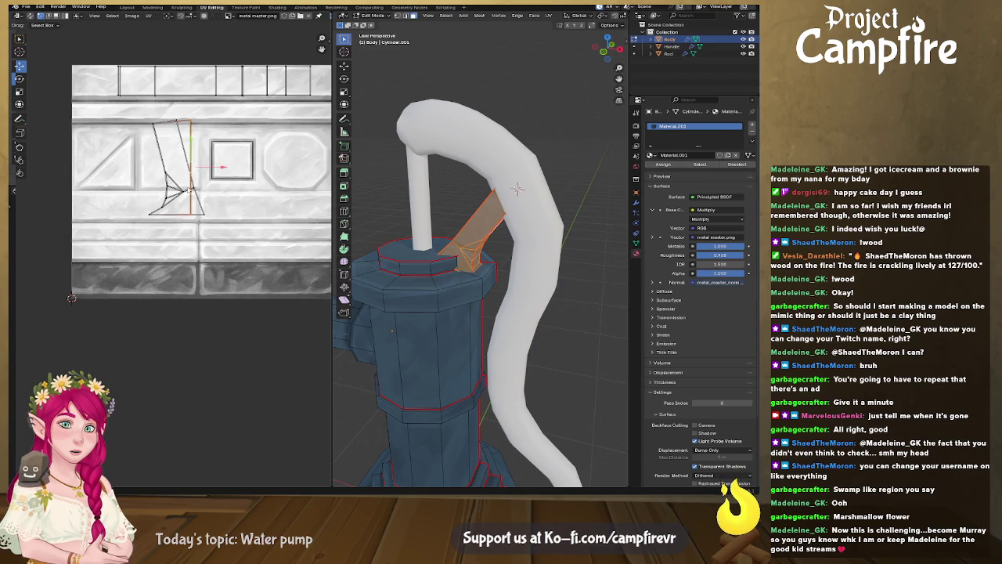
right_click(198, 196)
left_click(208, 193)
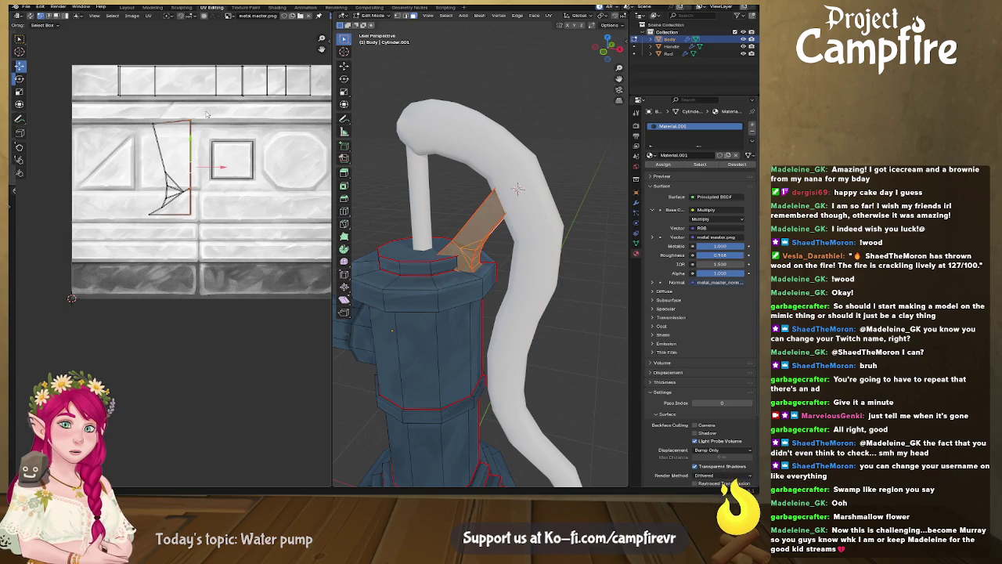
key("l")
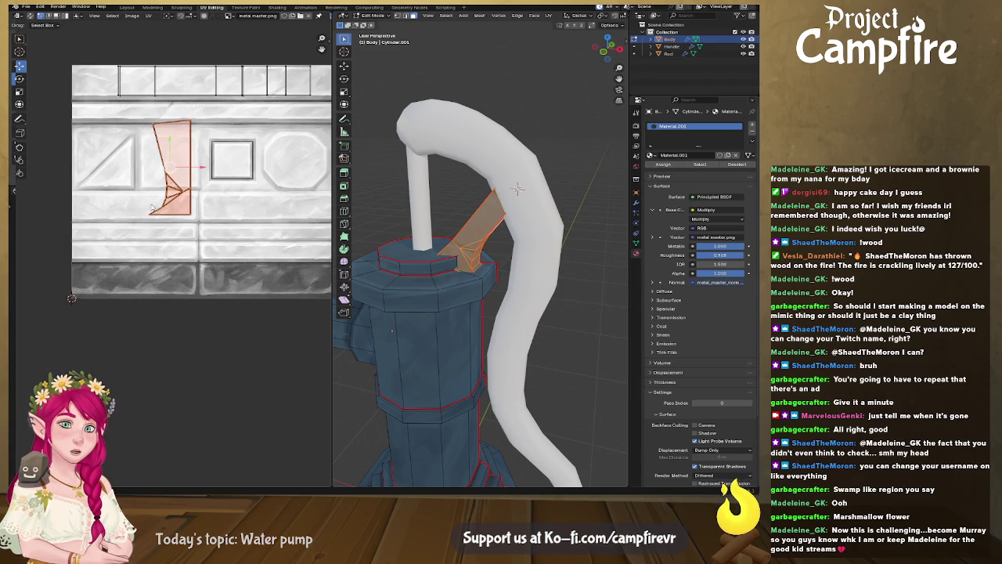
key("g")
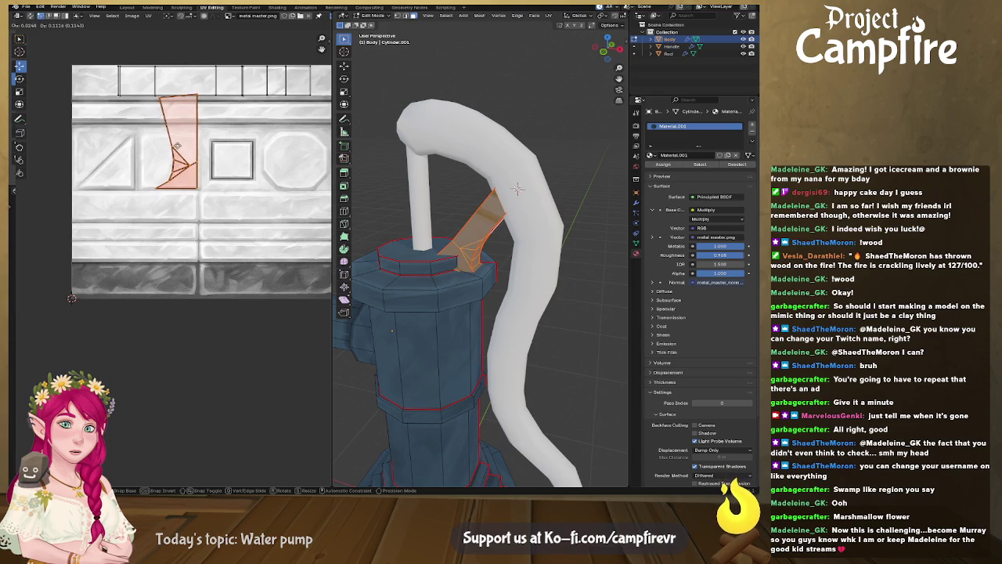
left_click(176, 147)
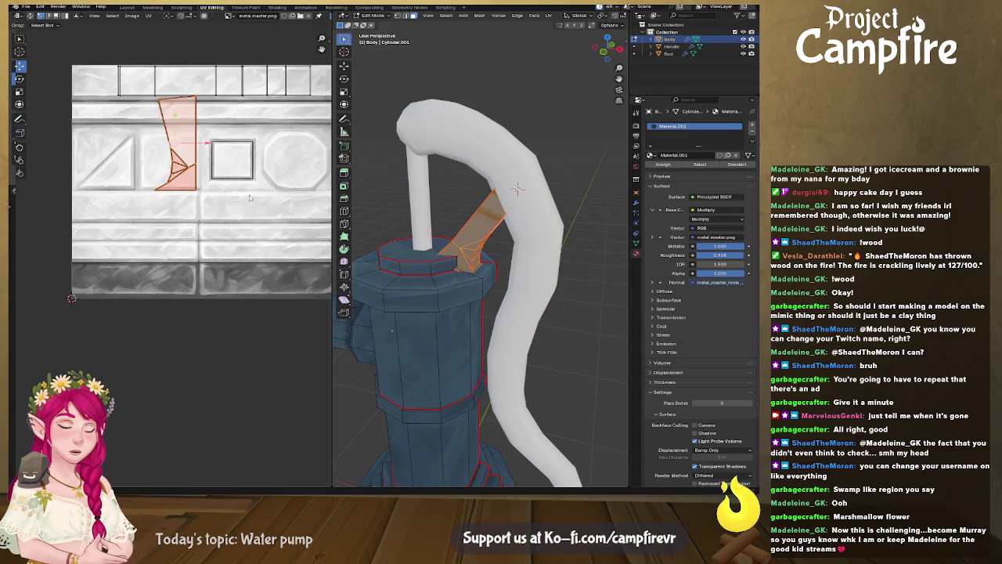
Shorten the island along Y and lower its top vertices
key("s")
key("y")
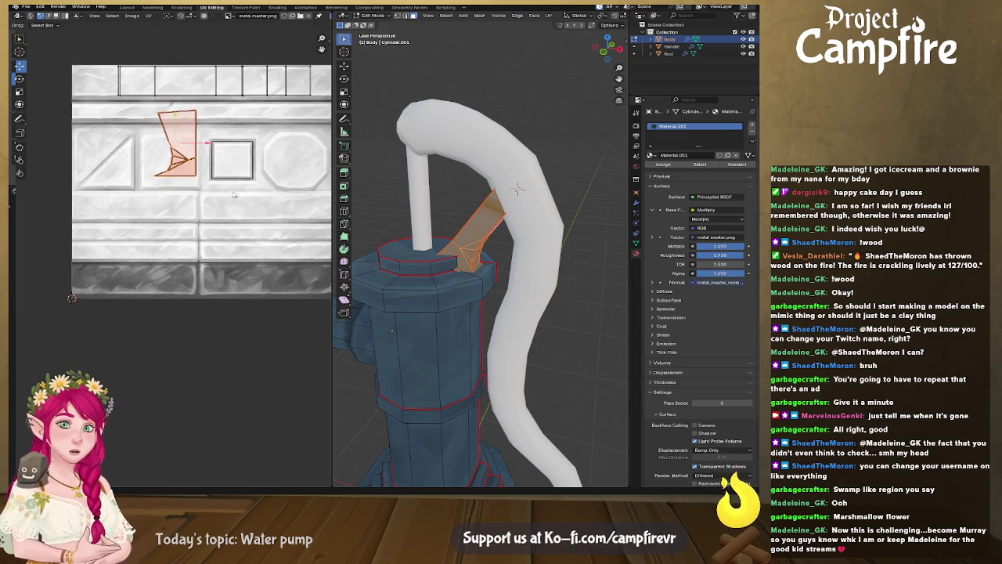
left_click(175, 152)
key("g")
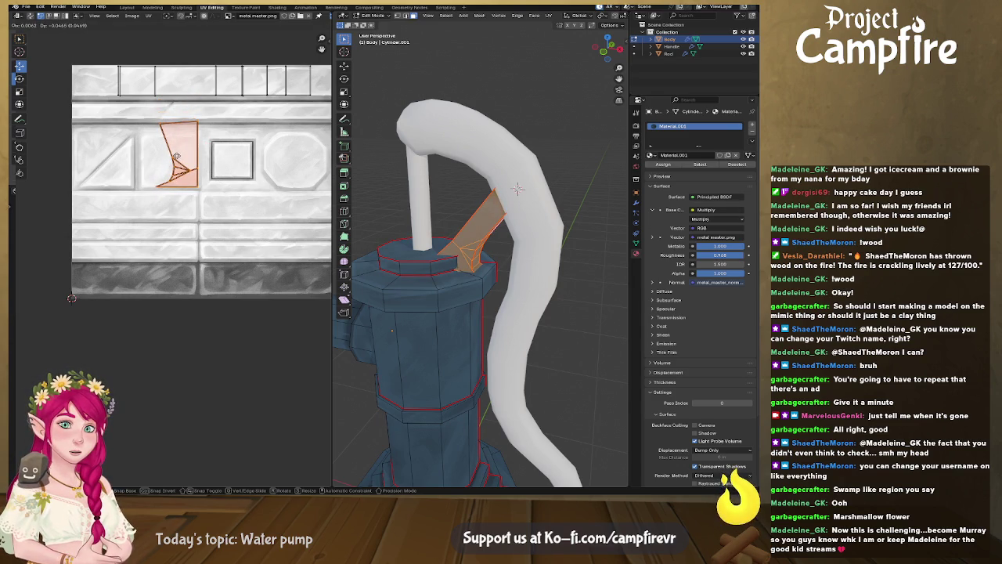
left_click(176, 155)
left_click_drag(145, 110, 224, 146)
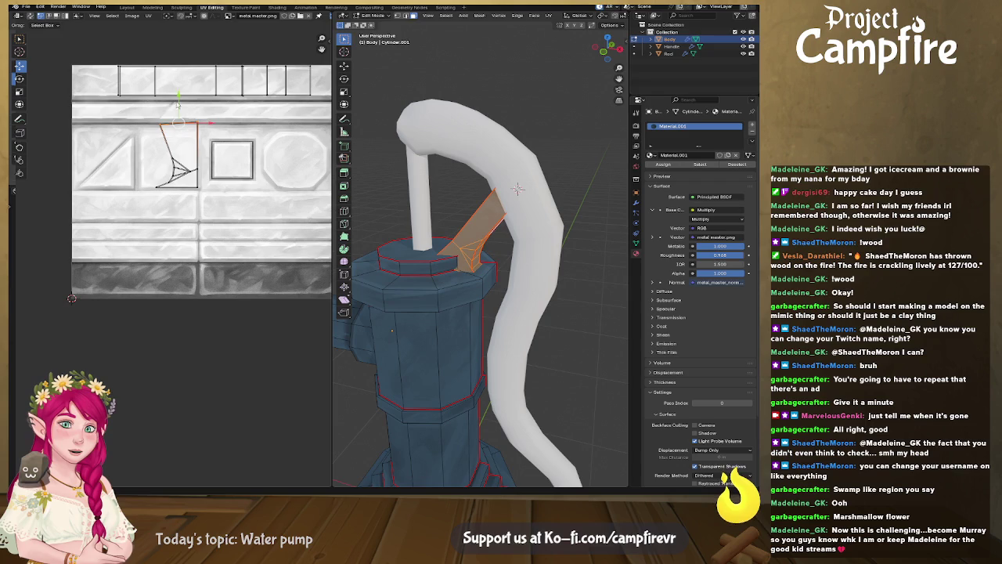
key("g")
left_click(179, 112)
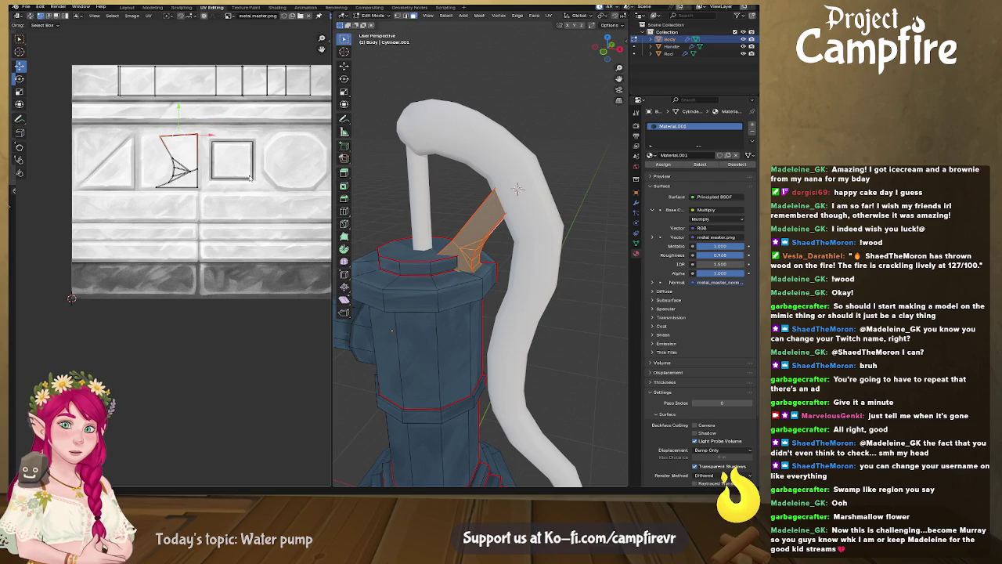
Straighten the slanted left edge to vertical and shift it left
left_click(159, 161)
key("g")
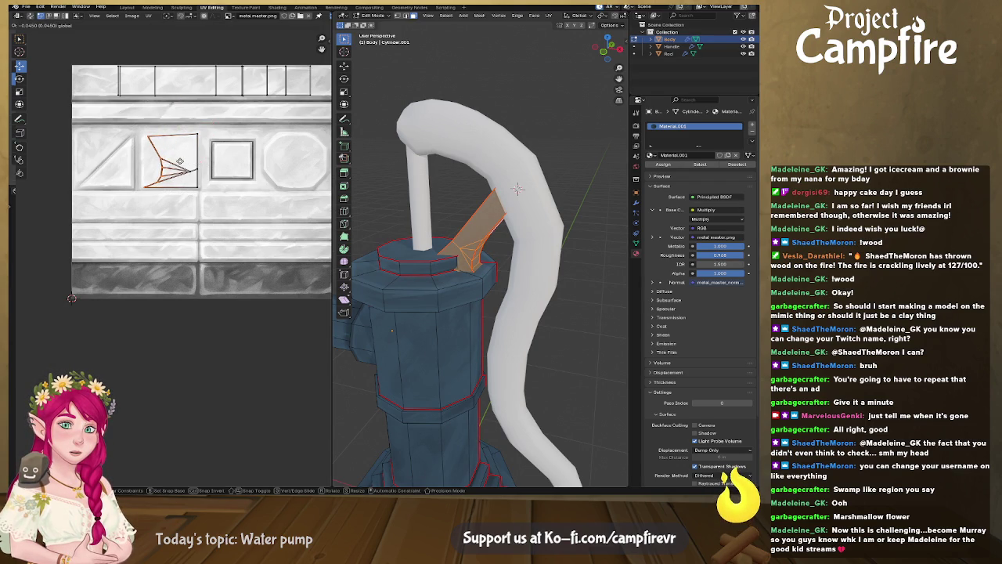
left_click(166, 188)
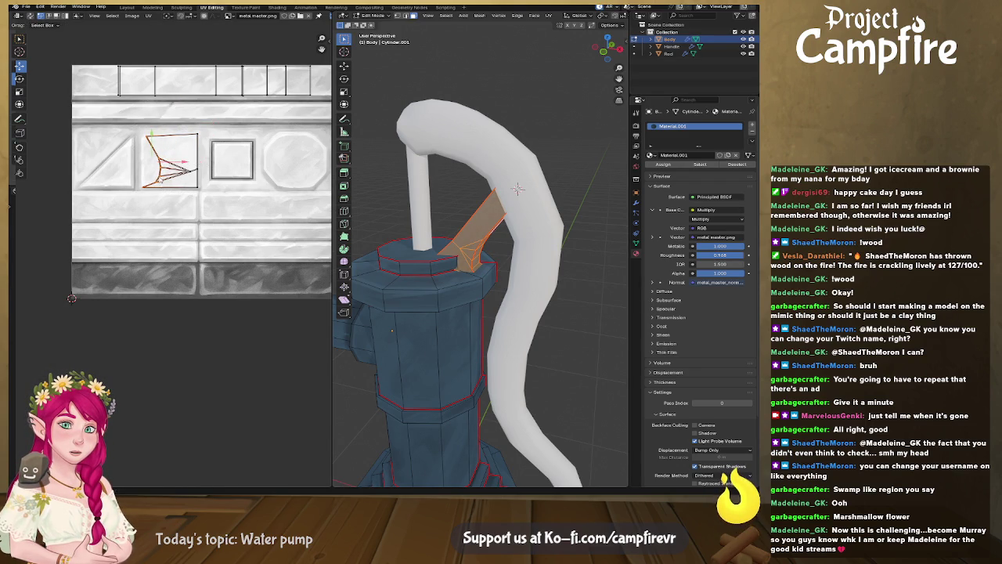
right_click(162, 180)
left_click(160, 174)
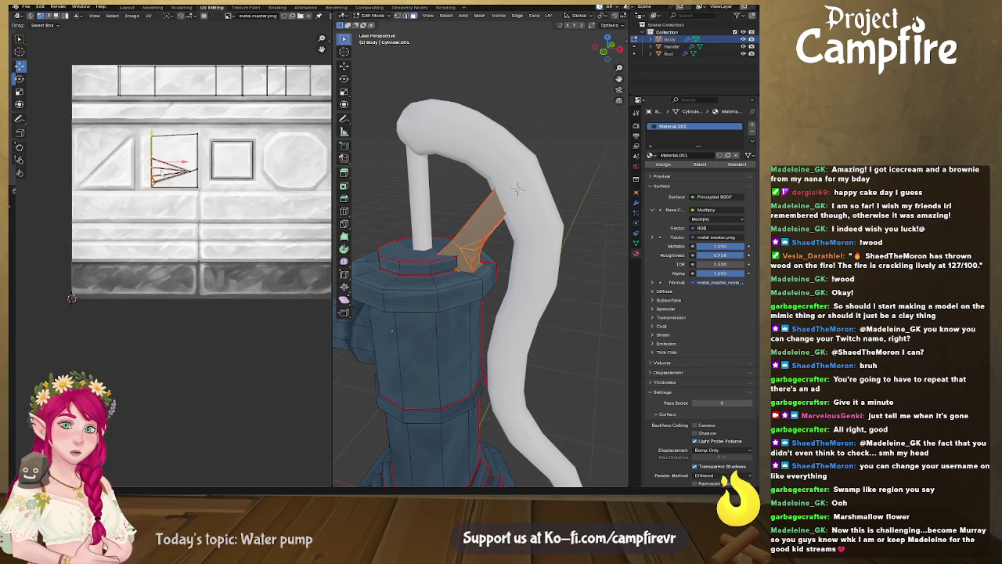
key("g")
left_click(173, 166)
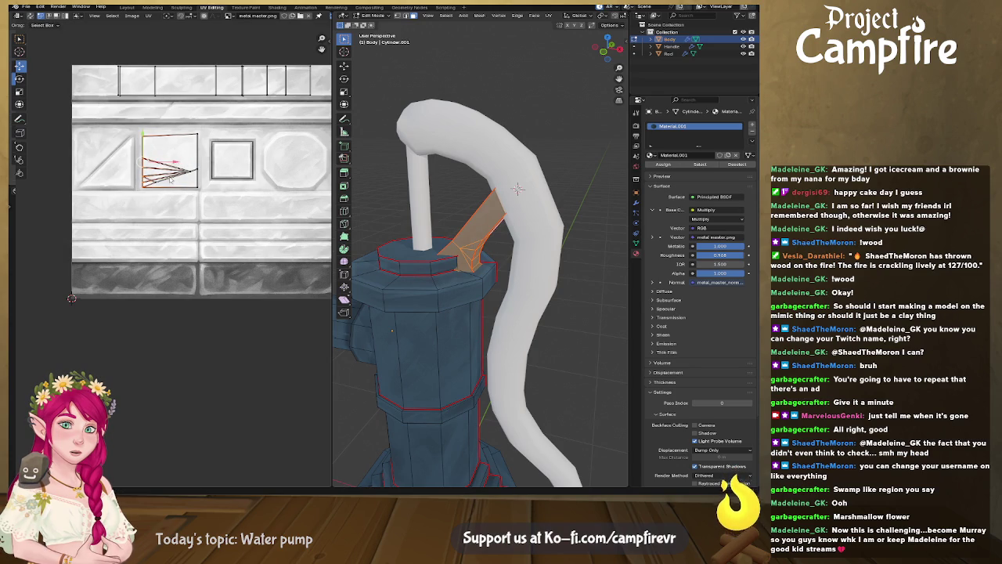
Adjust the island's right end, then deselect the faces on the model
left_click(176, 179)
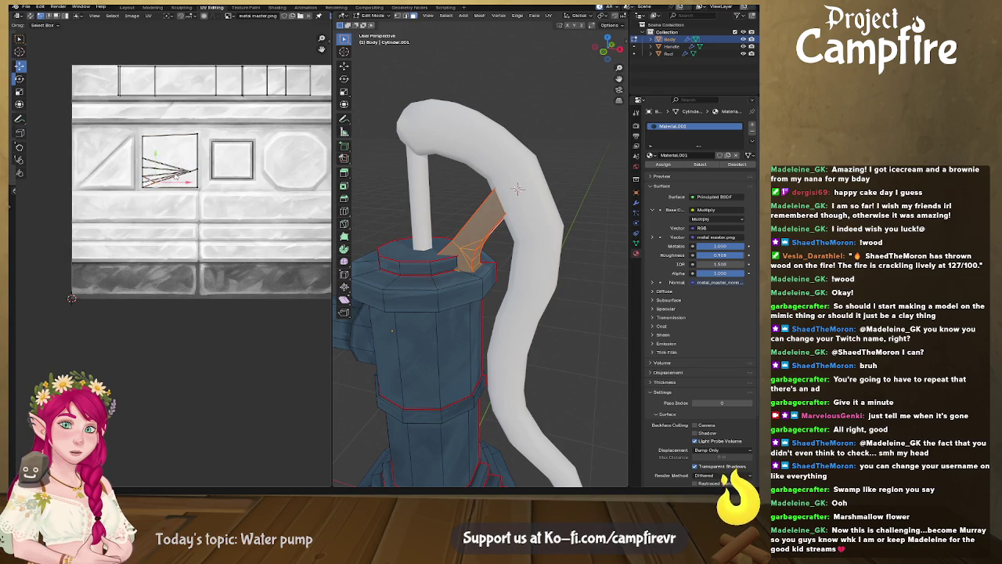
key("g")
left_click(174, 186)
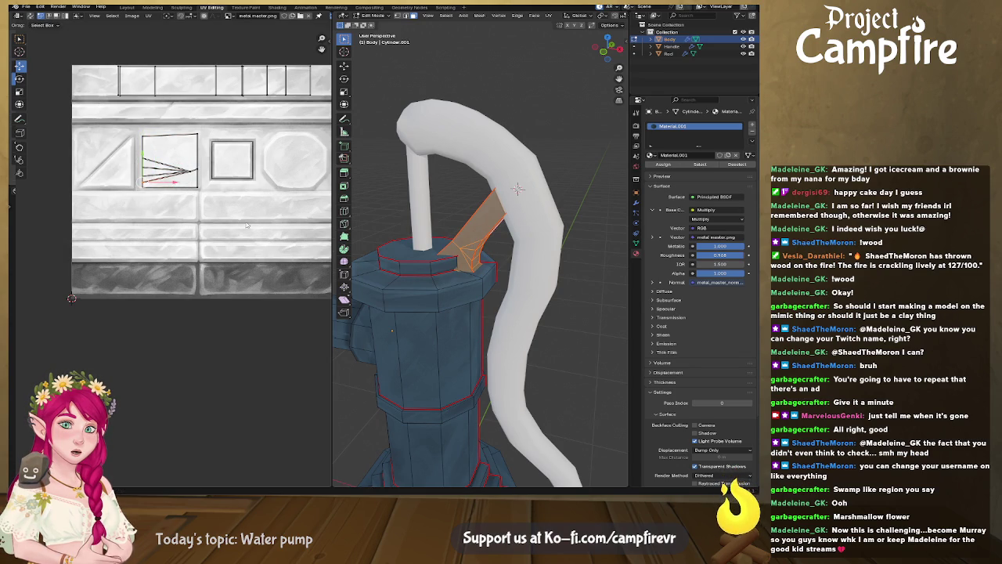
left_click(459, 214)
mouse_move(459, 215)
middle_mouse_down()
mouse_move(471, 242)
mouse_move(461, 236)
middle_mouse_up()
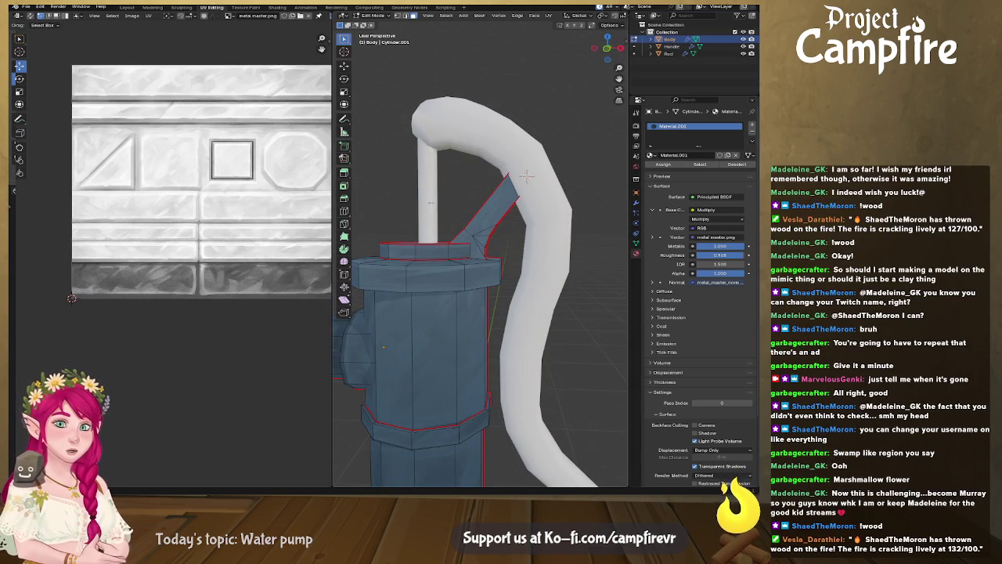
Isolate the pump body in local view and select the spout's top ring of faces
key("KP_Divide")
mouse_move(514, 291)
middle_mouse_down()
mouse_move(500, 236)
mouse_move(500, 264)
mouse_move(508, 198)
middle_mouse_up()
scroll(500, 236, "up", 3)
left_click(484, 234, "alt")
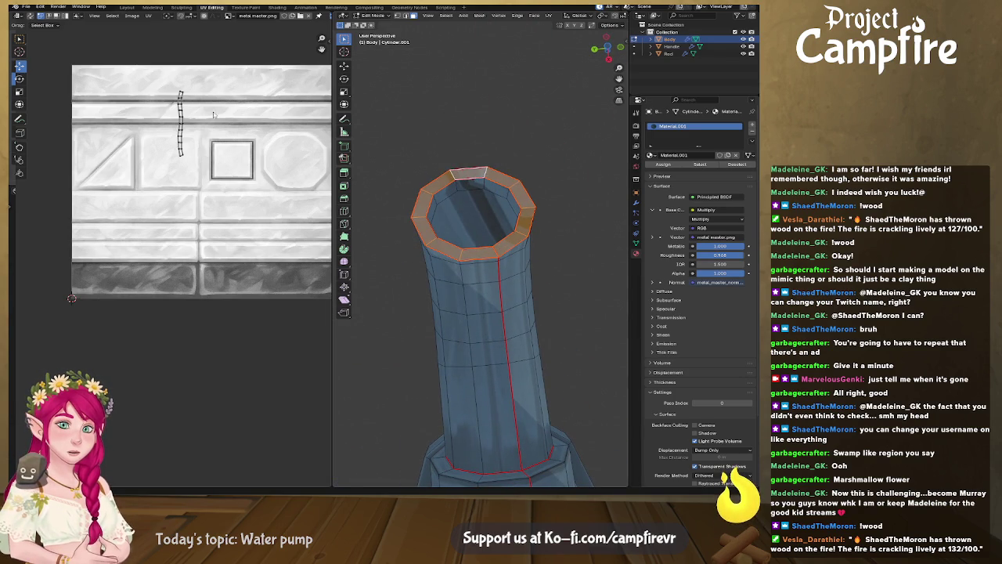
right_click(184, 144)
key("Escape")
right_click(179, 134)
left_click(179, 133)
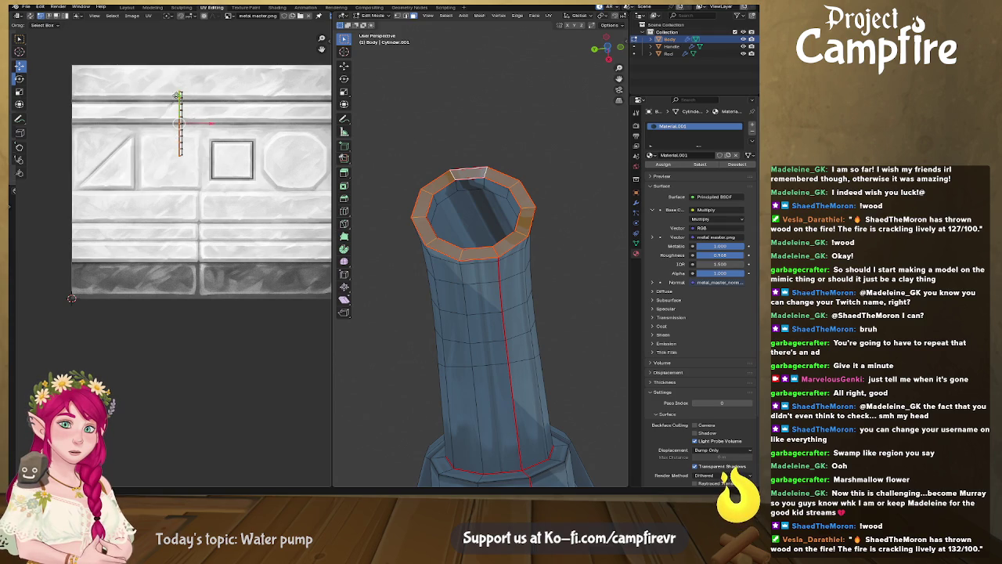
key("r")
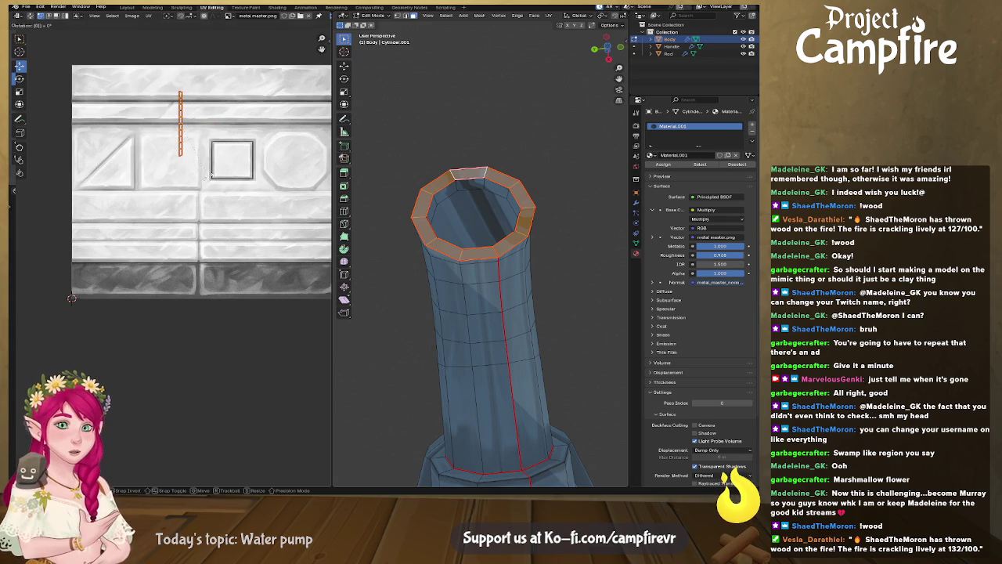
key("Escape")
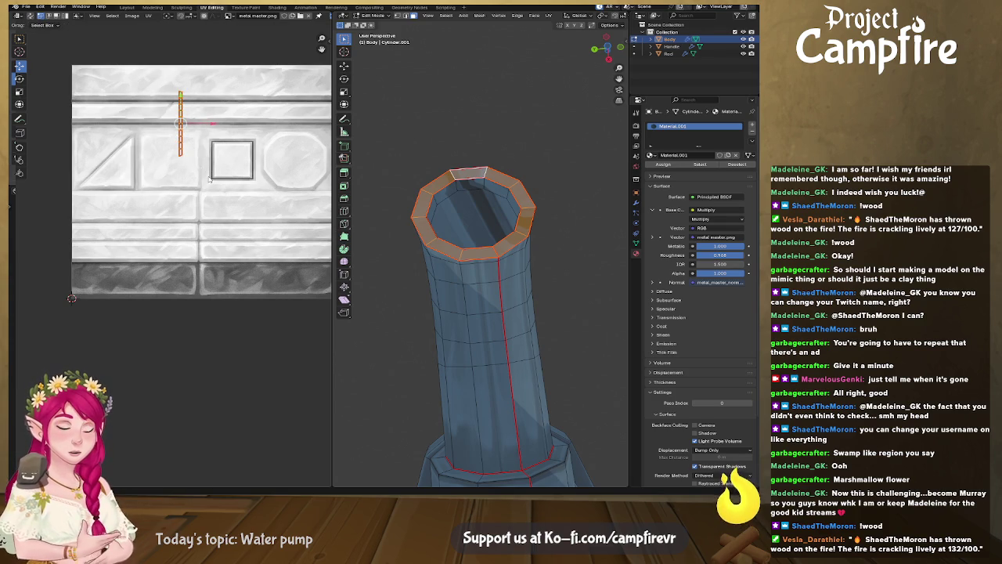
Unwrap the rim faces, rotate the strip 90° and place it along the top trim band
middle_click_drag(540, 329, 584, 281)
key("u")
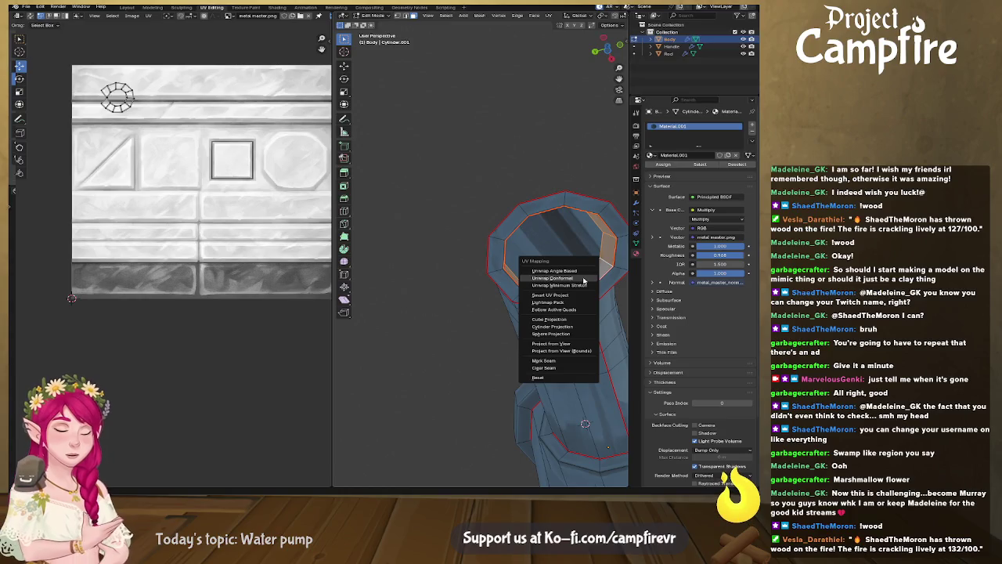
left_click(582, 279)
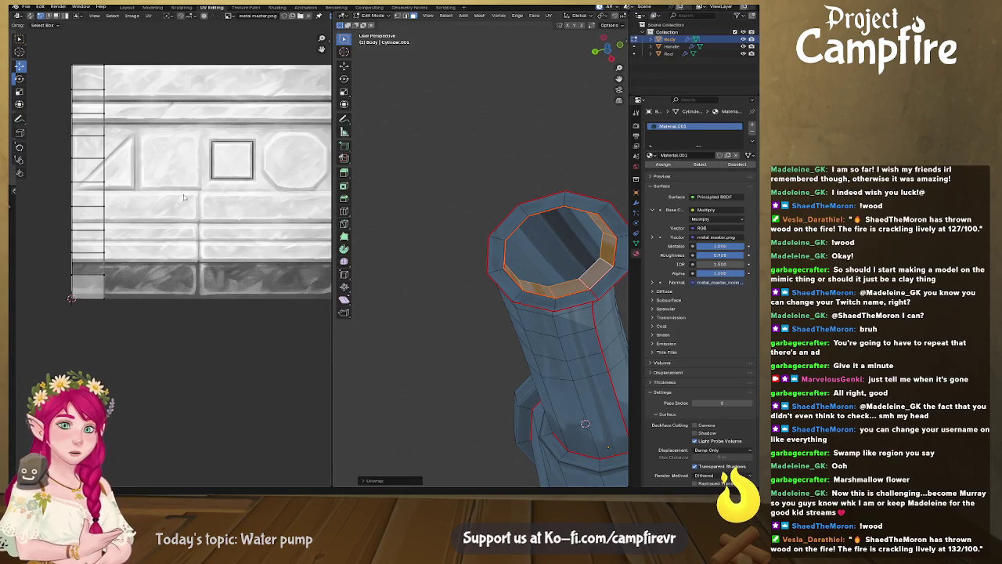
left_click_drag(144, 51, 60, 299)
type("r")
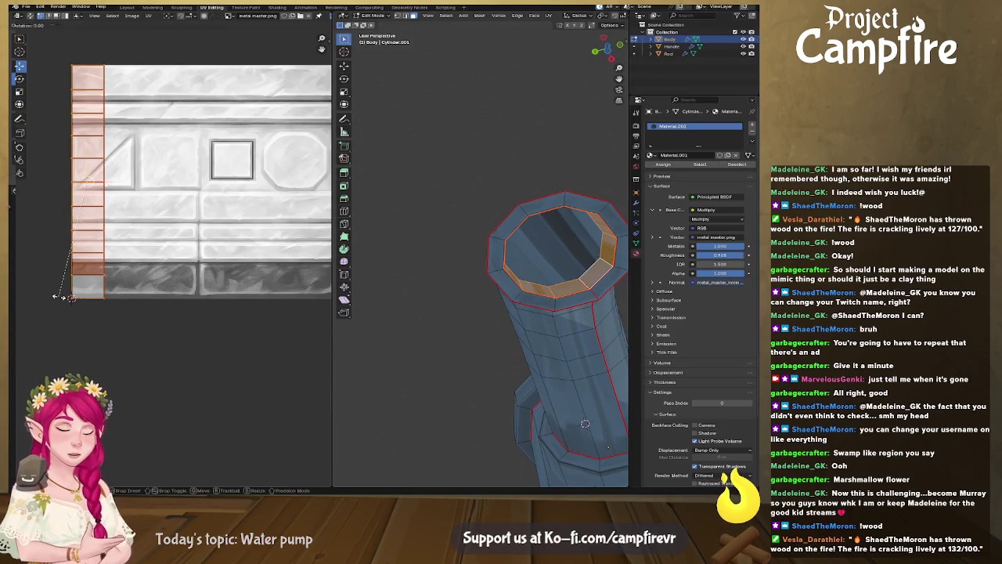
type("90")
key("Return")
mouse_move(87, 181)
left_mouse_down()
mouse_move(222, 71)
mouse_move(220, 85)
left_mouse_up()
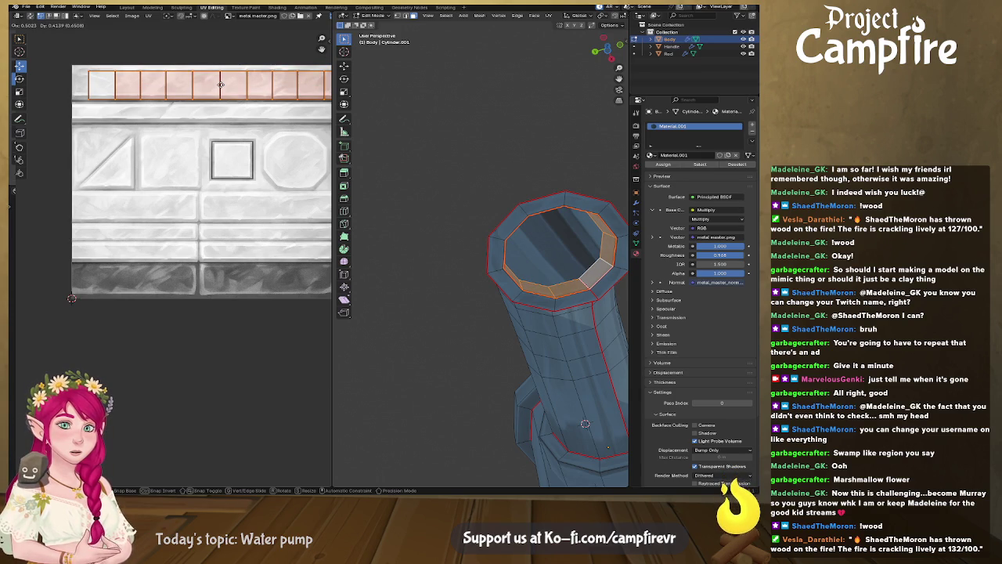
left_click_drag(221, 85, 221, 86)
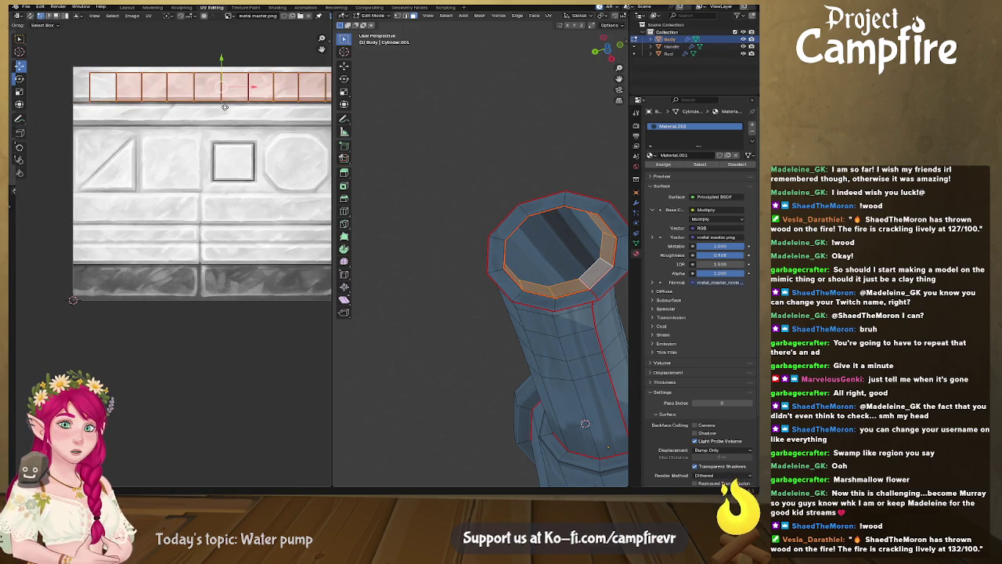
left_click(558, 260)
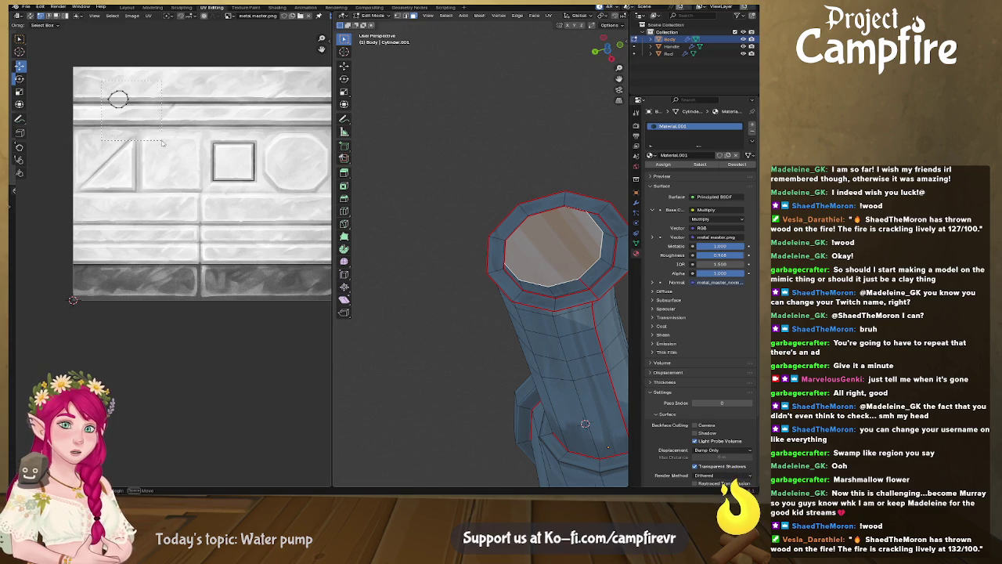
Move the spout's cap island and inner ring strip onto the dark bottom trim band
key("g")
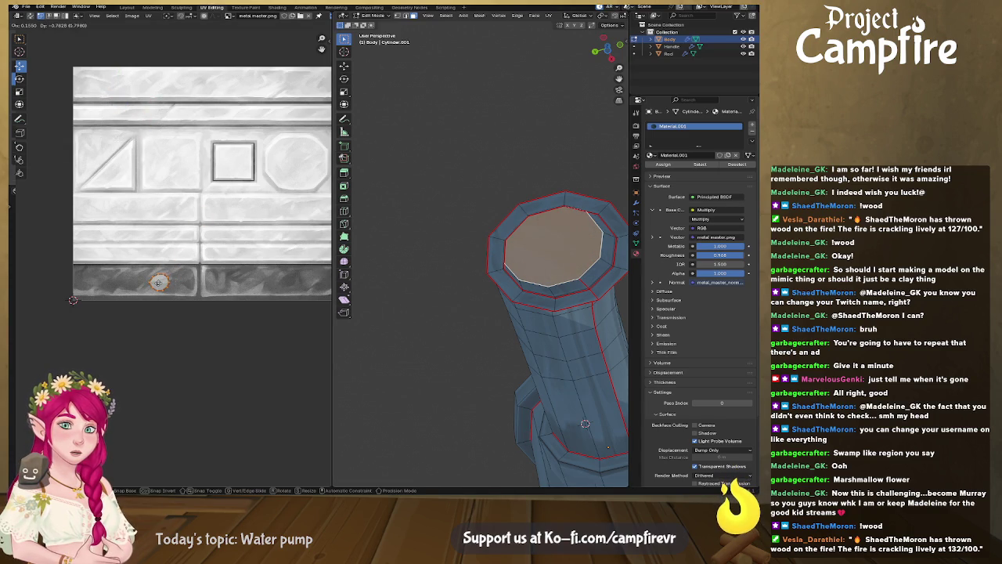
left_click(158, 282)
left_click(610, 237, "alt")
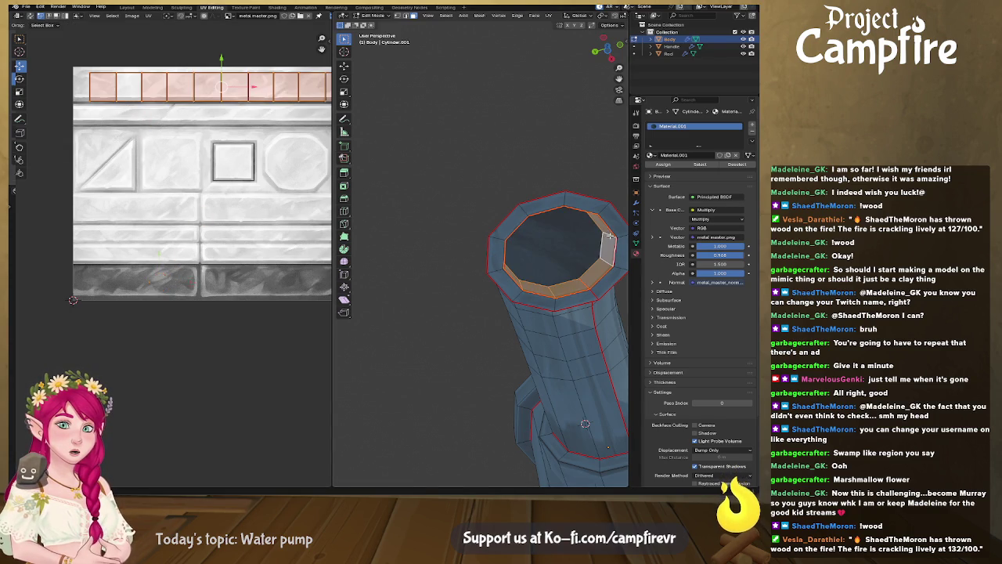
key("g")
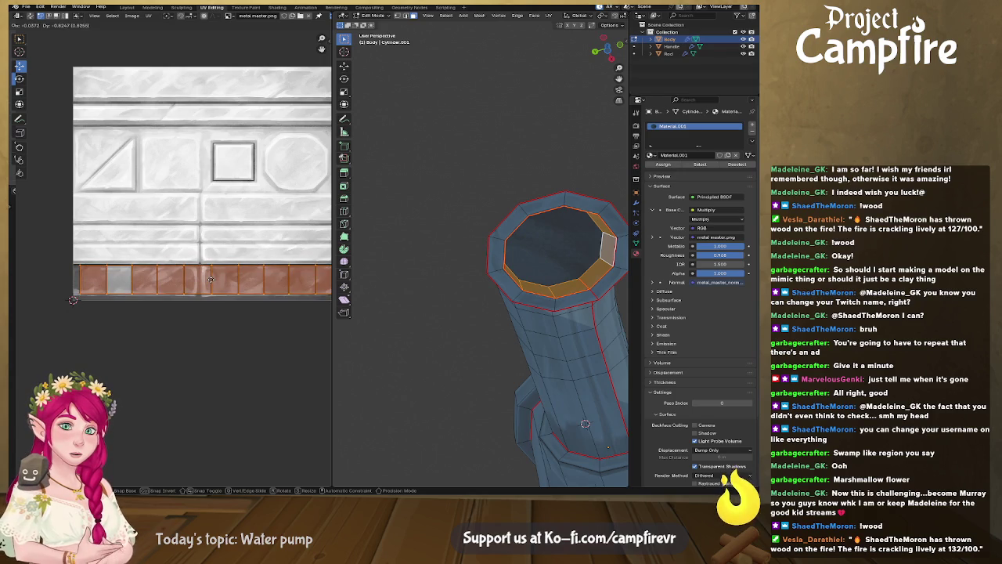
left_click(212, 280)
Deselect the spout faces, return the body to Object Mode and select the Rod
left_click(493, 307)
middle_click_drag(481, 302, 370, 382)
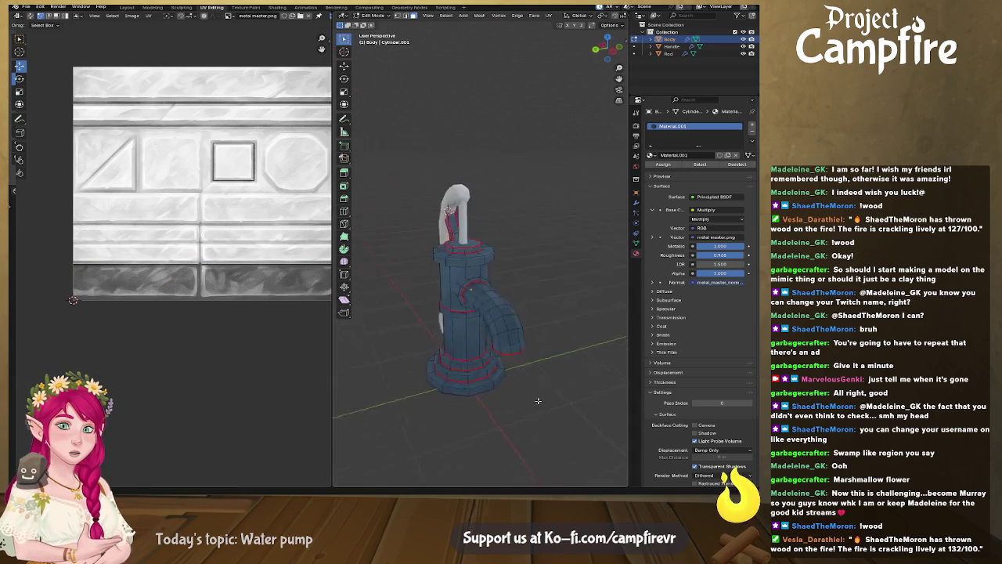
scroll(369, 383, "up", 4)
mouse_move(369, 382)
middle_mouse_down()
mouse_move(444, 265)
mouse_move(494, 242)
mouse_move(479, 247)
middle_mouse_up()
key("Tab")
left_click(444, 265)
Enter Edit Mode on the Rod and hide the Handle so only rod and body remain
key("Tab")
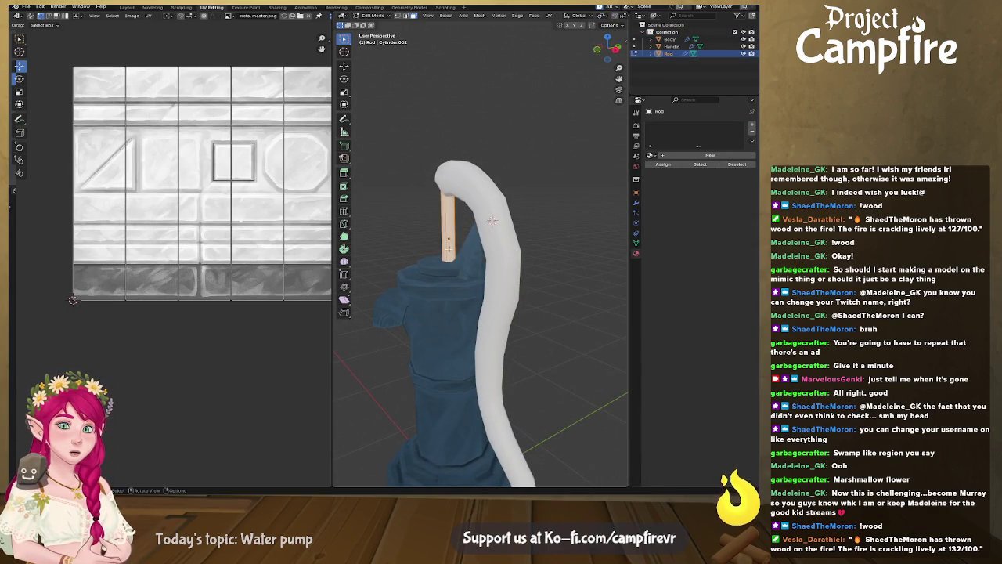
left_click(449, 249)
left_click(493, 221)
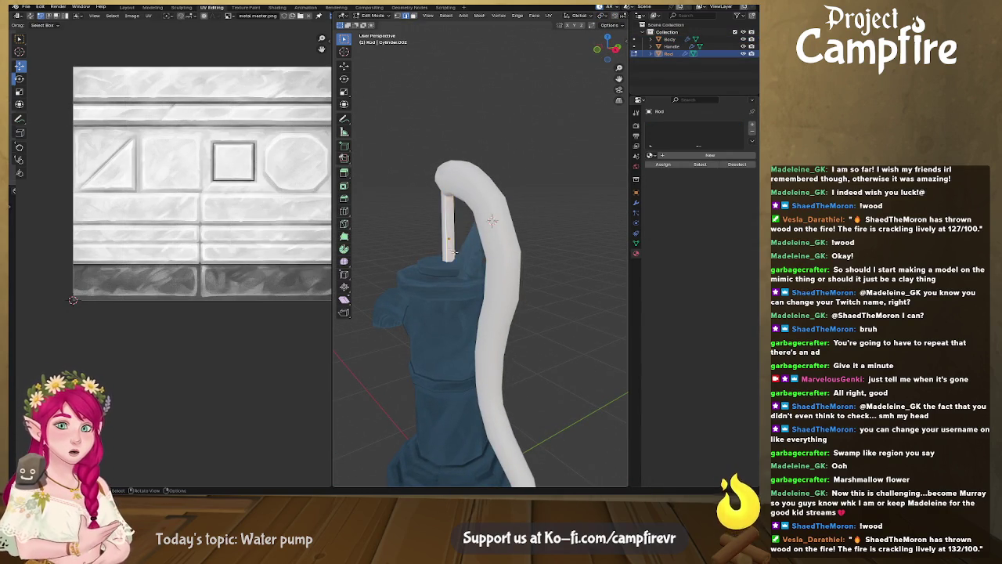
middle_click_drag(493, 220, 379, 251)
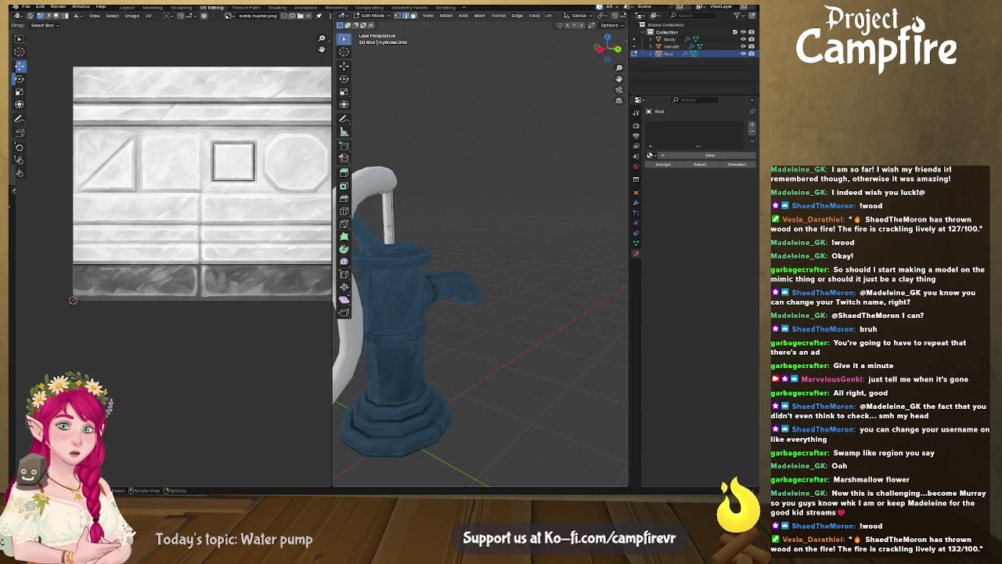
right_click(387, 231)
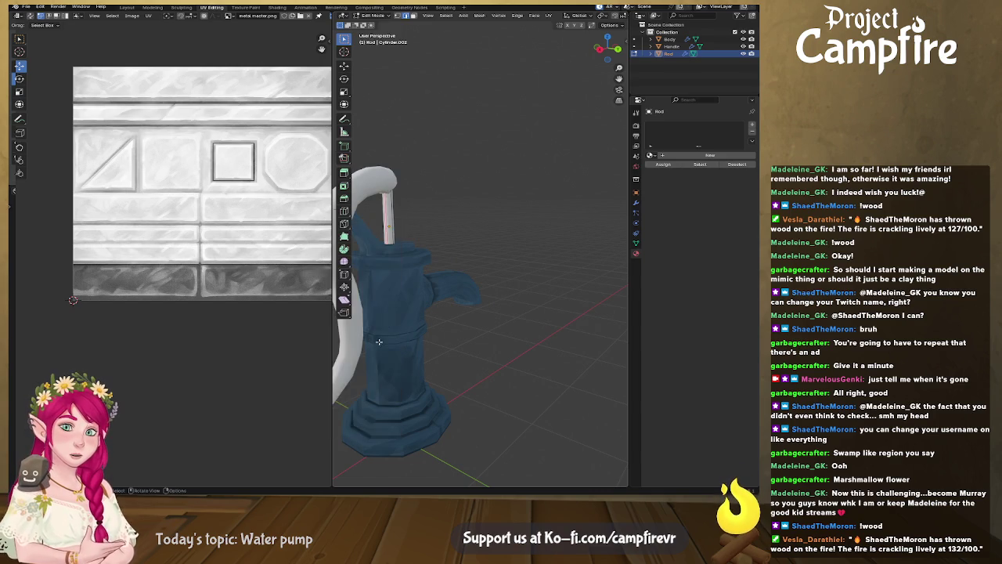
middle_click_drag(395, 260, 475, 209)
mouse_move(474, 257)
middle_mouse_down()
mouse_move(551, 248)
mouse_move(540, 258)
middle_mouse_up()
scroll(540, 259, "up", 4)
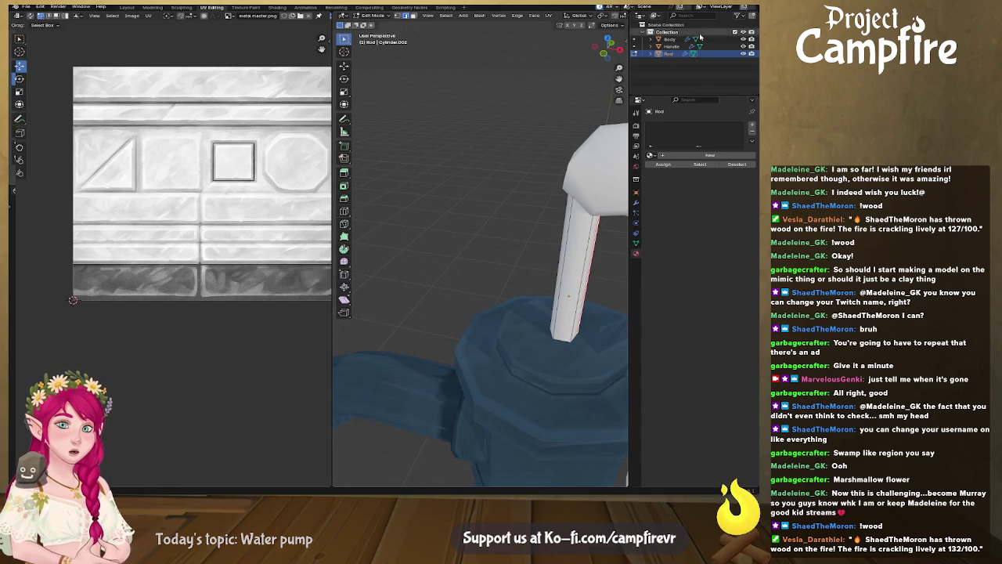
left_click(743, 46)
mouse_move(509, 203)
middle_mouse_down()
mouse_move(501, 299)
mouse_move(496, 243)
middle_mouse_up()
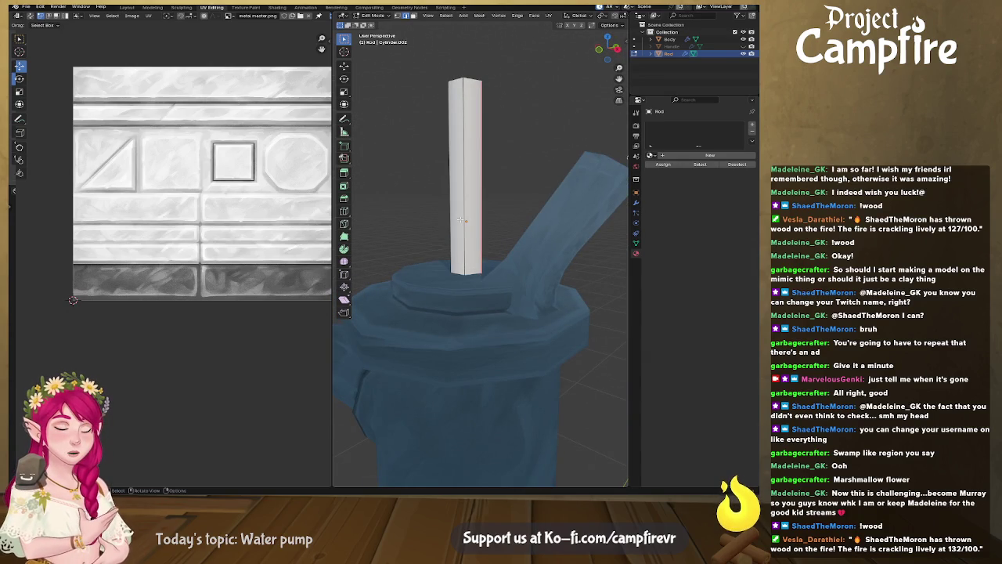
Shrink all rod UVs, then stretch their top edge vertically toward the texture top
key("a")
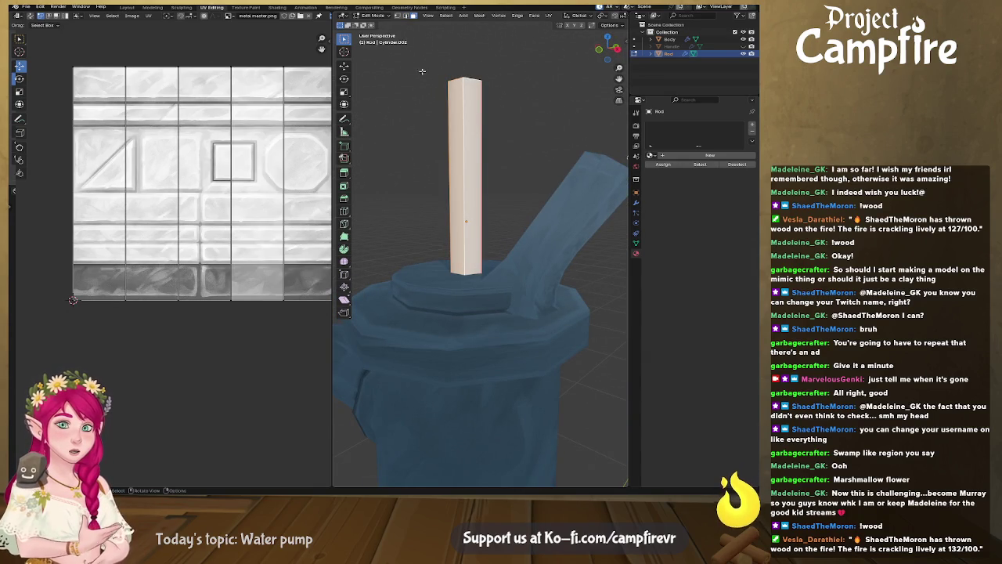
scroll(261, 158, "down", 2)
key("a")
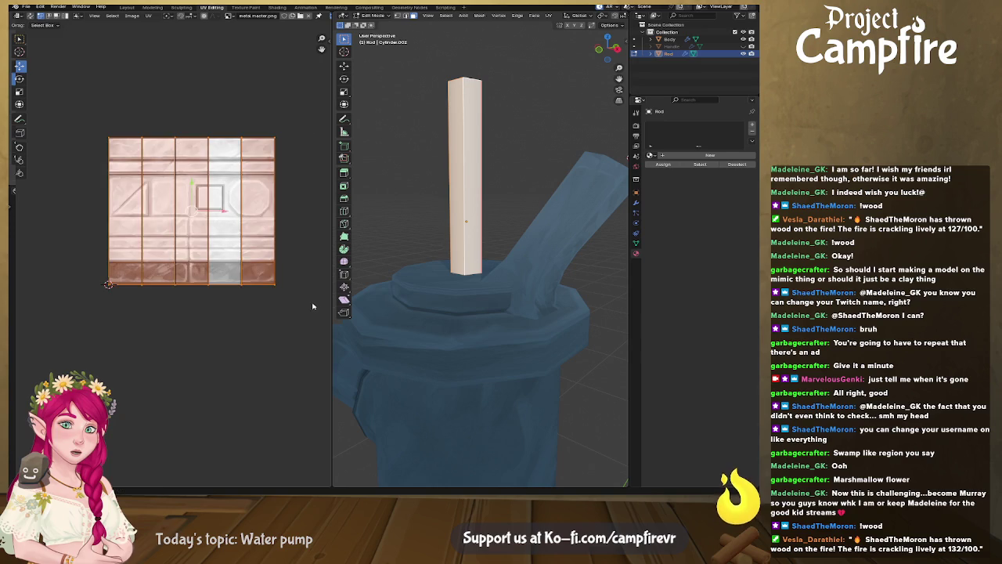
key("s")
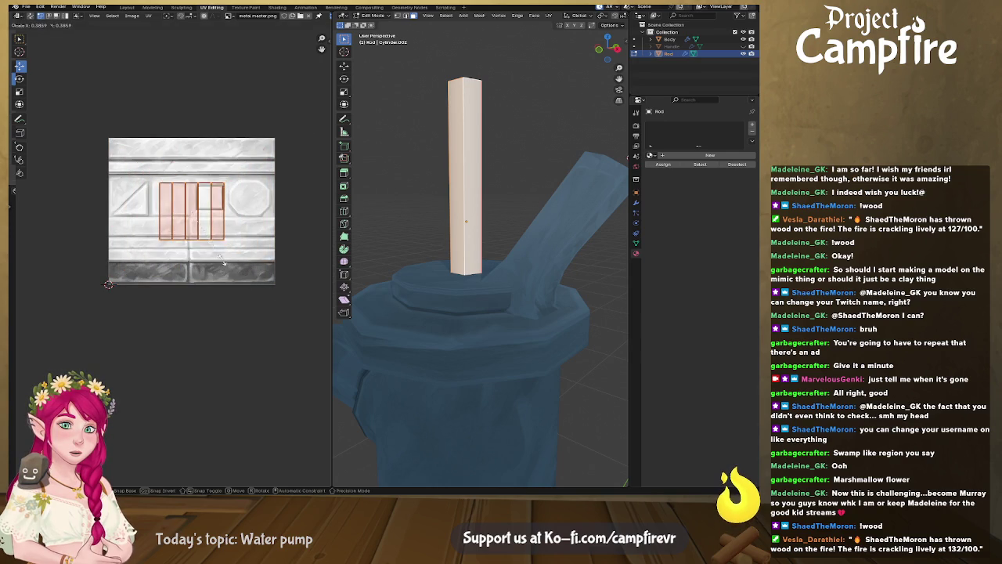
left_click(213, 252)
scroll(213, 252, "up", 3)
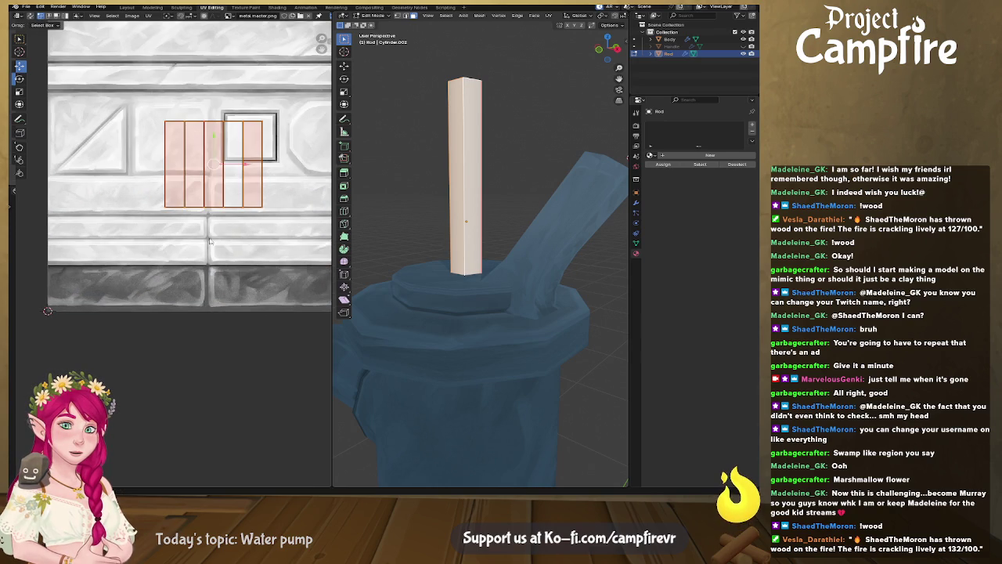
middle_click_drag(239, 227, 203, 282)
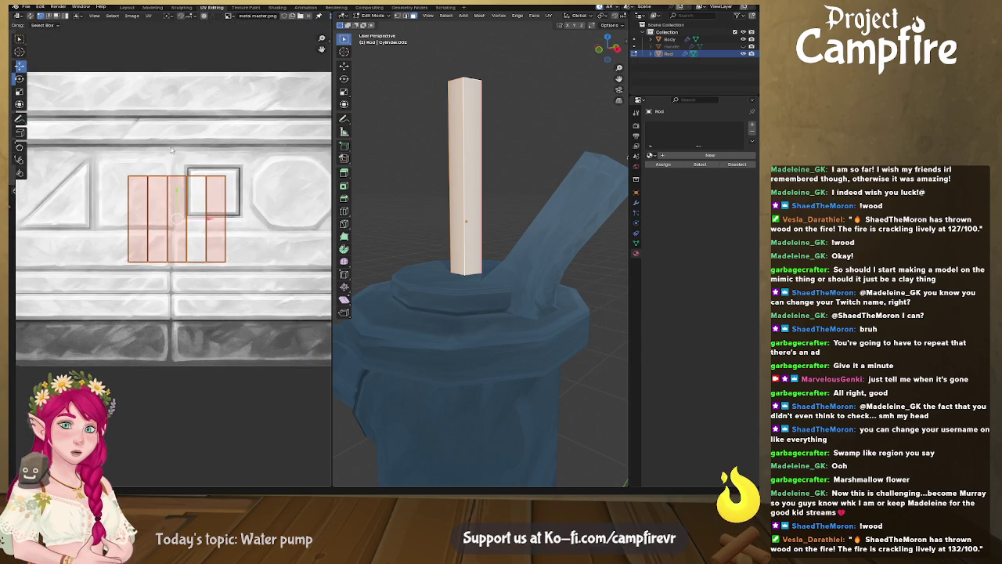
left_click_drag(269, 198, 237, 202)
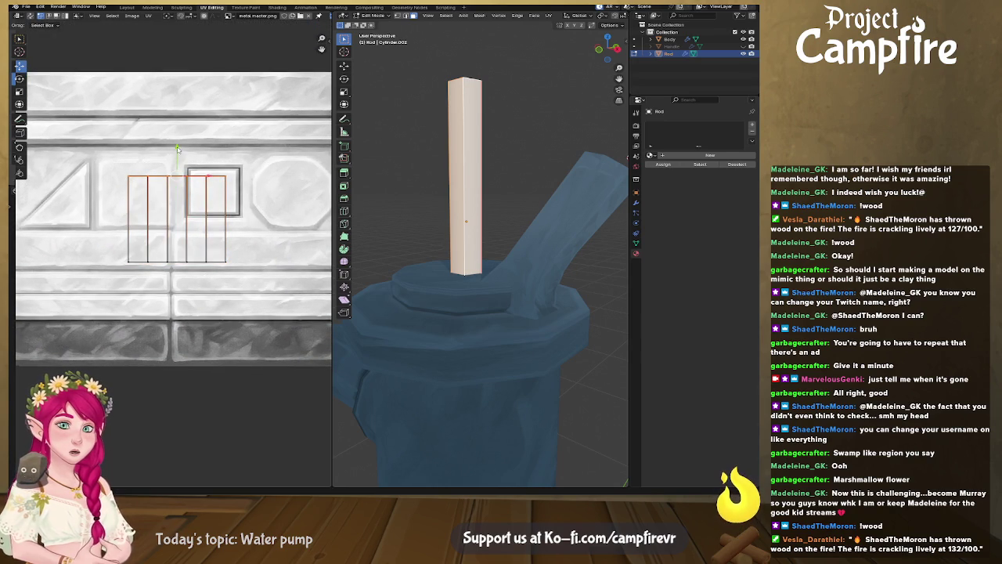
key("g")
key("y")
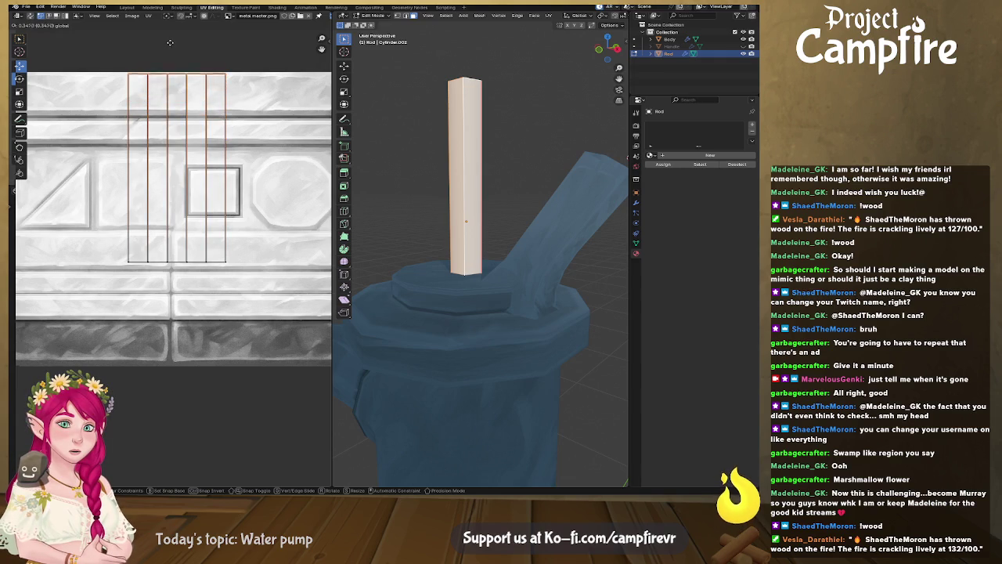
left_click(170, 43)
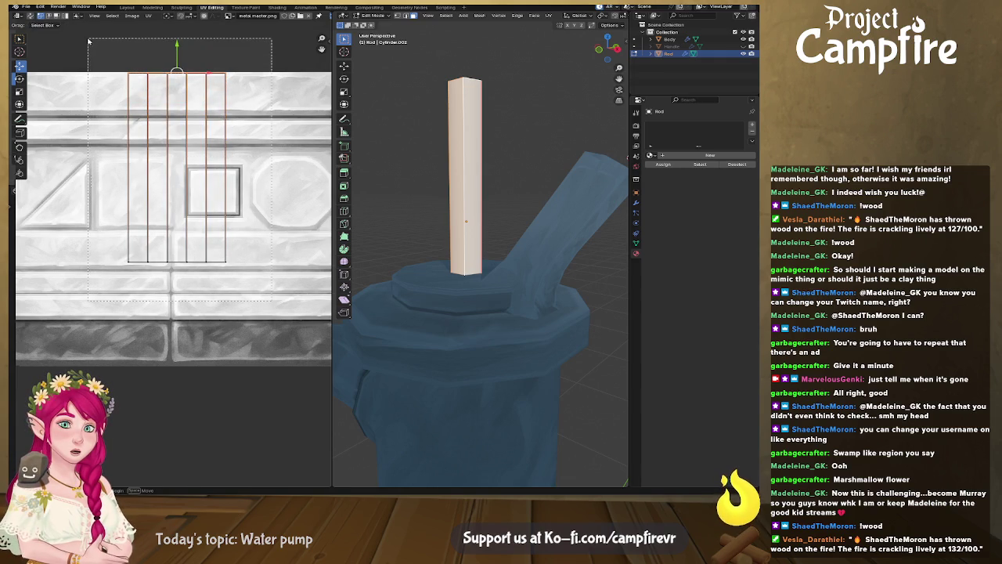
Rotate the rod UVs 90° onto the upper trim band and turn viewport overlays off
type("ar90")
key("Return")
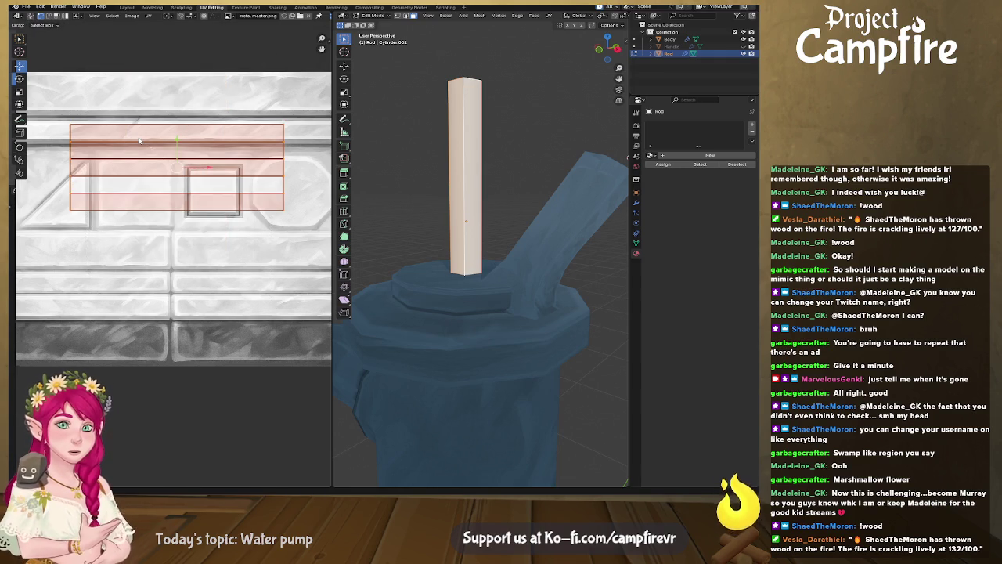
key("g")
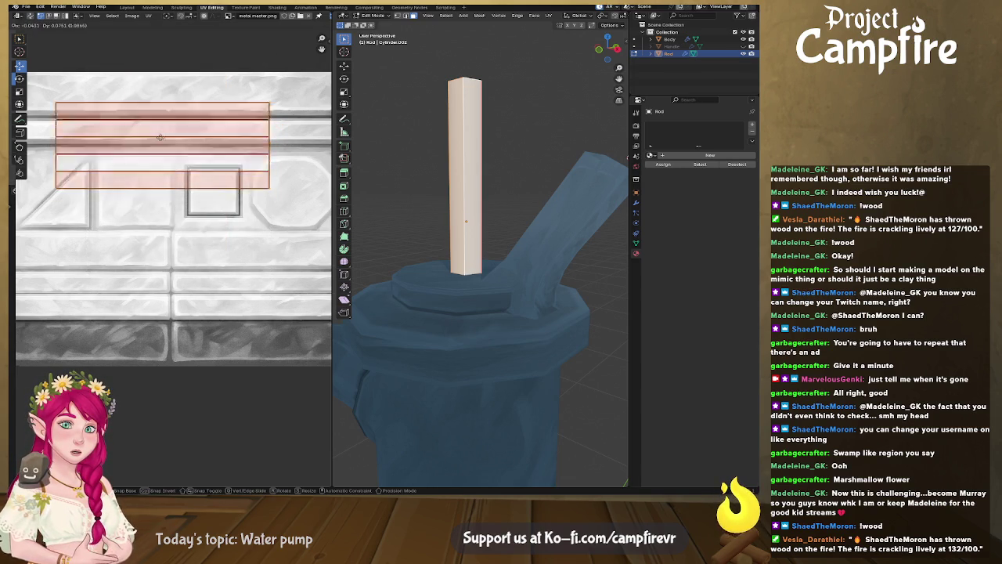
left_click(148, 120)
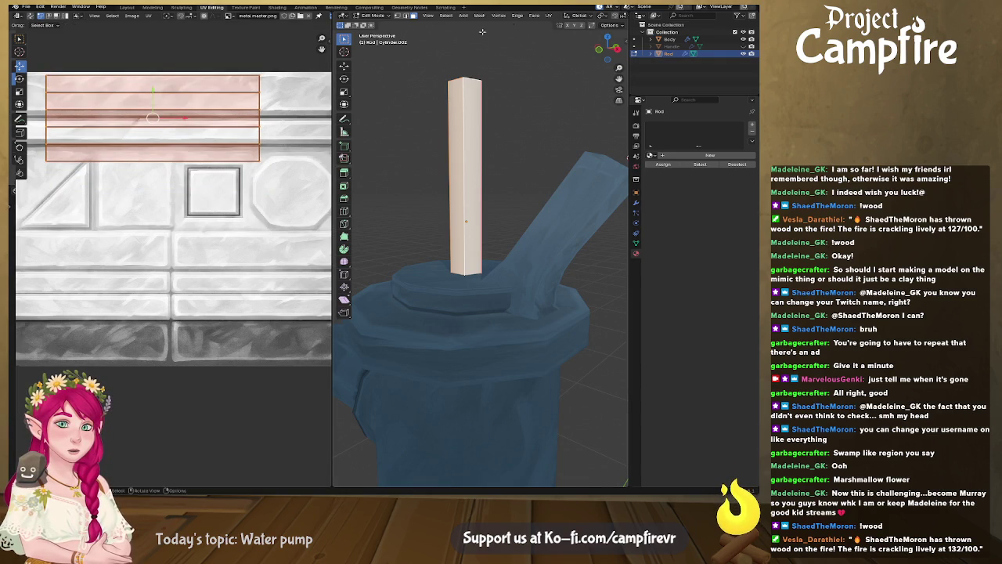
left_click_drag(628, 23, 682, 23)
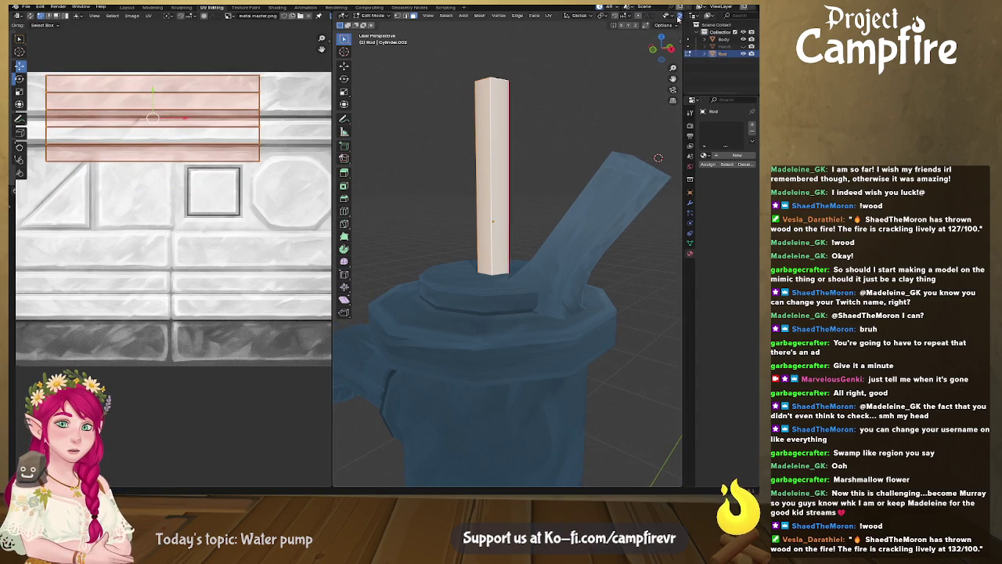
left_click_drag(333, 42, 201, 41)
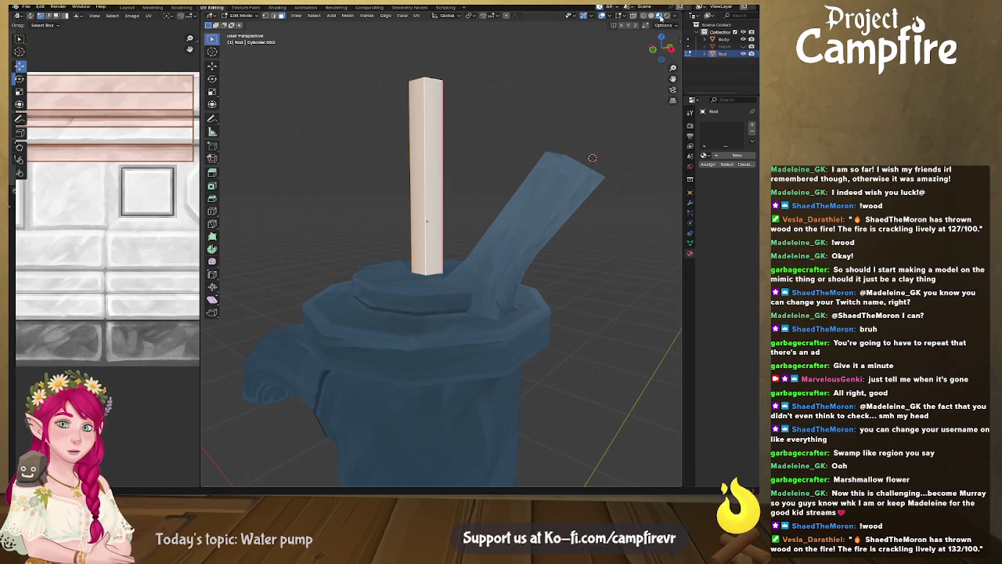
left_click(601, 15)
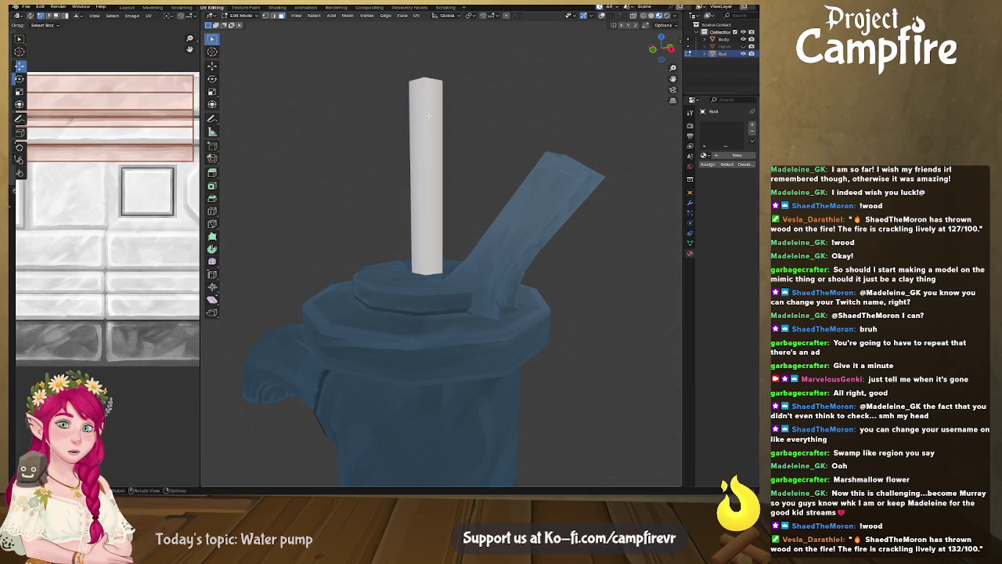
Assign the pump's textured material to the rod and enlarge the UV editor
left_click(704, 155)
left_click(657, 168)
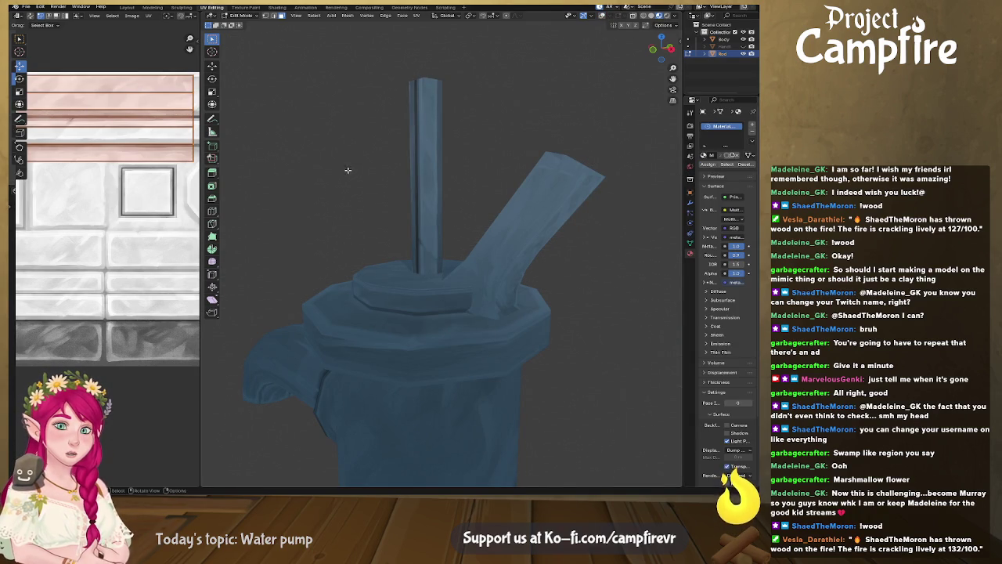
left_click_drag(199, 156, 430, 184)
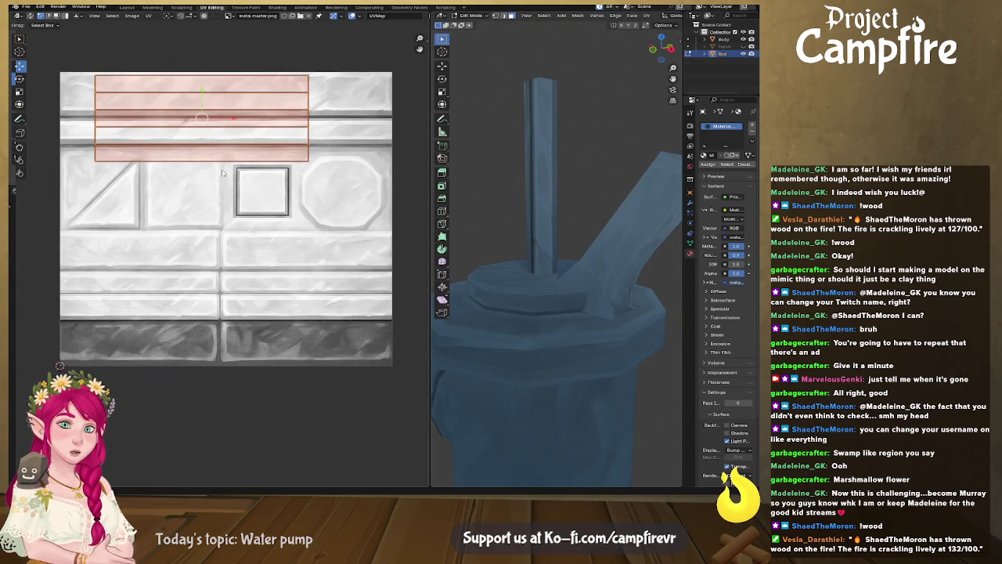
Thin the rod UV strip vertically, move it to the texture's top strip and enlarge it
key("s")
key("y")
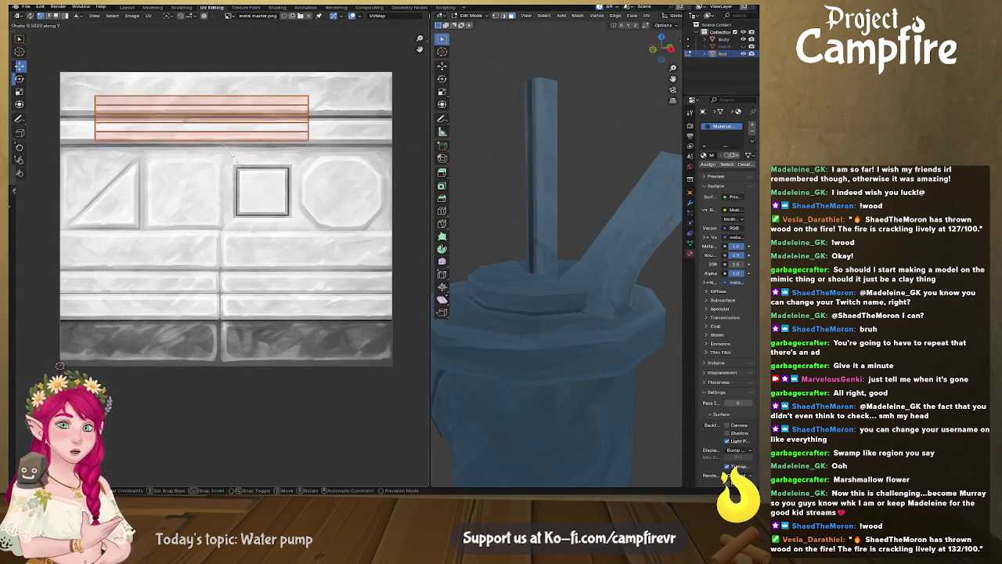
left_click(229, 144)
key("g")
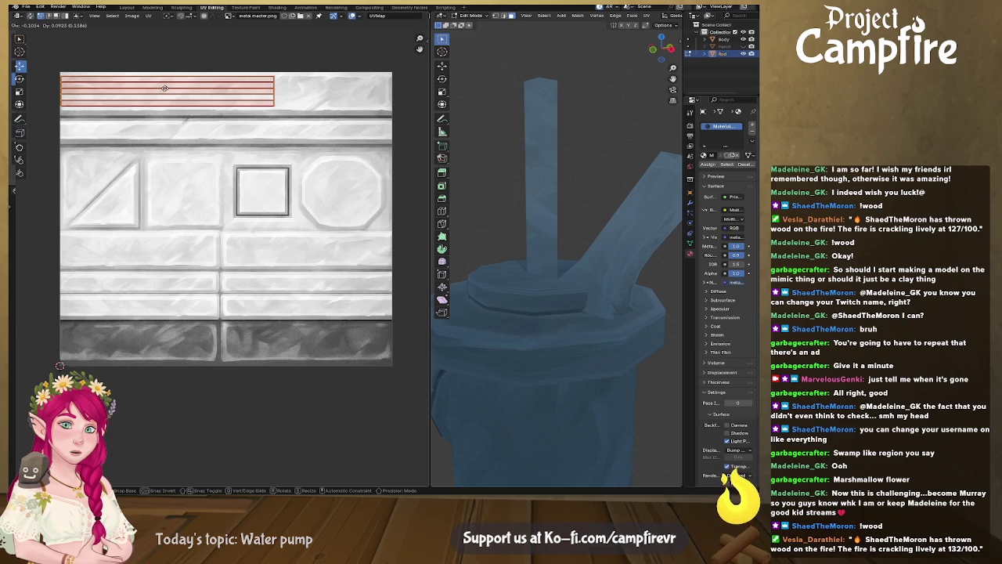
left_click(165, 88)
key("s")
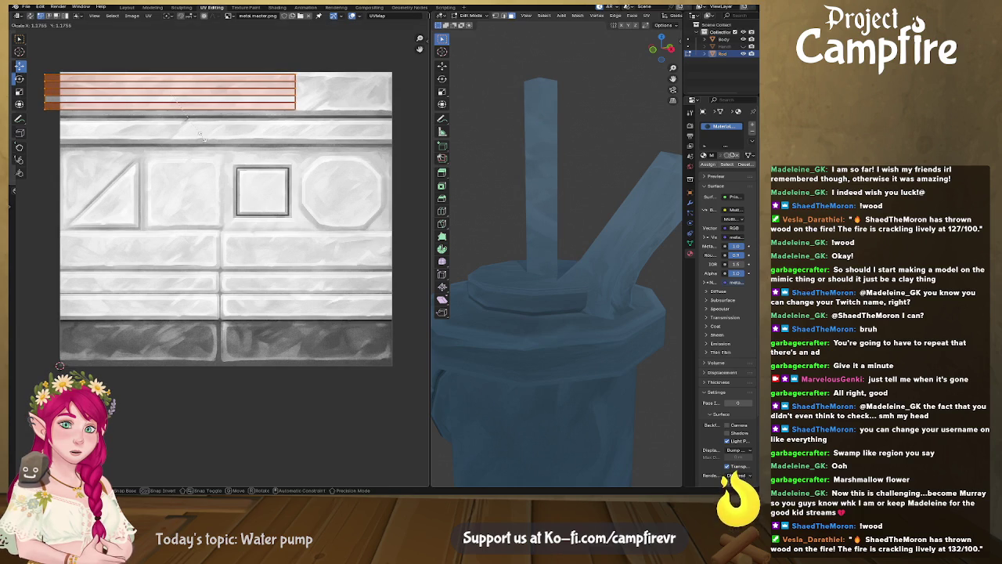
left_click(202, 137)
mouse_move(533, 217)
middle_mouse_down()
mouse_move(501, 235)
mouse_move(561, 249)
mouse_move(422, 191)
middle_mouse_up()
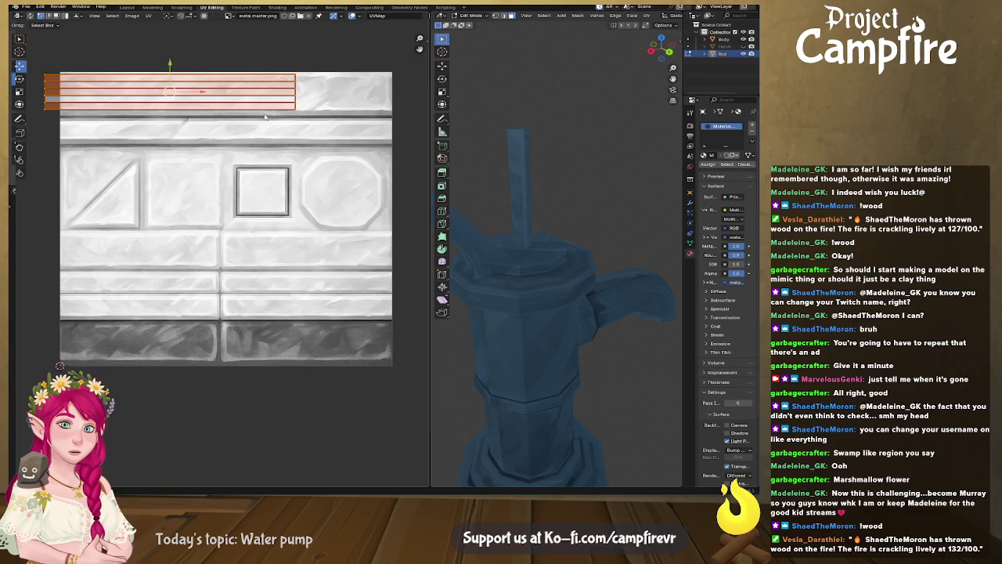
Nudge the rod strip's top edge and raise its bottom edge slightly
scroll(265, 116, "up", 2)
scroll(253, 102, "up", 2)
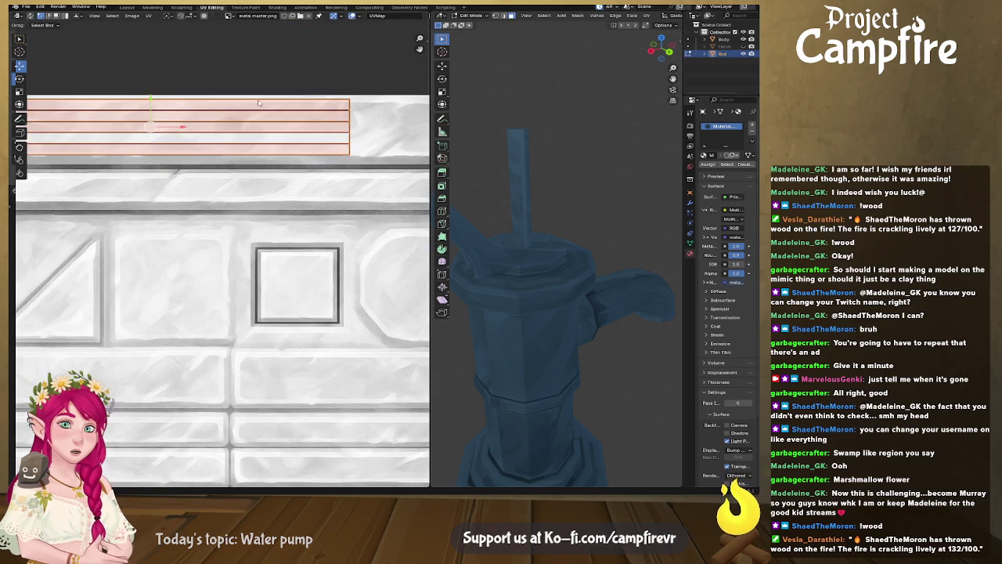
left_click(185, 83)
left_click_drag(153, 75, 154, 74)
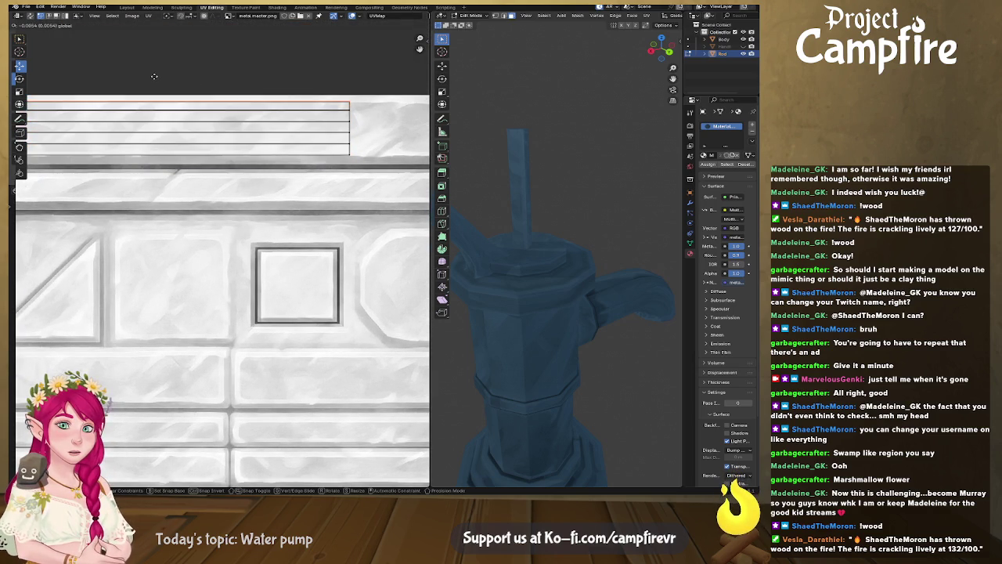
left_click(216, 153)
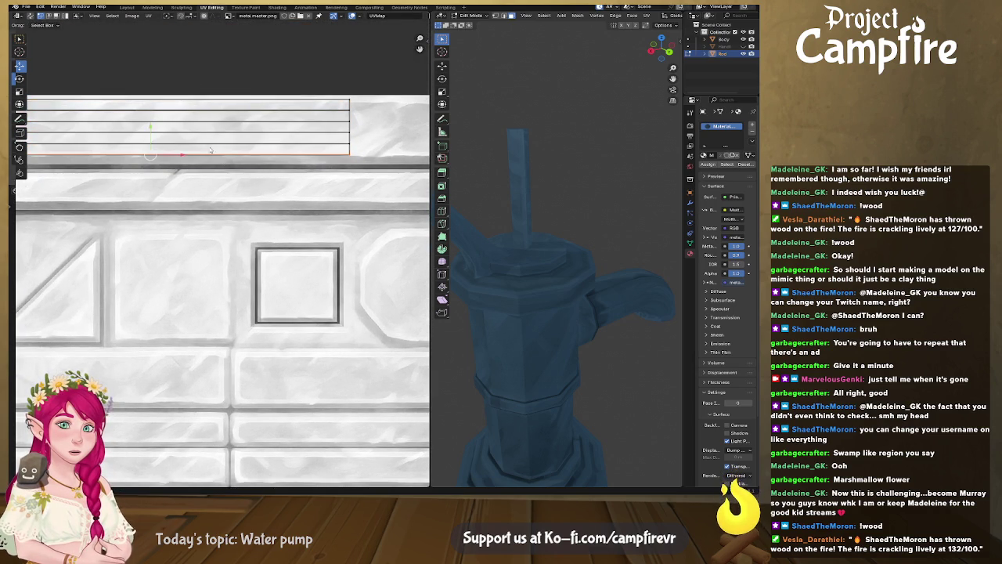
left_click_drag(152, 130, 152, 125)
mouse_move(494, 177)
middle_mouse_down()
mouse_move(528, 173)
mouse_move(487, 170)
mouse_move(519, 162)
middle_mouse_up()
left_click(149, 100)
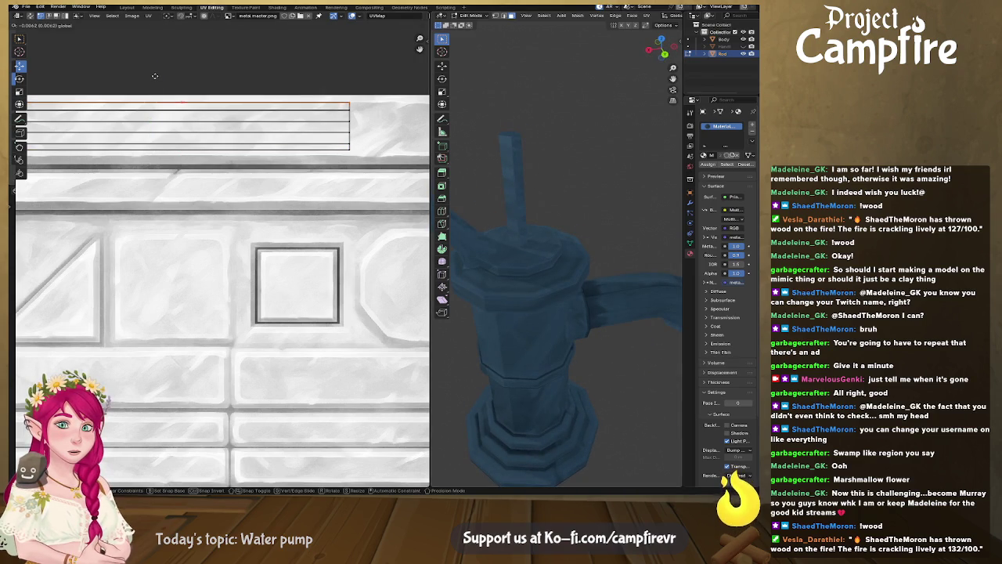
scroll(321, 146, "down", 1)
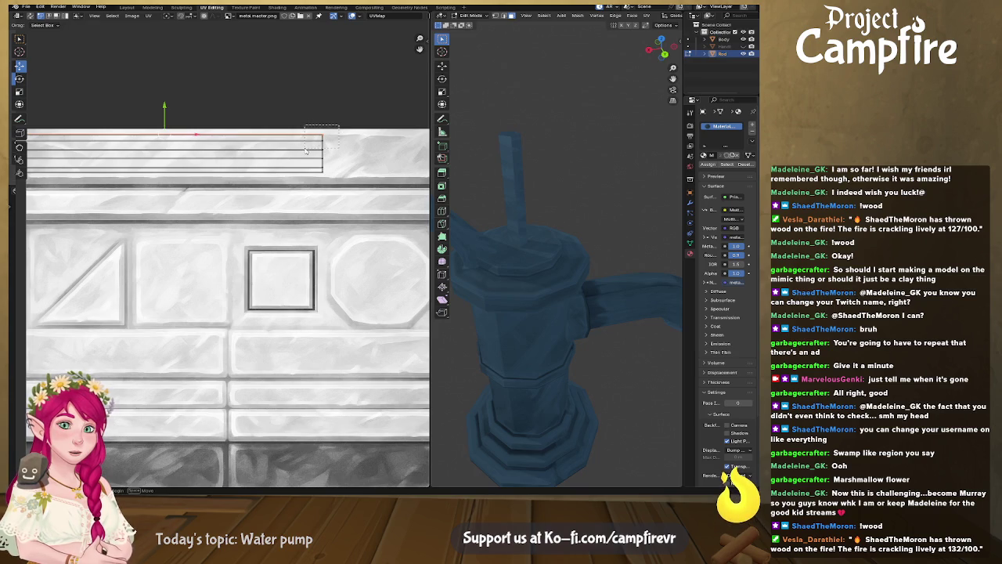
Lower the rod strip's top UV edge down into the top trim band
left_click_drag(292, 154, 321, 147)
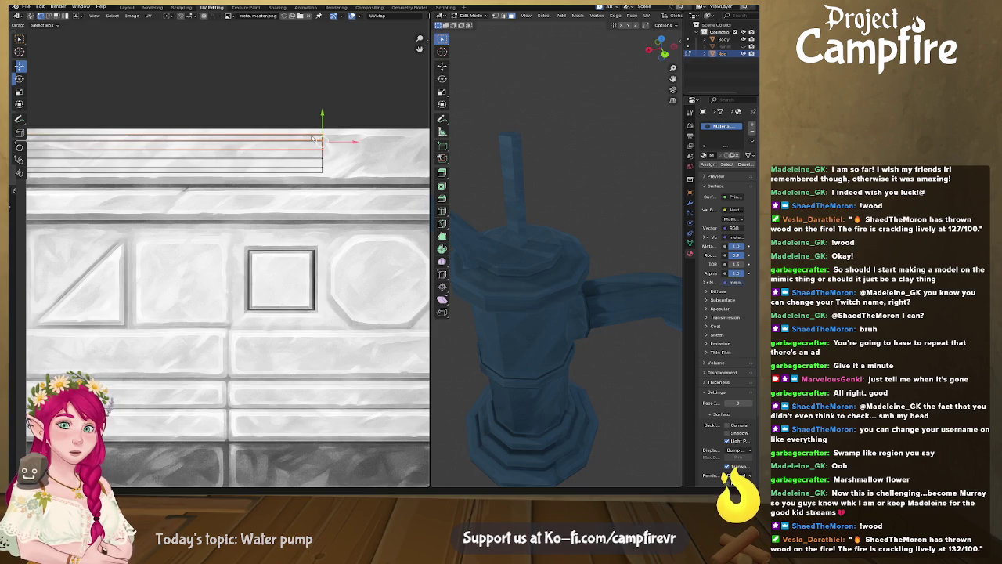
left_click(296, 137)
left_click_drag(164, 108, 165, 145)
mouse_move(548, 196)
middle_mouse_down()
mouse_move(533, 195)
mouse_move(620, 202)
middle_mouse_up()
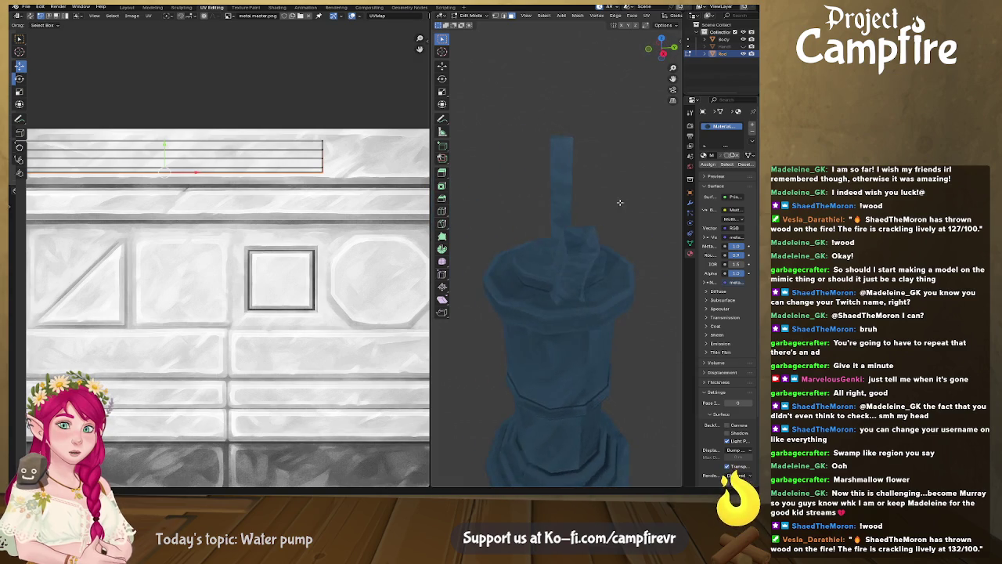
left_click(298, 143)
left_click_drag(166, 115, 166, 149)
middle_click_drag(583, 205, 649, 197)
scroll(227, 258, "down", 3)
Widen the whole rod UV strip and shift it to the right
left_click_drag(82, 179, 319, 249)
key("s")
left_click(366, 268)
key("g")
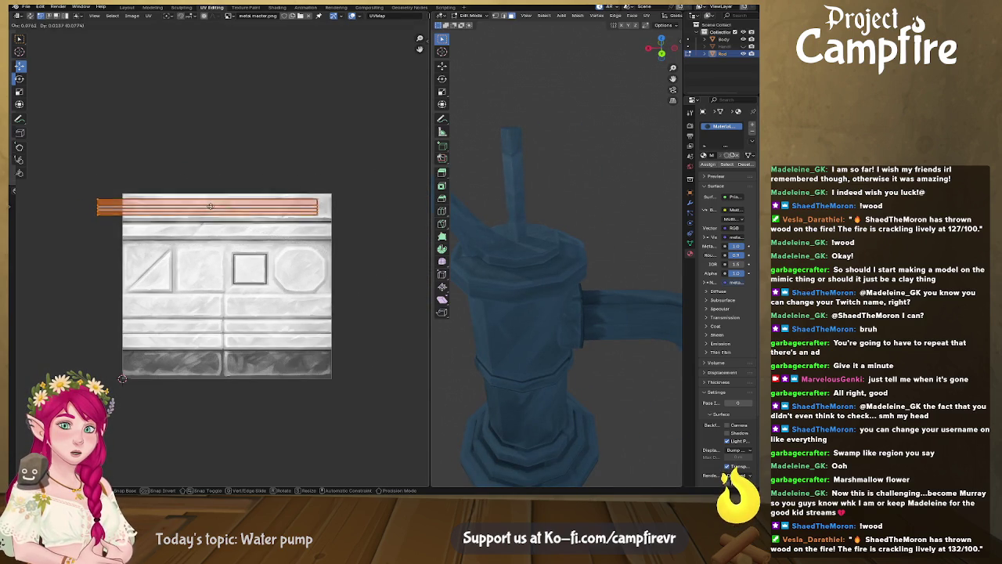
left_click(221, 205)
mouse_move(505, 248)
middle_mouse_down()
mouse_move(690, 237)
mouse_move(552, 232)
middle_mouse_up()
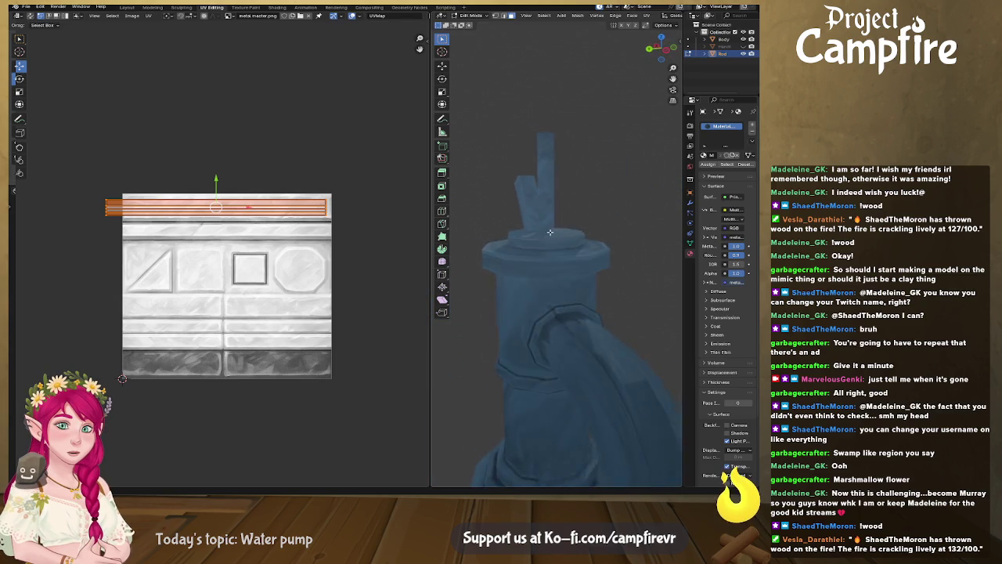
middle_click_drag(552, 233, 488, 242)
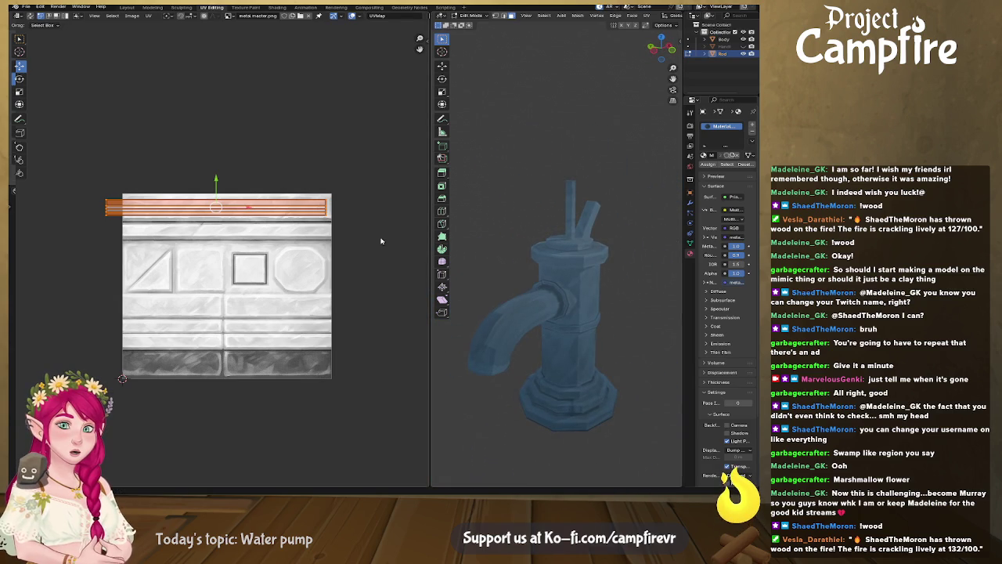
Narrow the rod strip along X to fit the top trim band, then unhide the Handle
key("s")
key("x")
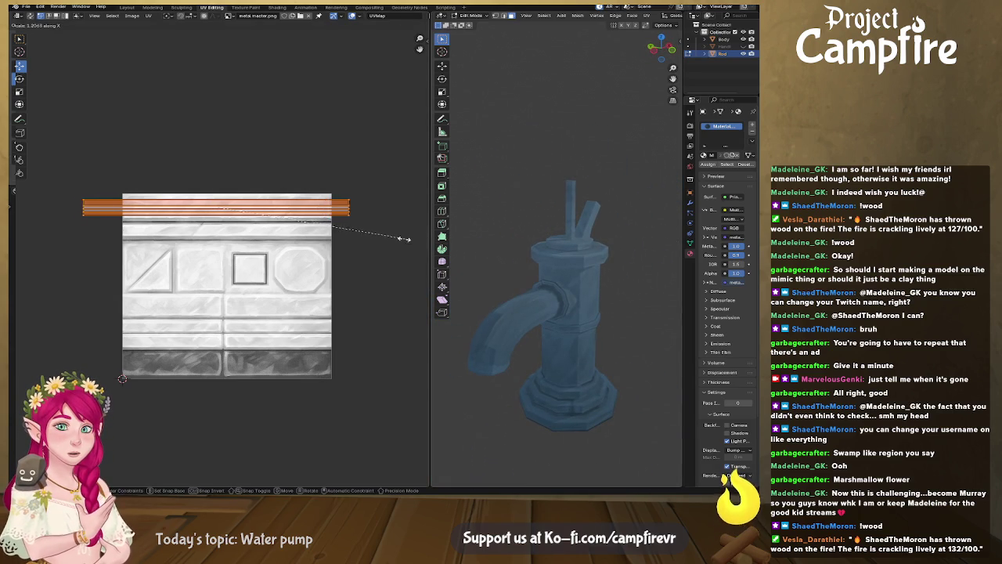
left_click(280, 235)
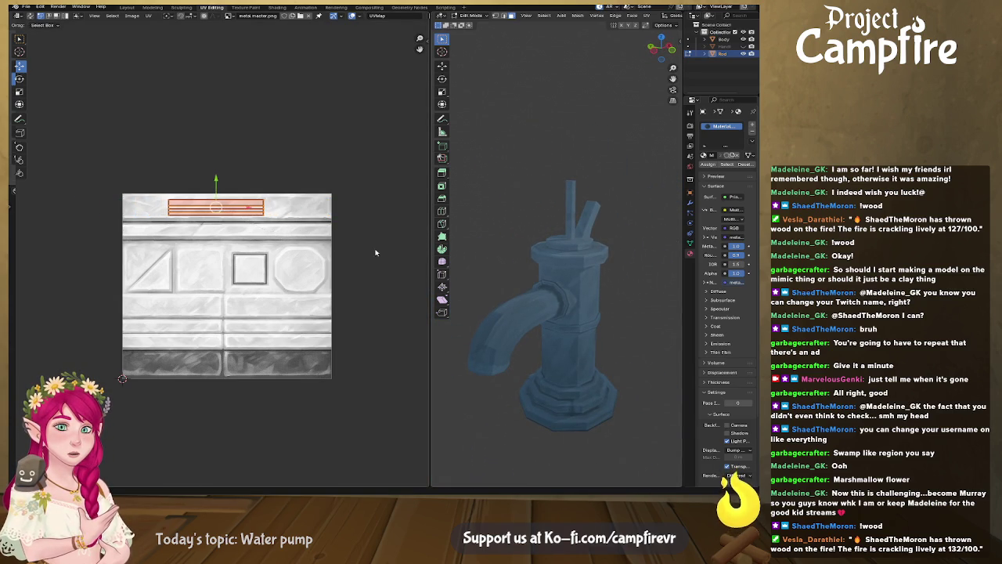
middle_click_drag(365, 252, 459, 252)
middle_click_drag(540, 251, 612, 241)
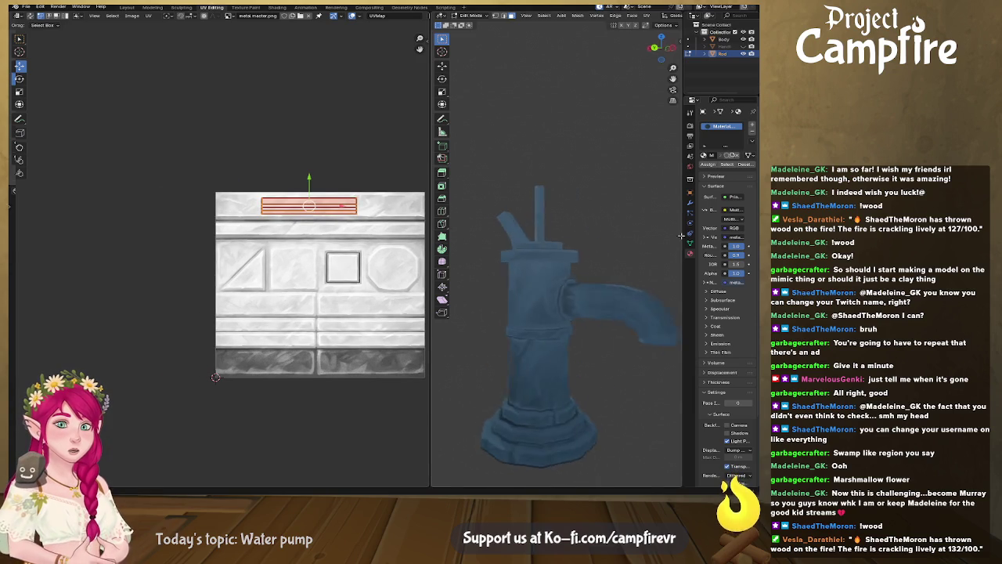
left_click(612, 241)
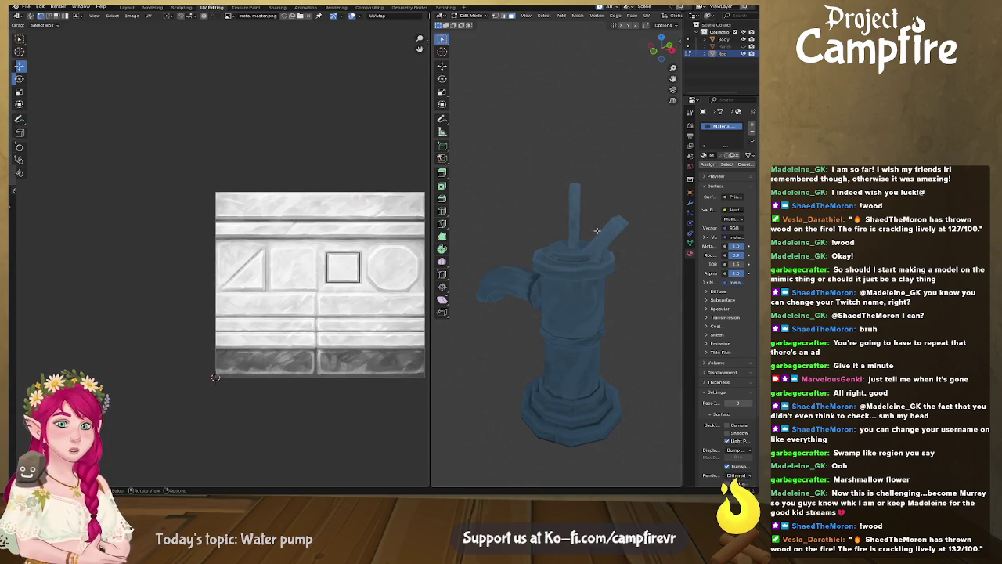
left_click(744, 46)
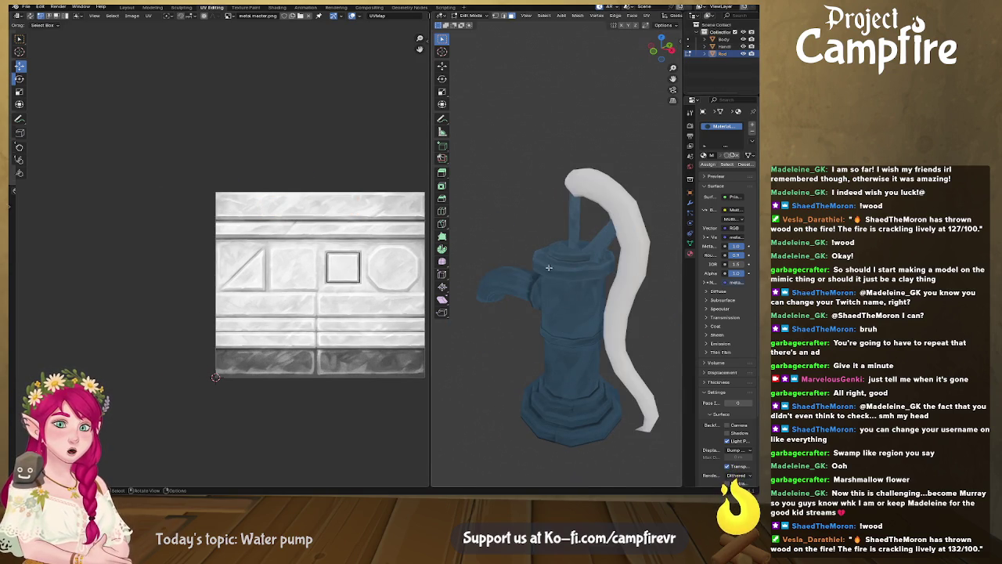
middle_click_drag(548, 251, 602, 243)
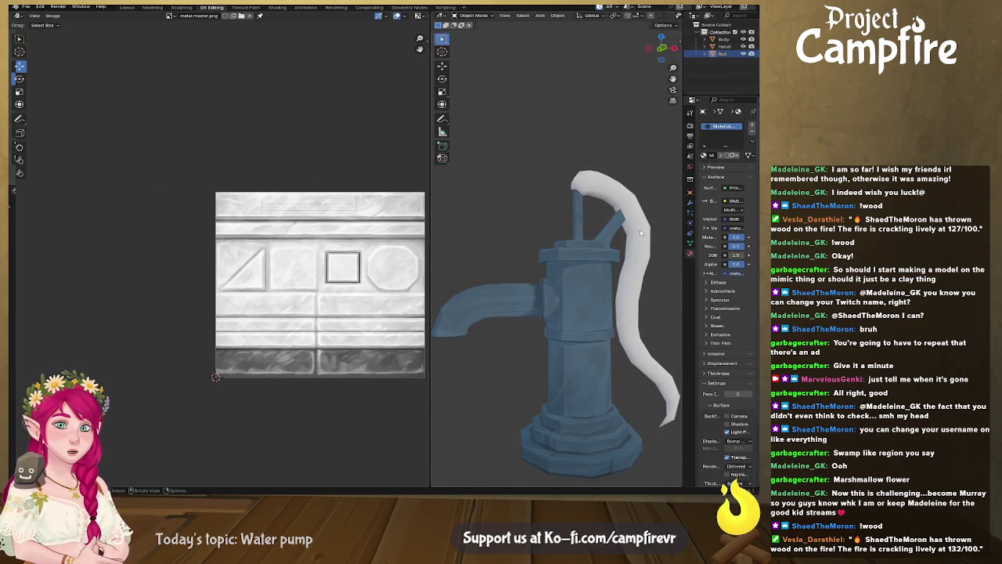
Select the Handle, unwrap its mesh in Edit Mode and assign the trim material
left_click(639, 234)
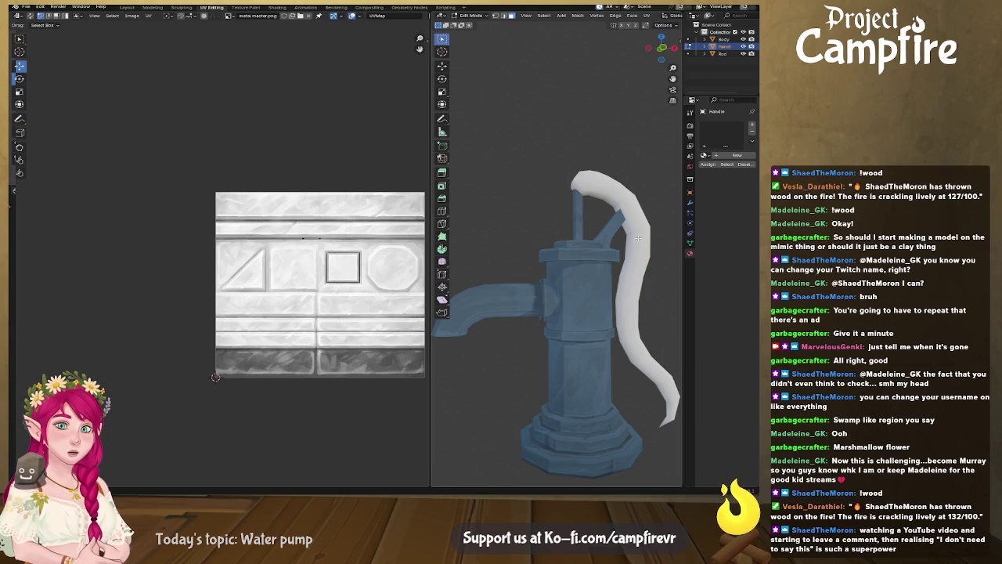
key("Tab")
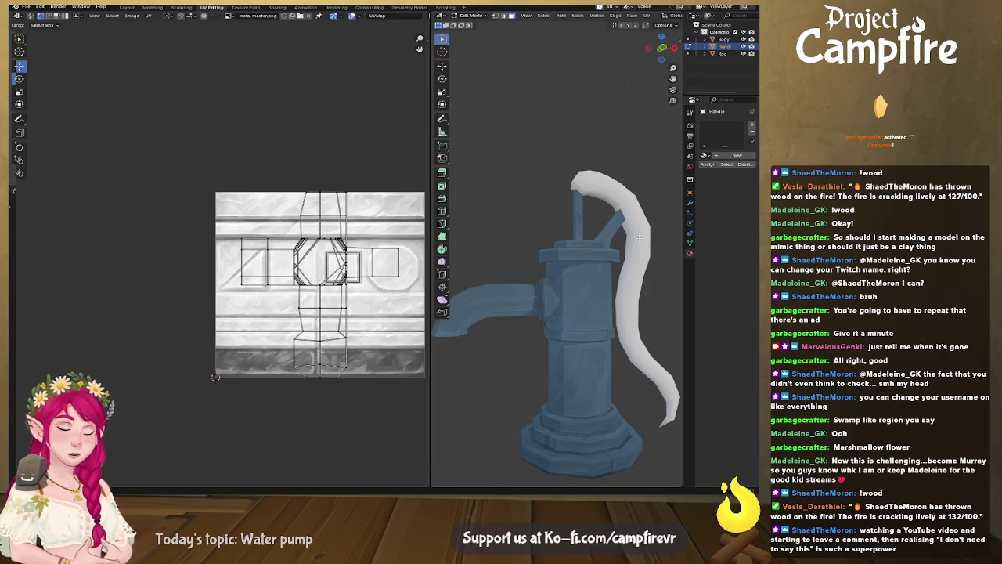
key("u")
left_click(640, 242)
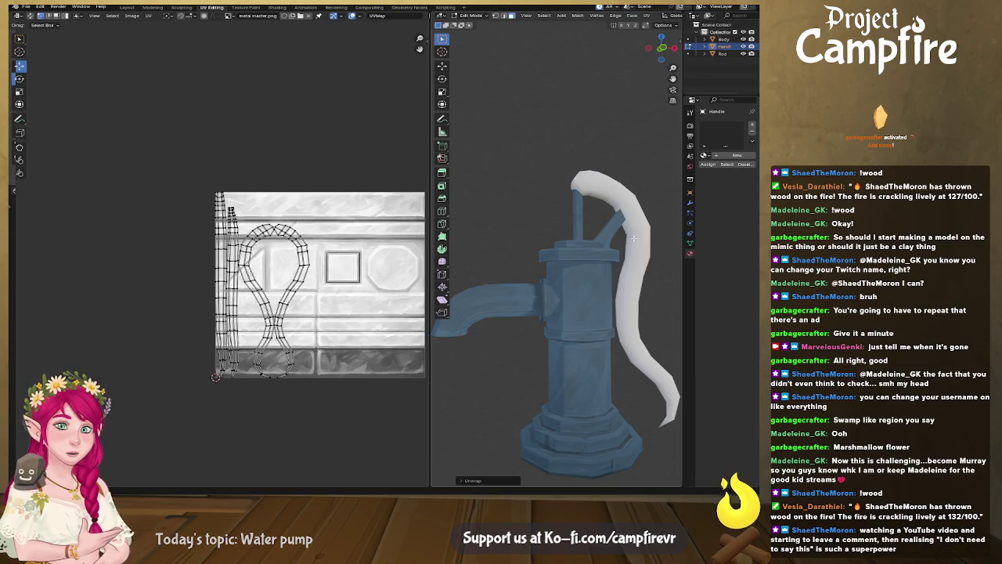
left_click(703, 154)
left_click(682, 176)
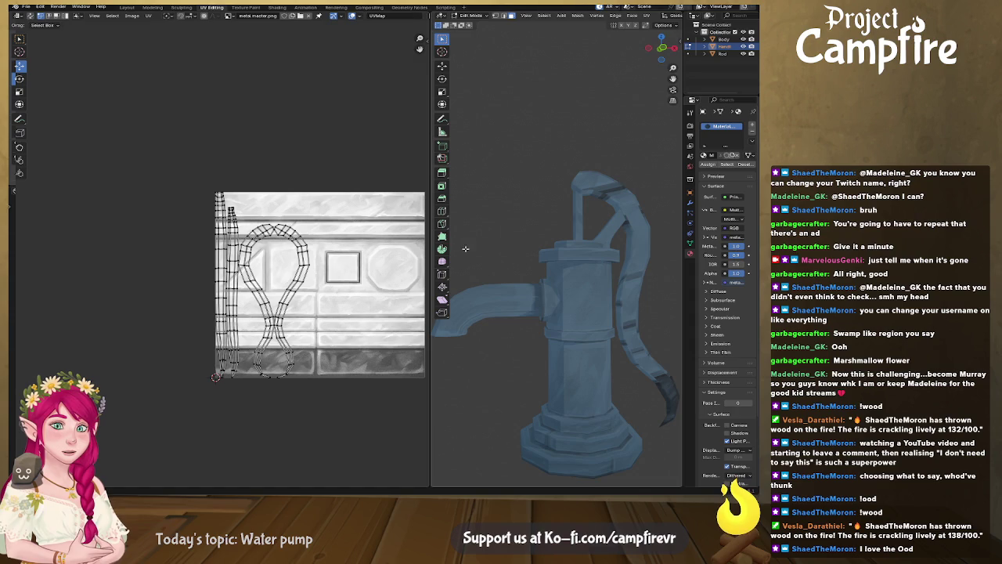
Widen the UV Editor and frame the handle's UV islands over metal_master.png
left_click_drag(429, 242, 486, 249)
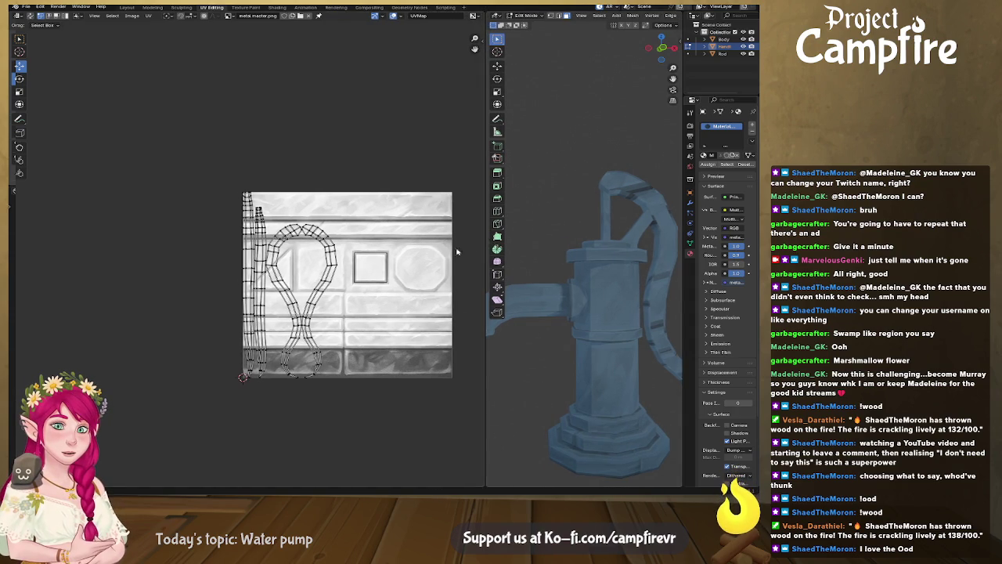
middle_click_drag(451, 256, 384, 244)
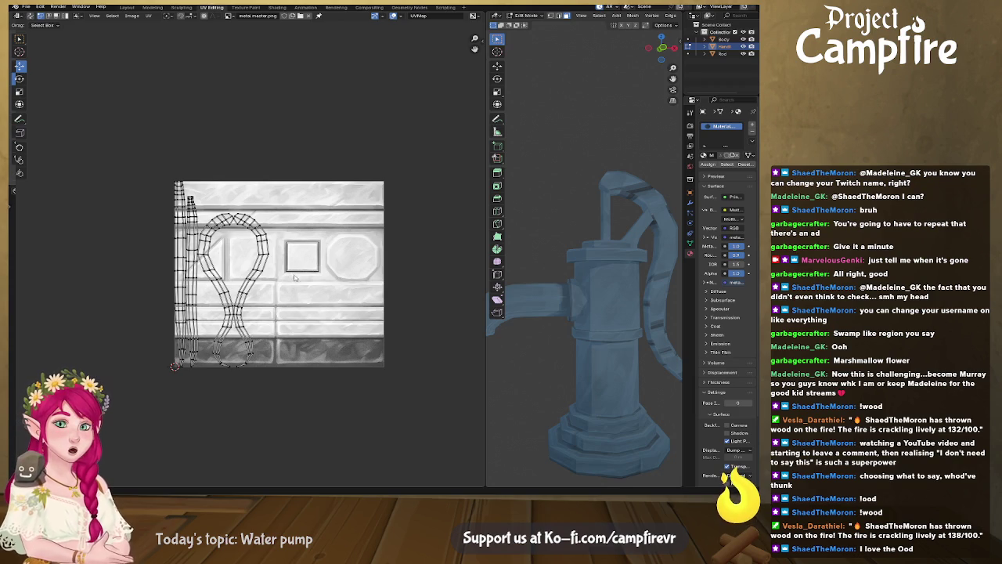
middle_click_drag(305, 295, 352, 303)
scroll(288, 287, "up", 3)
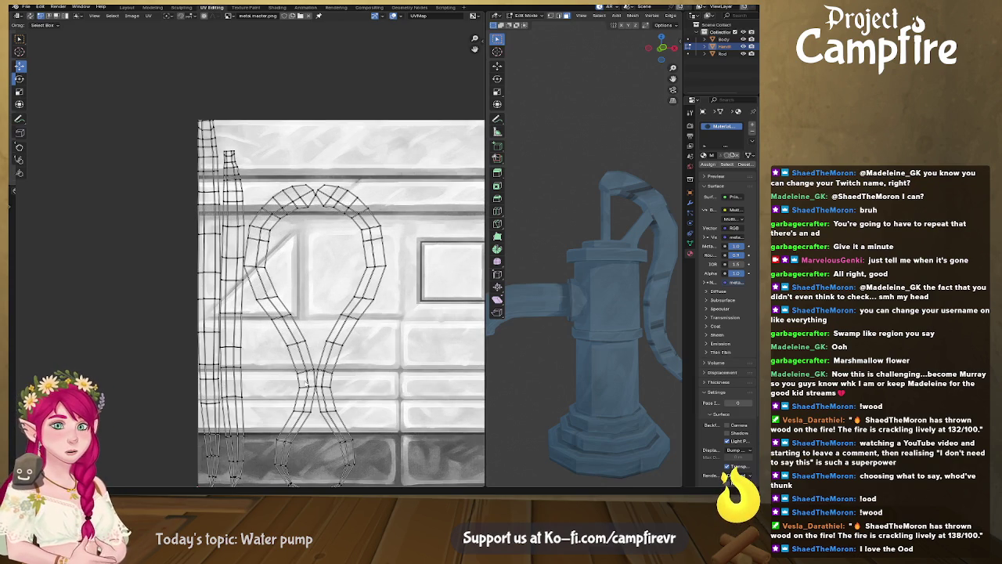
scroll(342, 297, "down", 1)
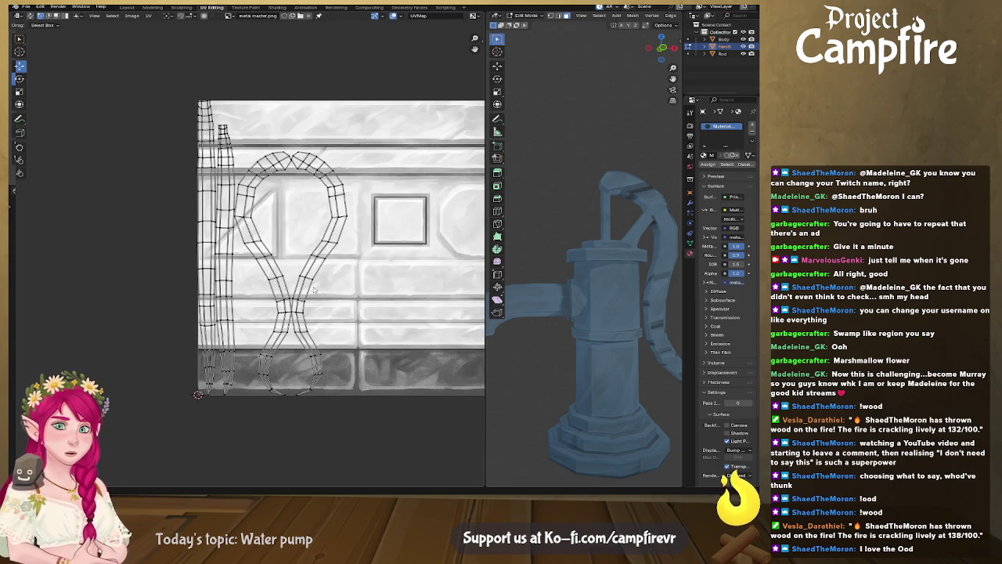
Rotate the first narrow handle island 90° and place it in the top trim strip
left_click(234, 275)
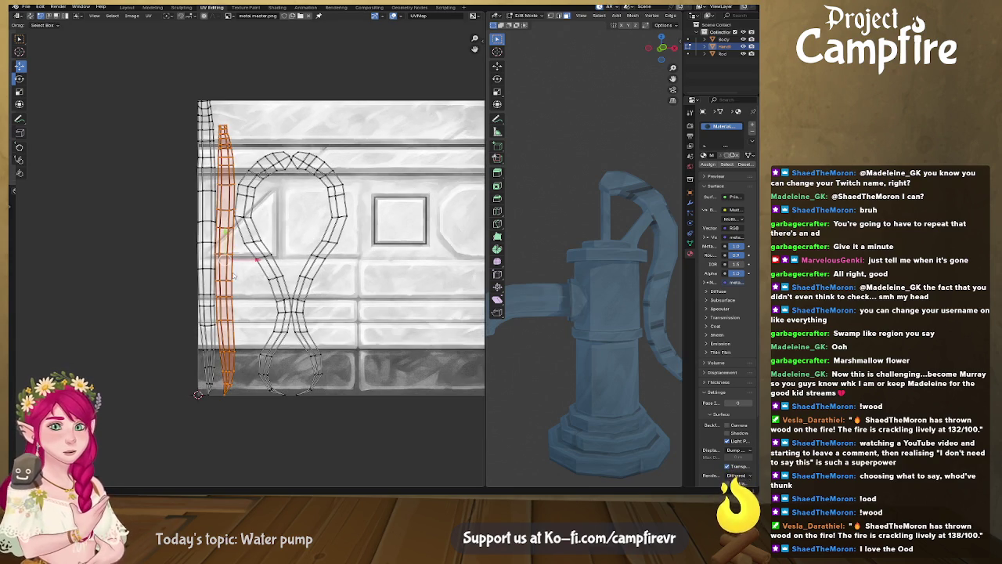
type("r90")
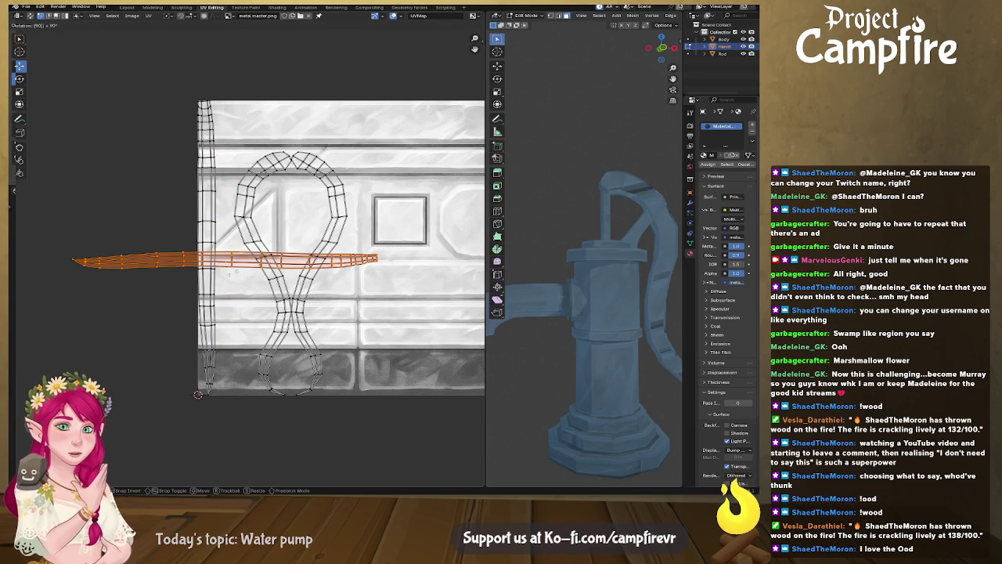
key("Return")
key("g")
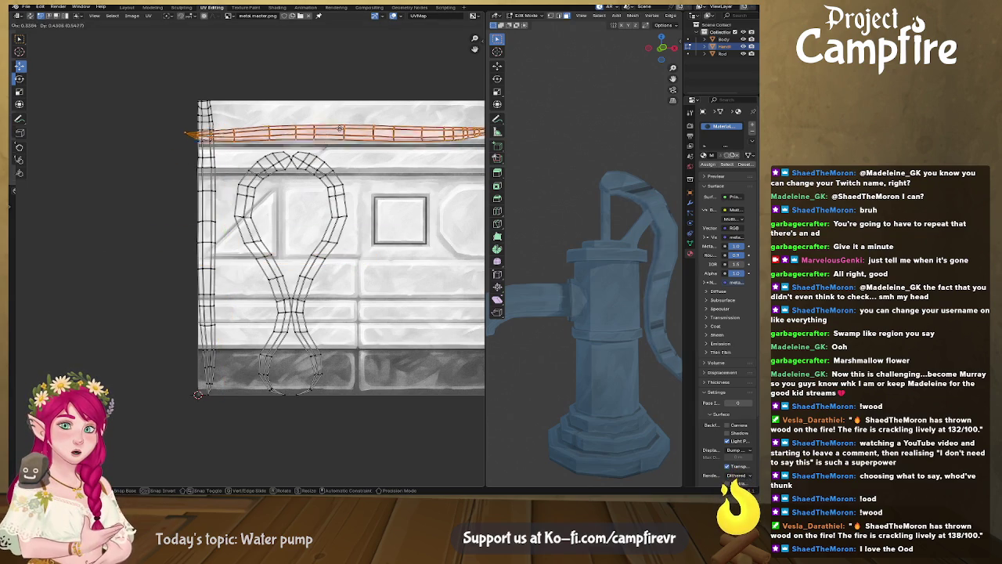
left_click(347, 120)
Select the left vertical handle island, rotate it 90° and drop it onto the top strip
left_click(217, 210)
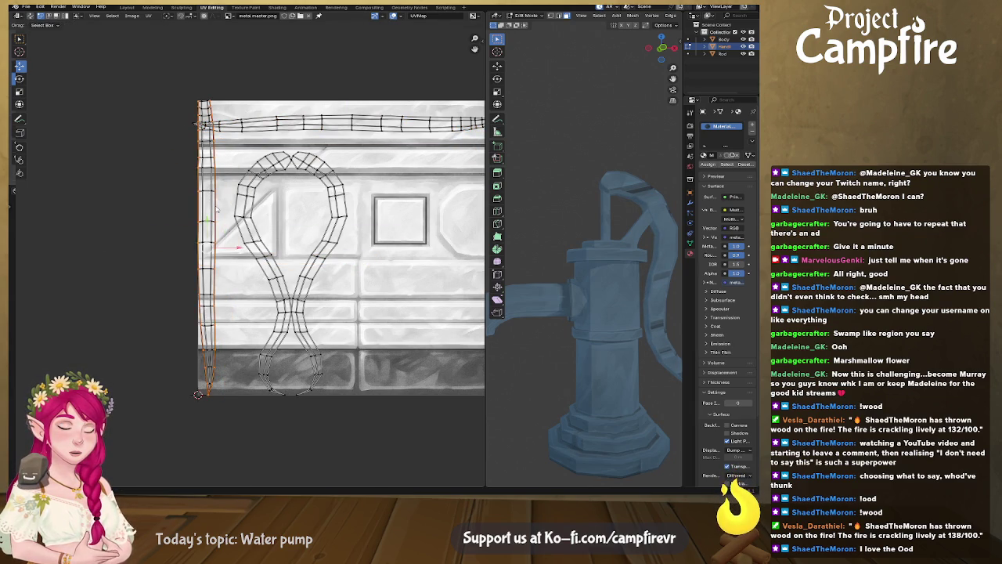
key("ctrl+l")
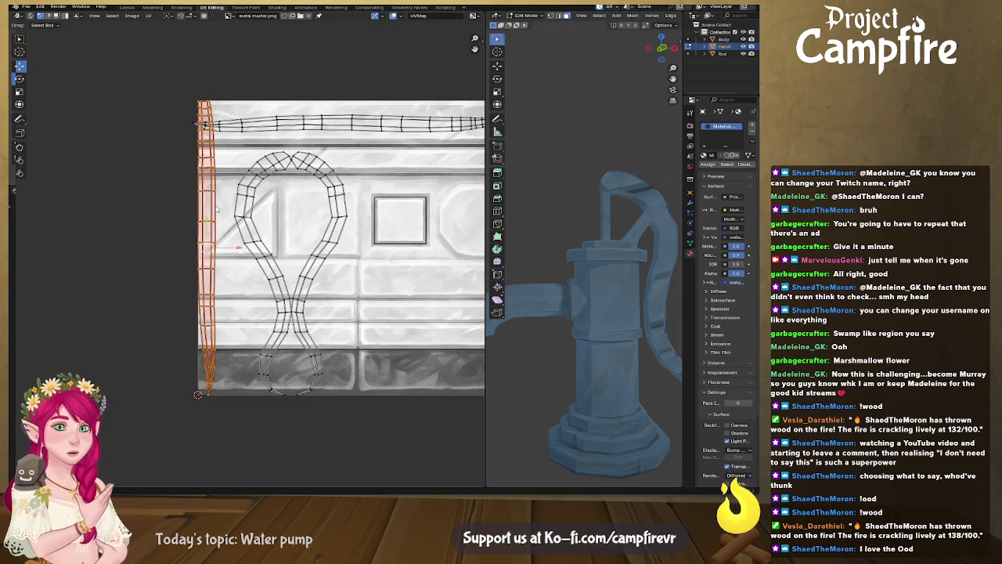
type("r90")
key("Return")
key("g")
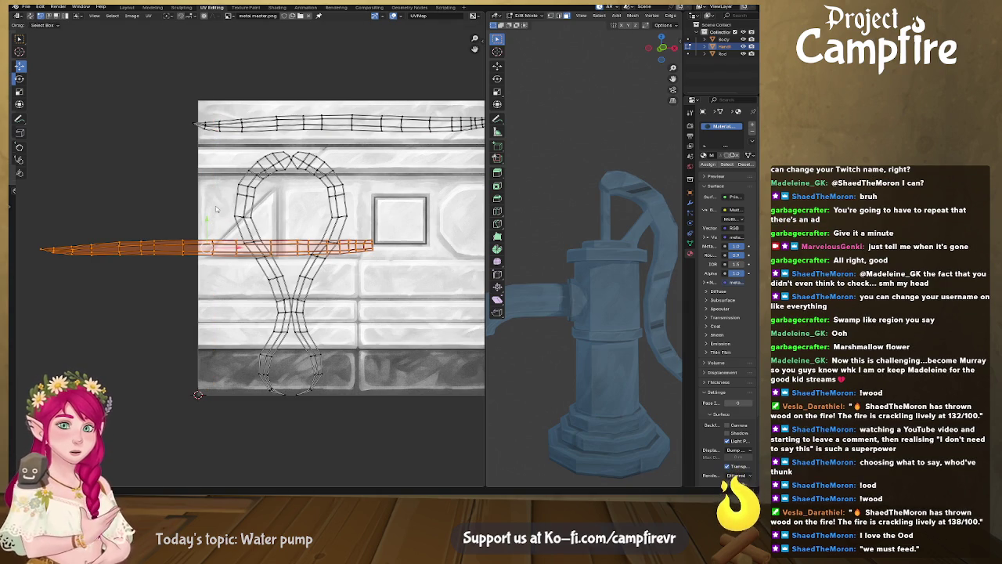
left_click(394, 100)
mouse_move(638, 279)
middle_mouse_down()
mouse_move(602, 284)
mouse_move(560, 219)
middle_mouse_up()
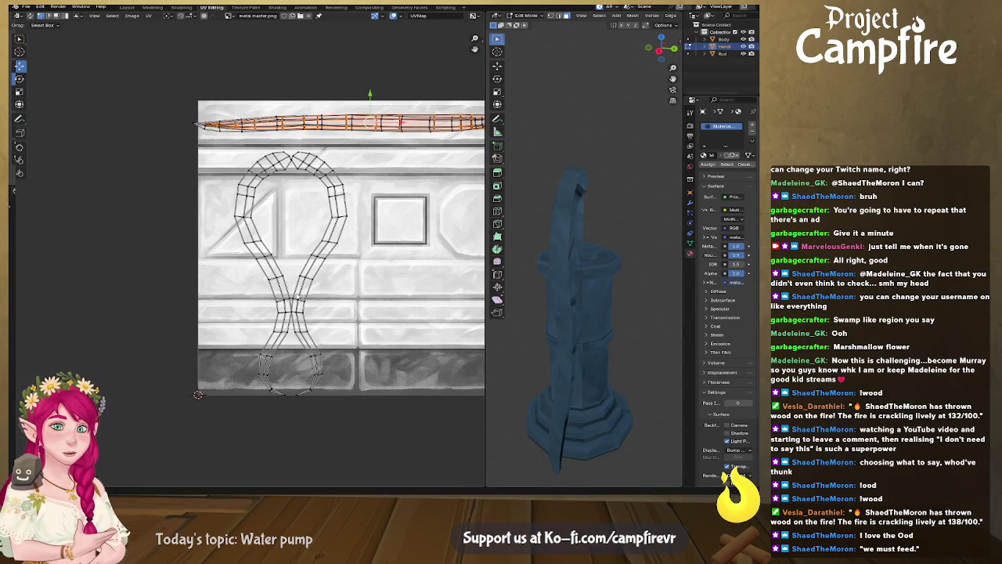
scroll(326, 261, "right", 4)
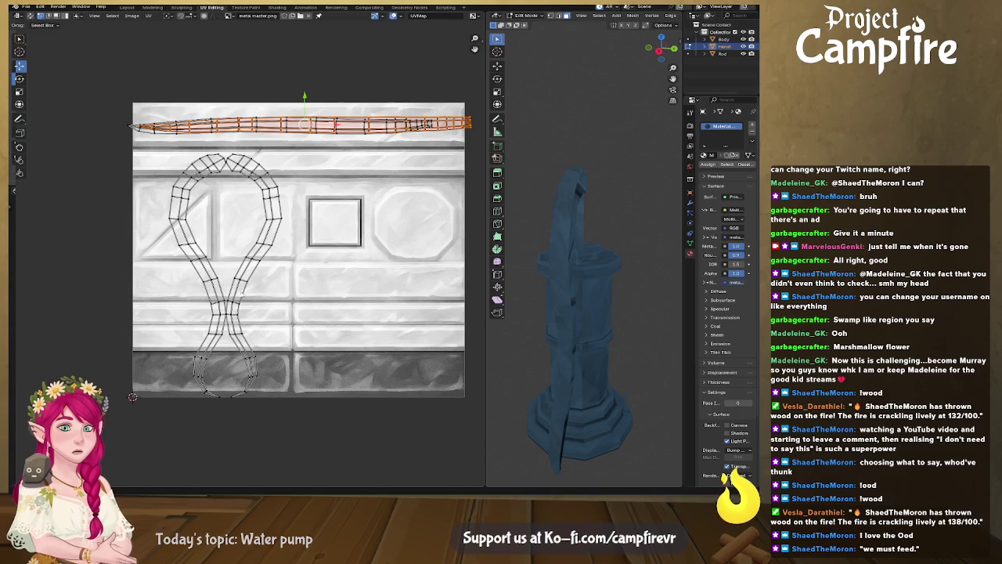
left_click(265, 247)
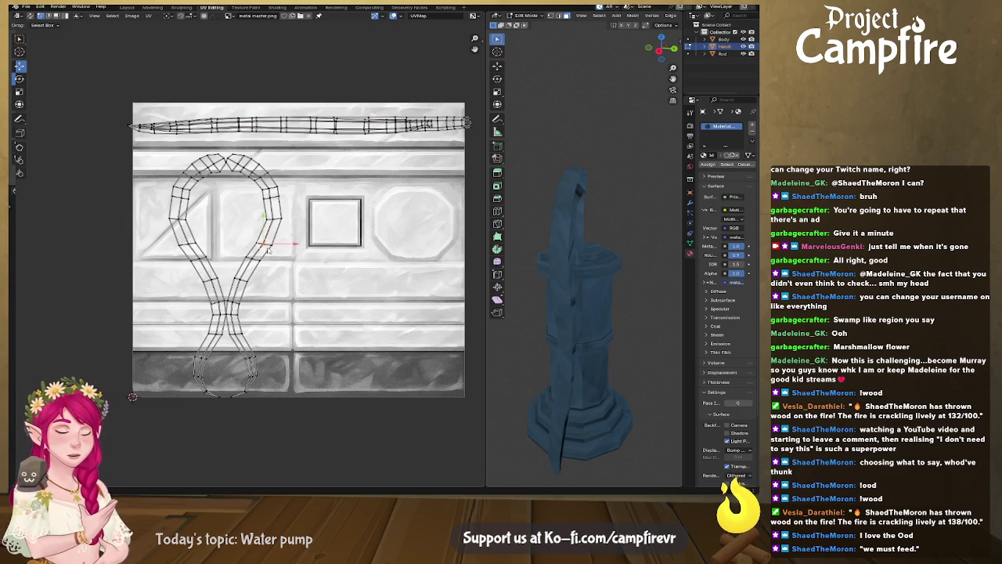
Rotate the strip island 90° and move it onto the top trim strip
key("ctrl+z")
type("r")
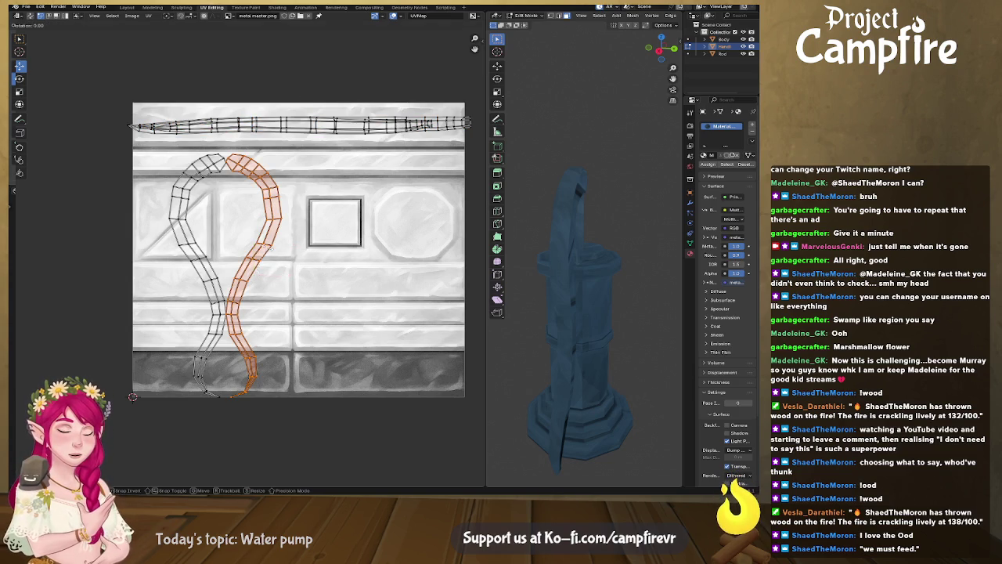
type("90")
key("Return")
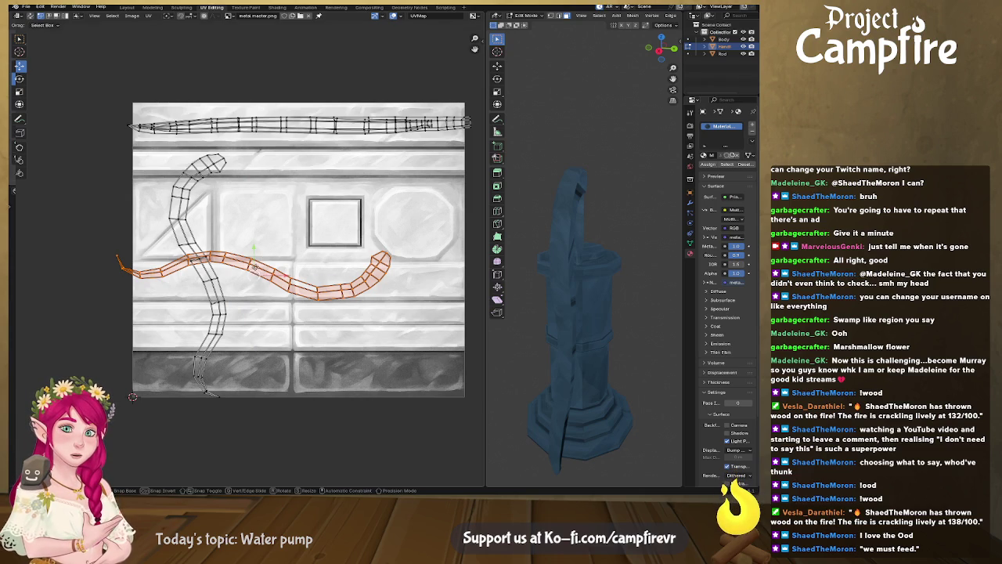
key("g")
left_click(344, 133)
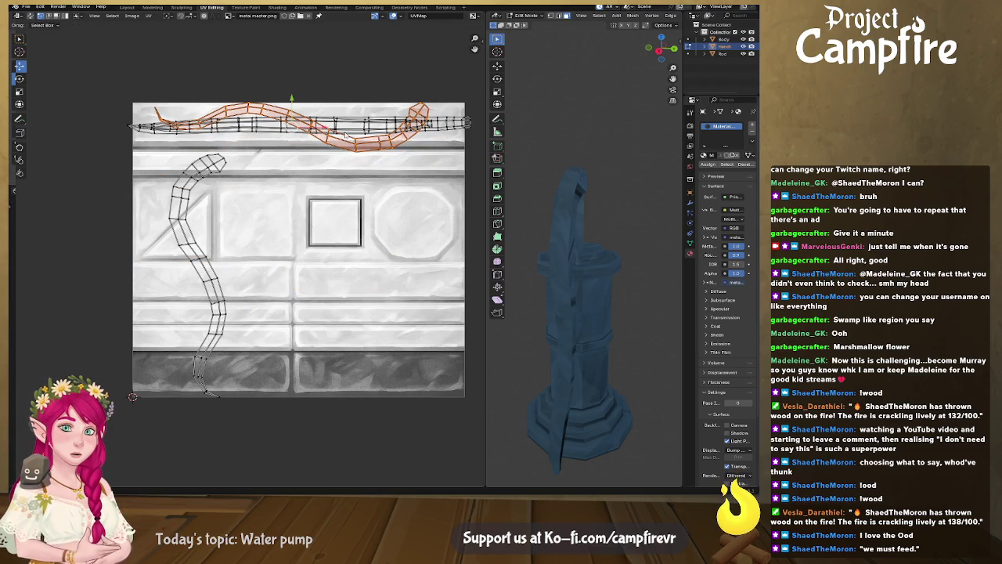
Try flattening the island, undo it, and move the strip above the texture
key("u")
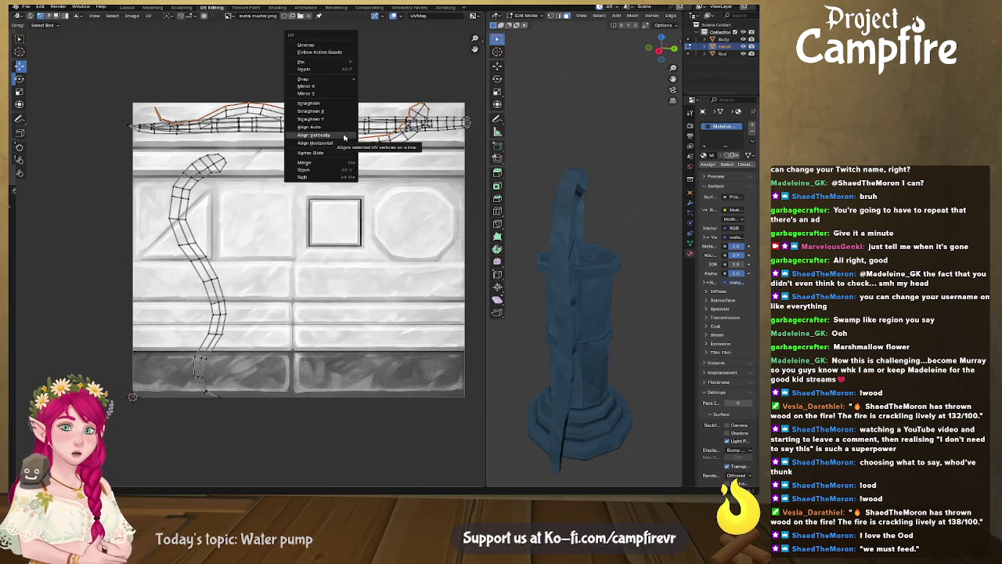
left_click(352, 143)
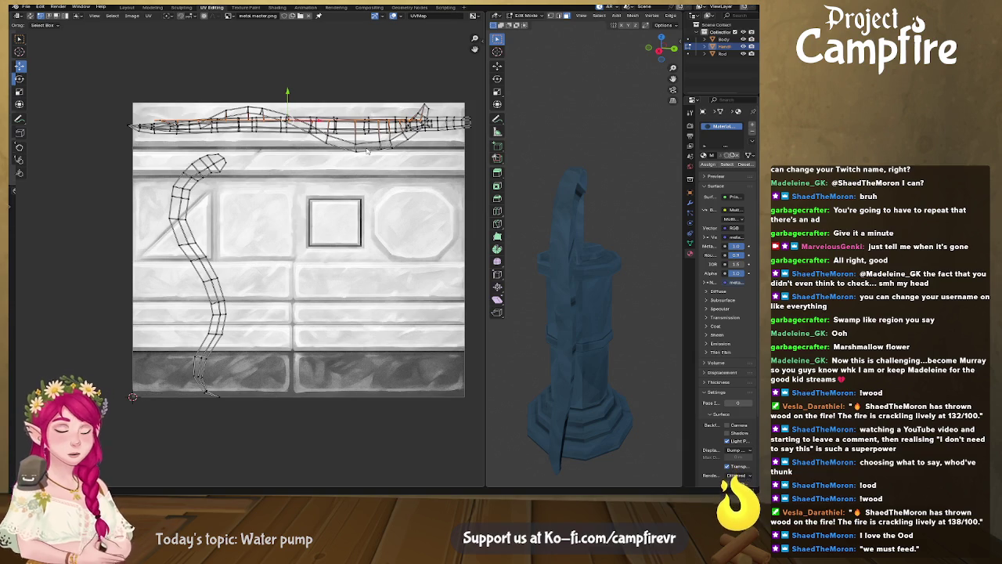
key("ctrl+z")
key("g")
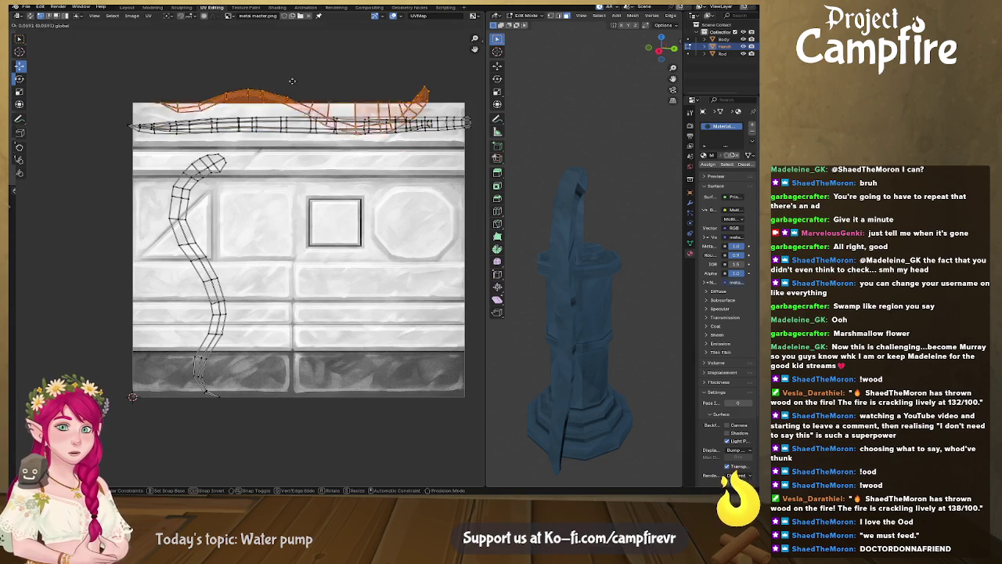
left_click(332, 86)
Select one edge loop of the strip and align it horizontally
left_click(334, 84, "alt")
key("u")
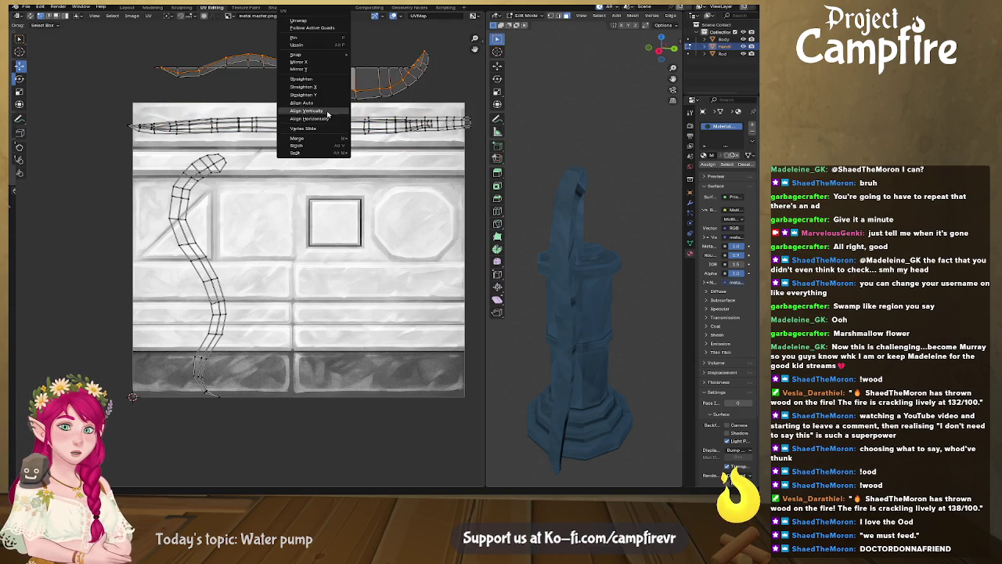
left_click(334, 117)
key("ctrl+z")
key("u")
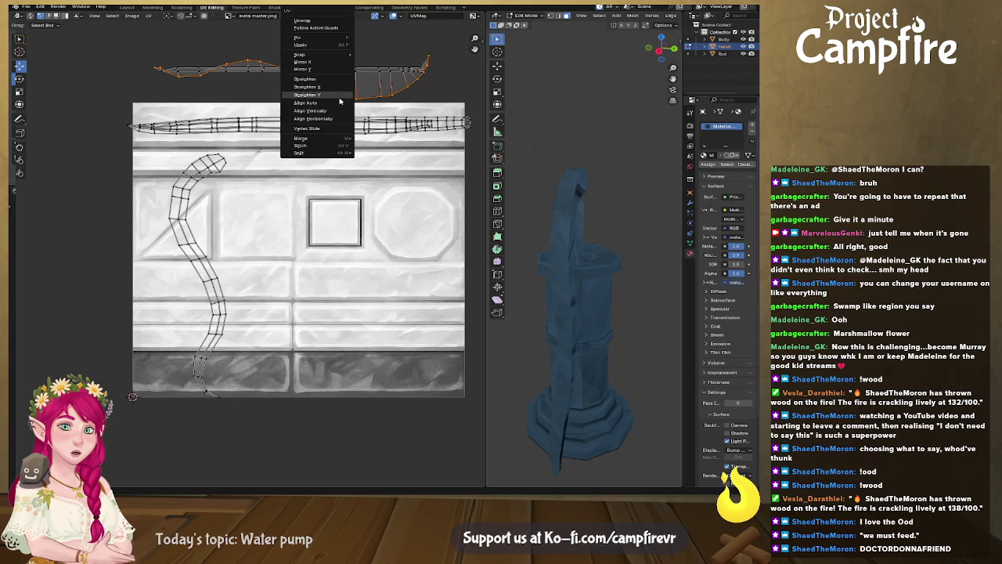
left_click(338, 119)
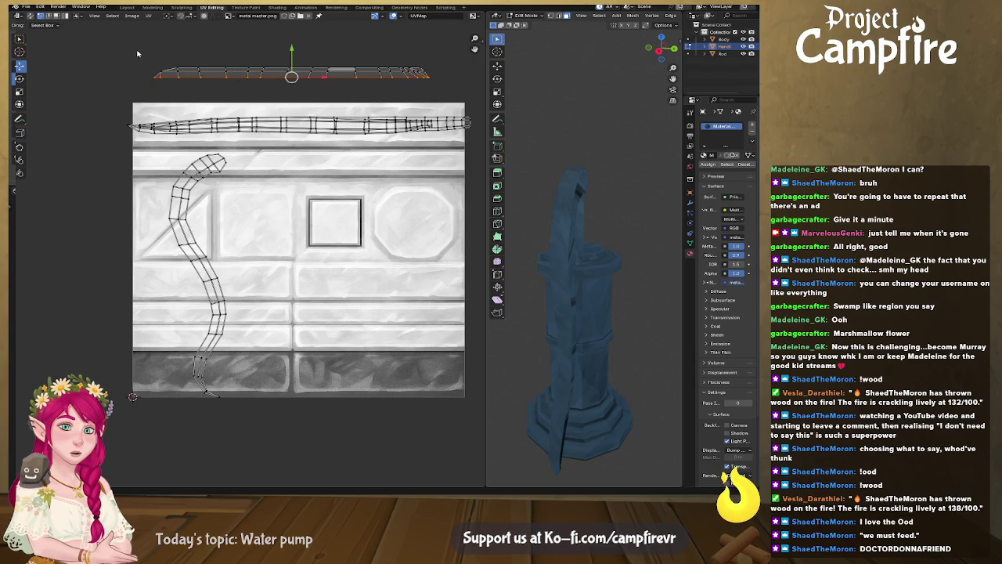
Move the straightened loop onto the top trim strip and stretch it wider along X
key("g")
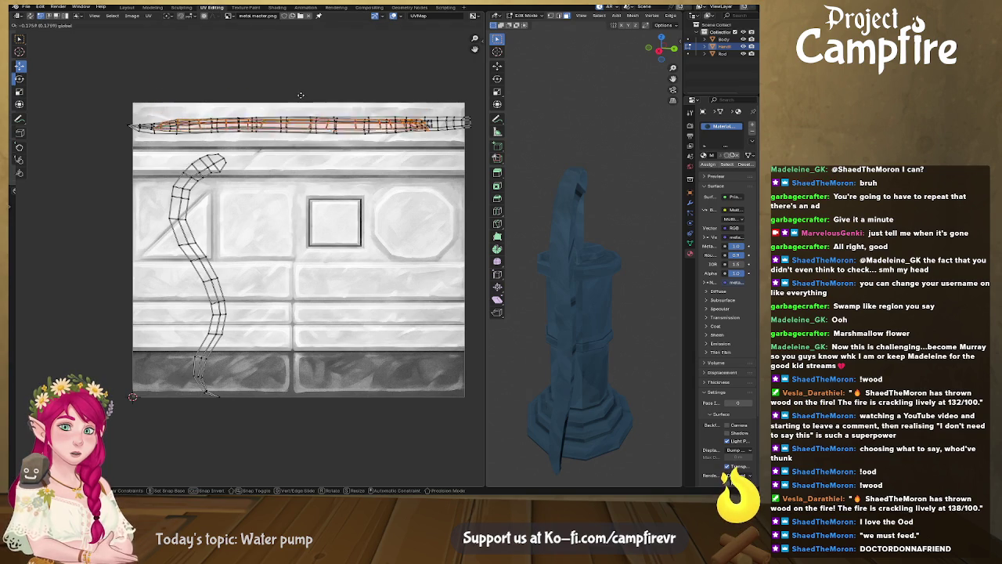
left_click(300, 94)
key("s")
key("x")
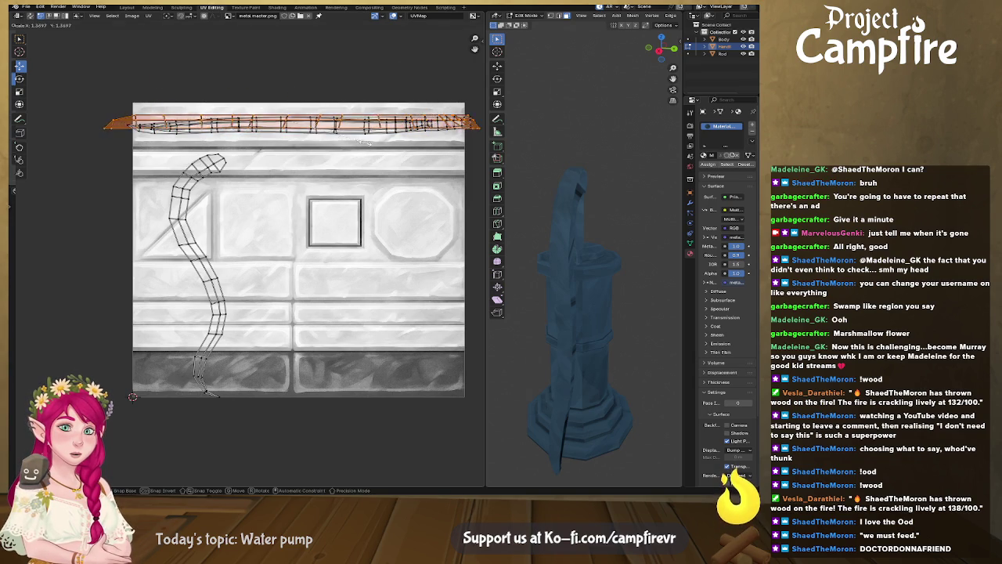
left_click(464, 172)
Select the curved handle UV island and rotate it 90°
mouse_move(578, 273)
middle_mouse_down()
mouse_move(588, 260)
mouse_move(578, 268)
middle_mouse_up()
scroll(589, 260, "up", 2)
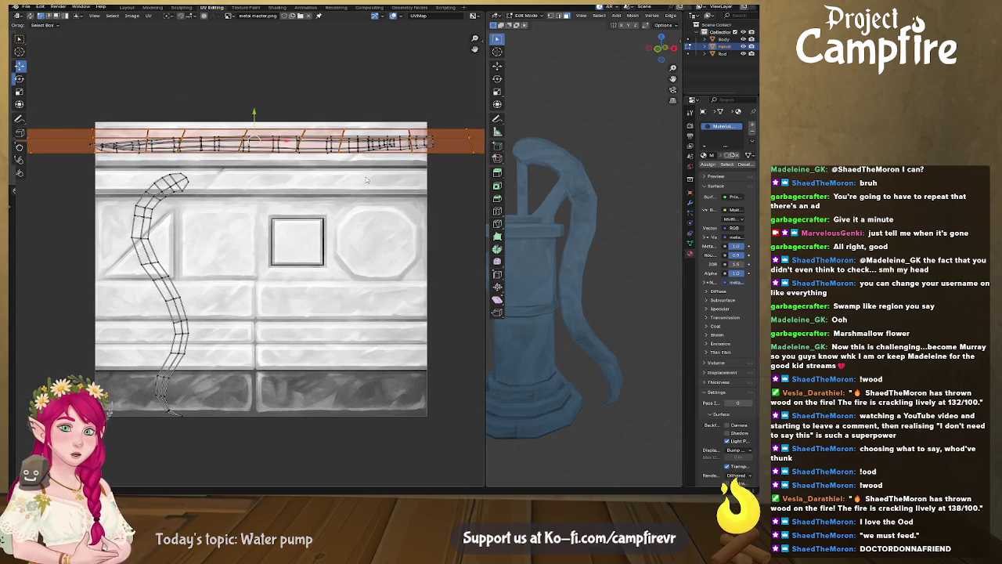
scroll(365, 180, "down", 2)
middle_click_drag(325, 209, 315, 193)
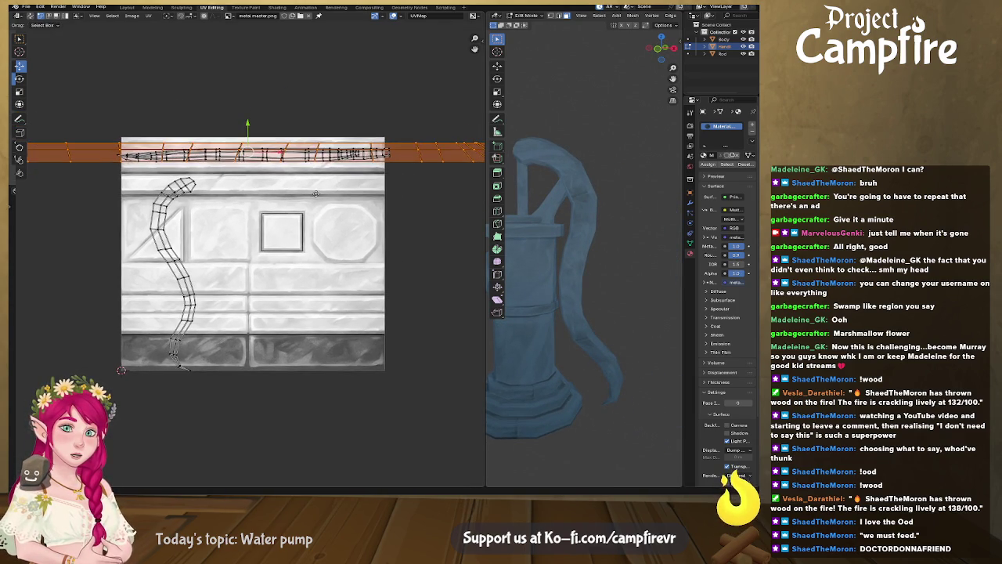
left_click(161, 228)
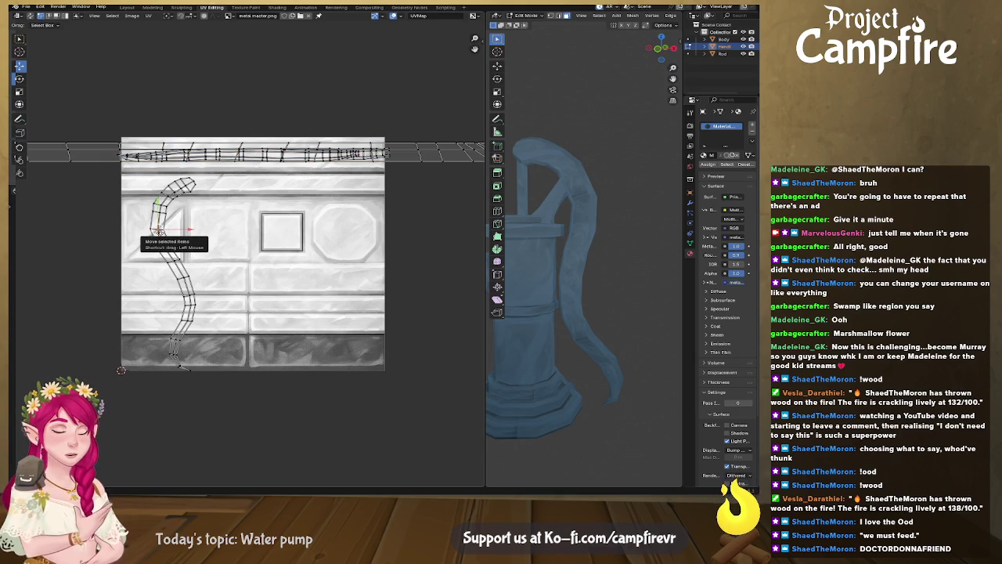
type("l")
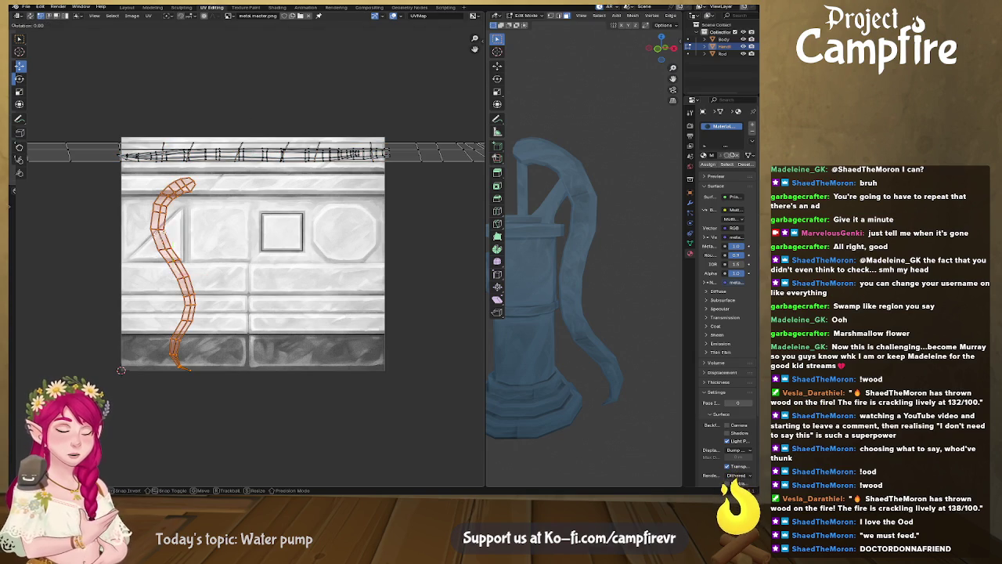
type("r90")
key("Return")
Try aligning individual edge loops of the handle island horizontally
left_click(195, 269, "alt")
key("u")
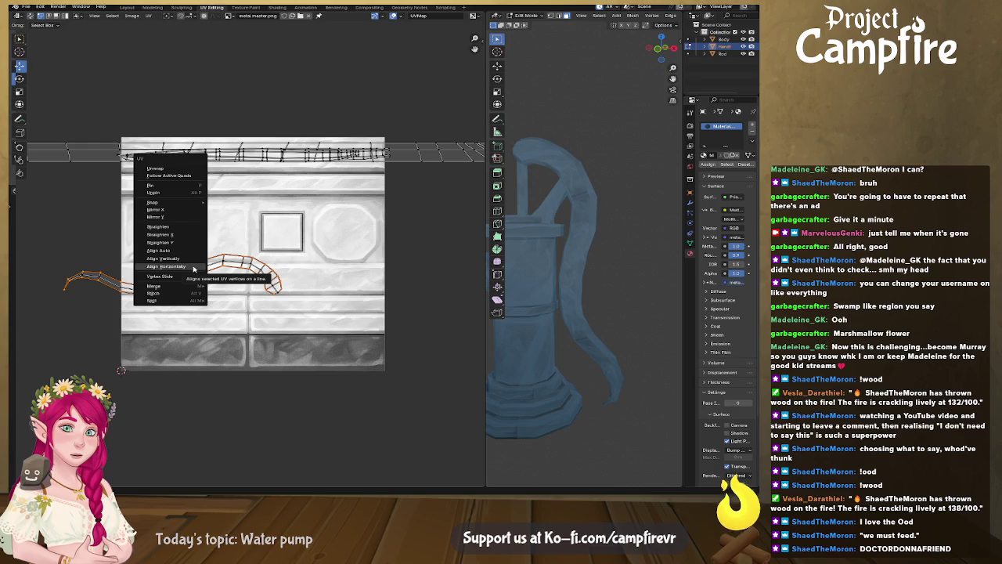
left_click(223, 259)
left_click(272, 293)
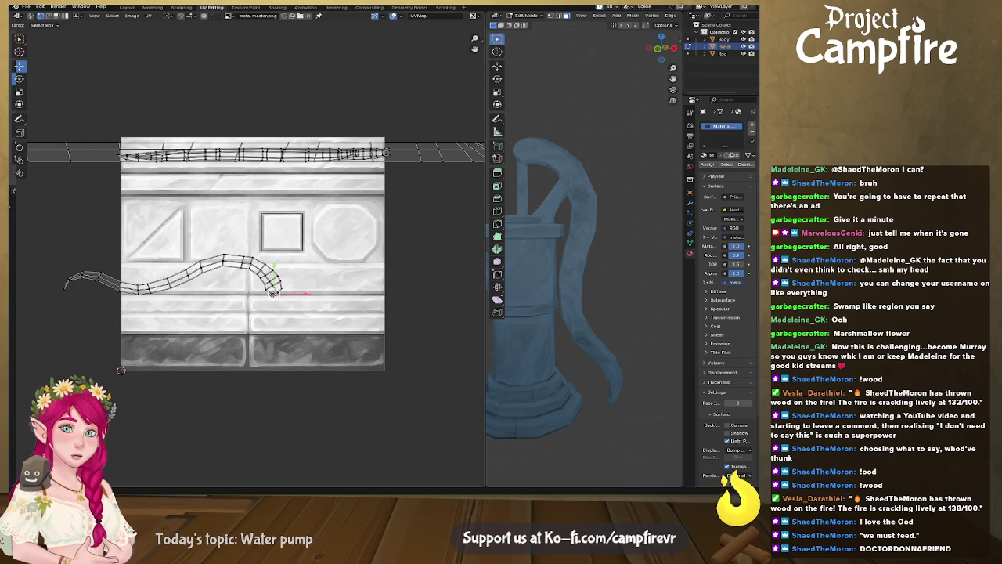
middle_click_drag(269, 286, 315, 280)
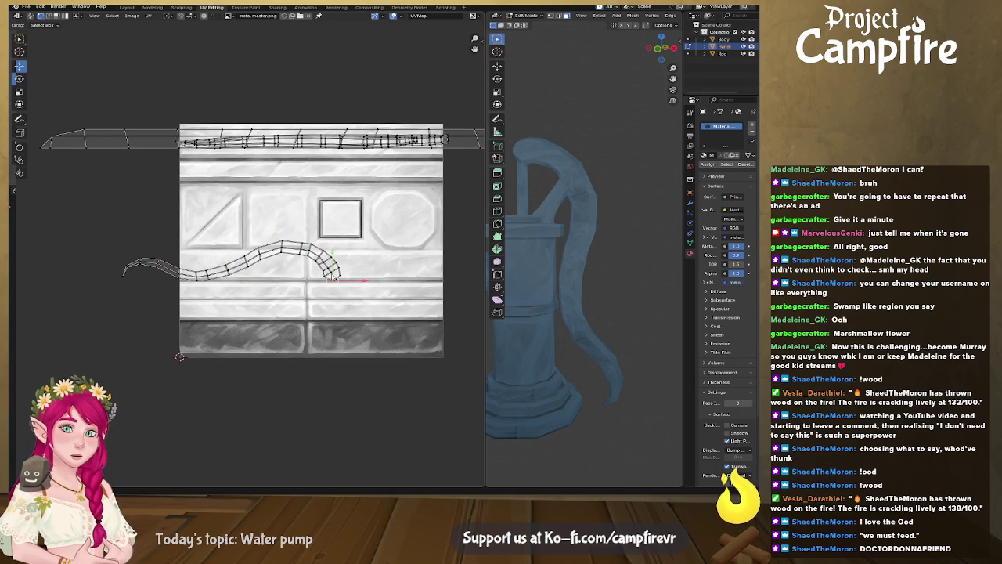
left_click(330, 272, "alt")
right_click(331, 283)
left_click(331, 287)
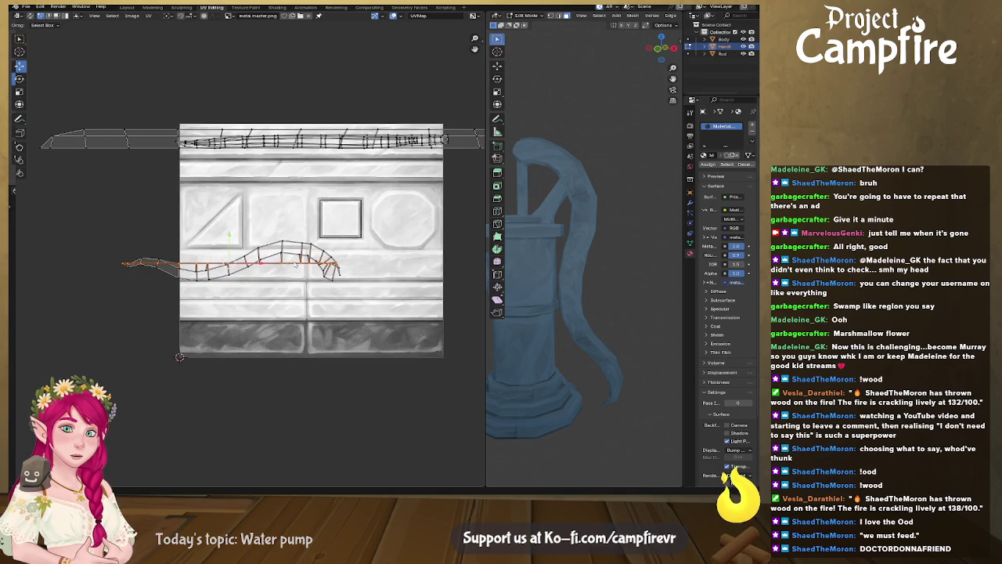
Flatten the whole handle island horizontally, then undo back to the wavy shape
key("l")
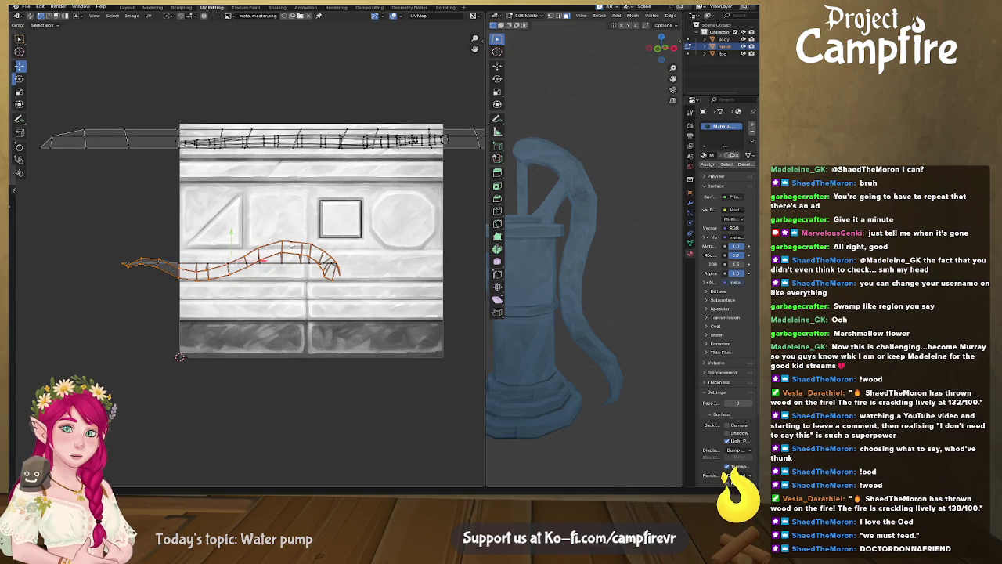
right_click(293, 245)
left_click(291, 246)
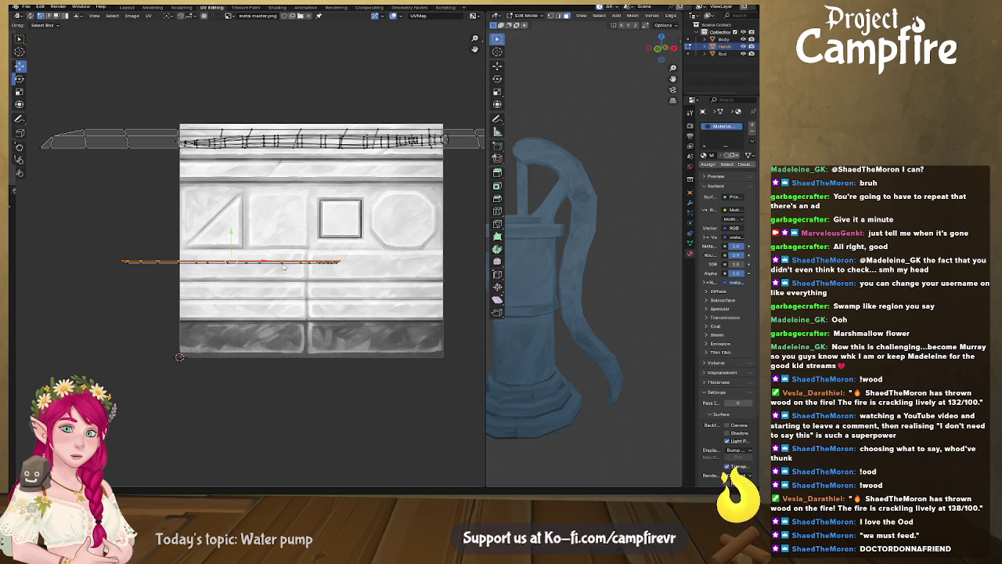
scroll(283, 267, "up", 3)
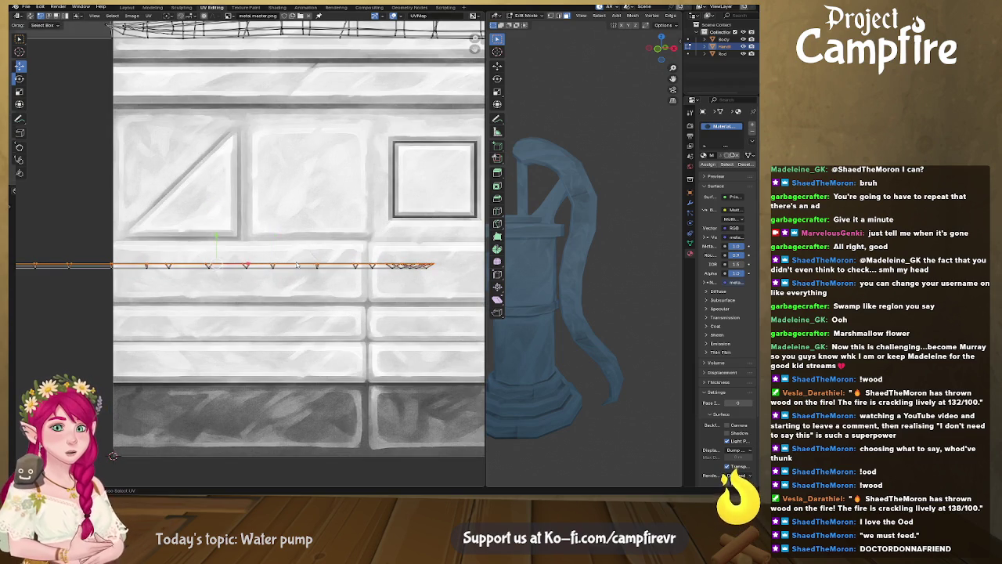
key("ctrl+z")
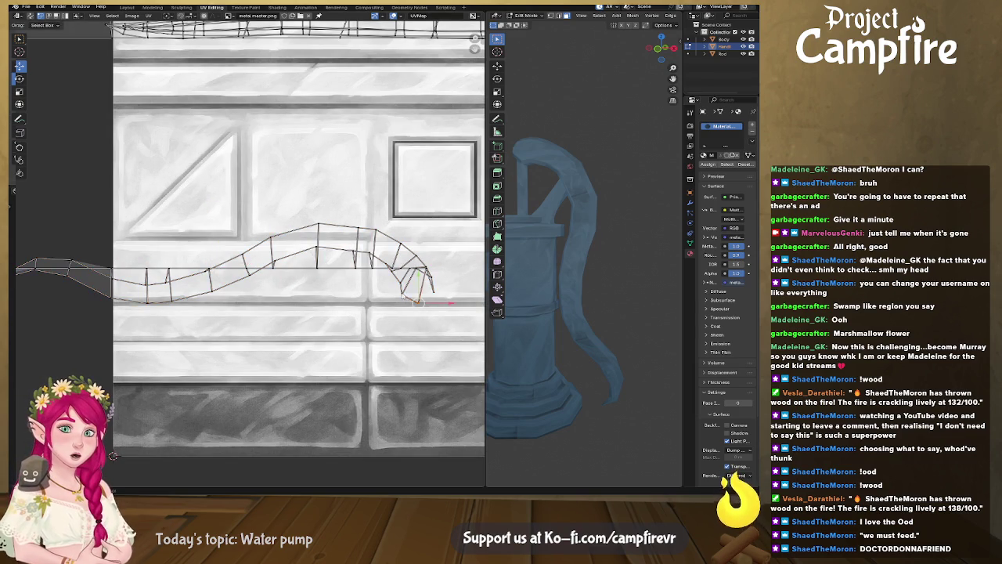
Select an edge path along the handle island's bottom edge
left_click(401, 288)
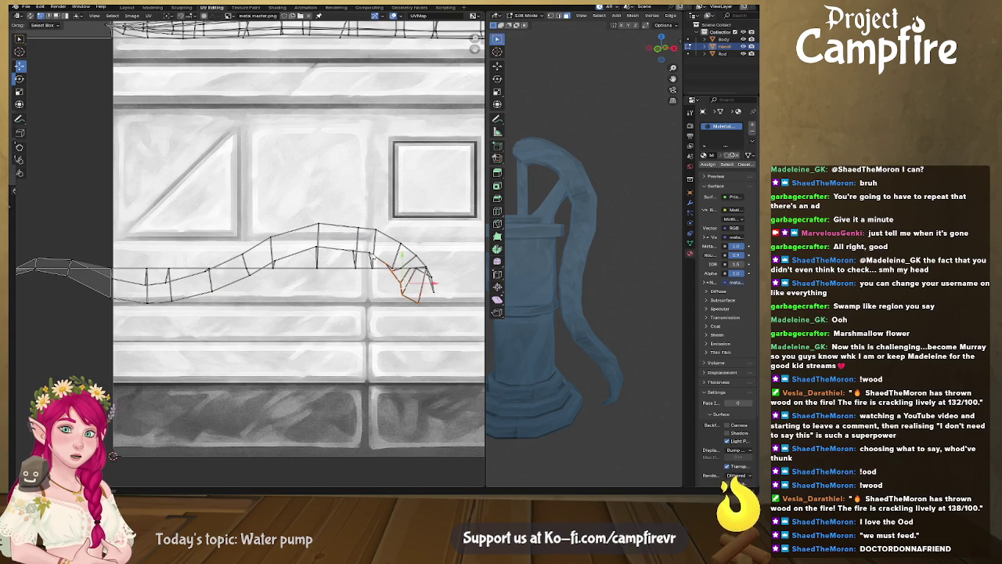
left_click(316, 250, "ctrl")
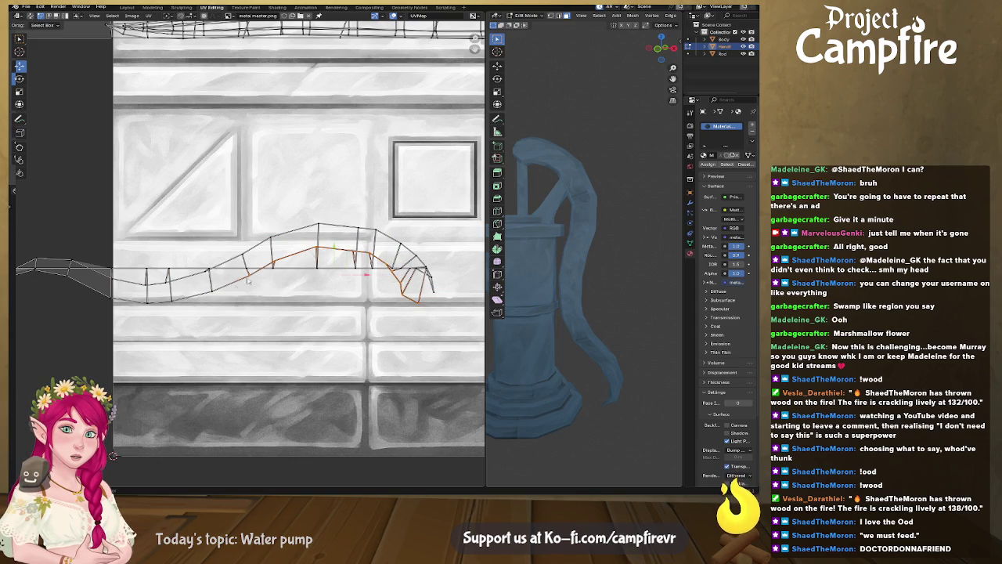
left_click(107, 291, "ctrl")
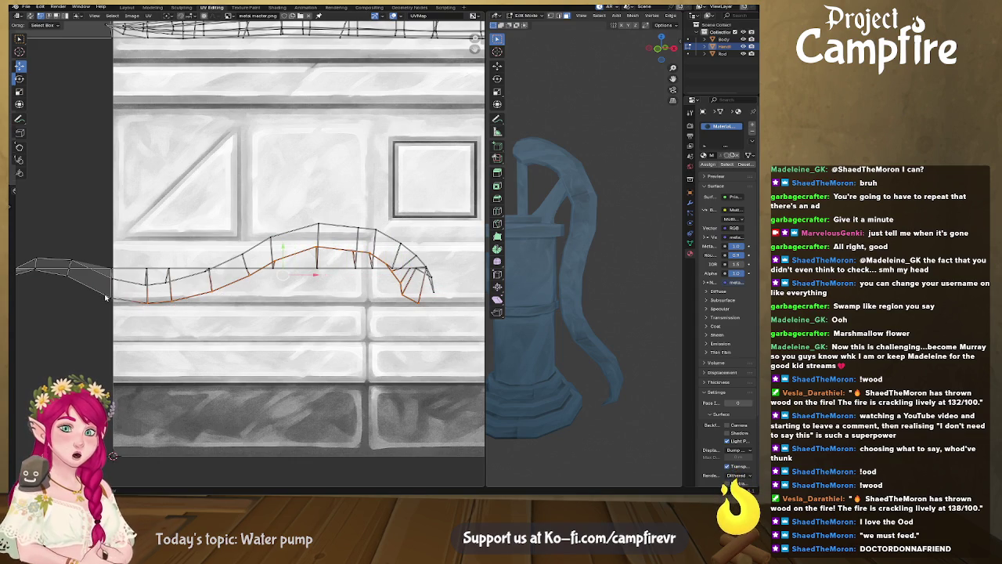
middle_click_drag(87, 300, 219, 288)
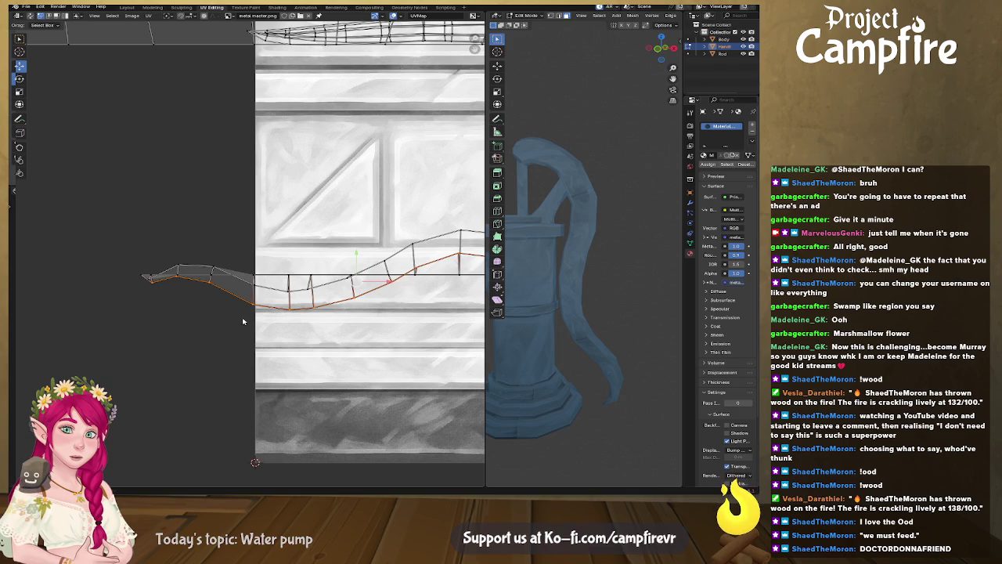
middle_click_drag(229, 320, 135, 290)
right_click(235, 276)
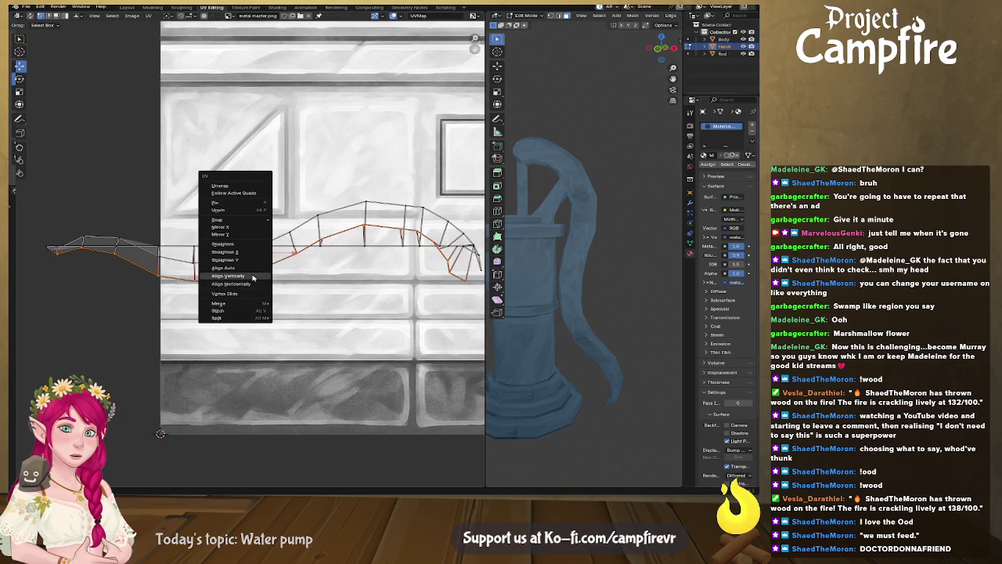
Align the bottom edge path horizontally and lower it along Y
left_click(255, 284)
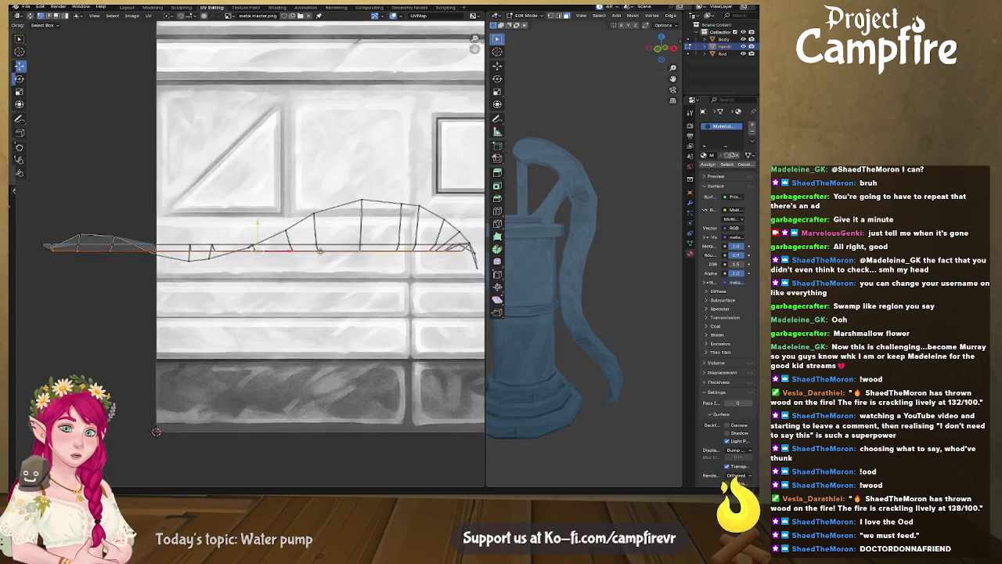
middle_click_drag(338, 254, 268, 244)
key("g")
key("y")
left_click(397, 251)
Select the island's curved top edge starting from the right end
left_click(406, 251)
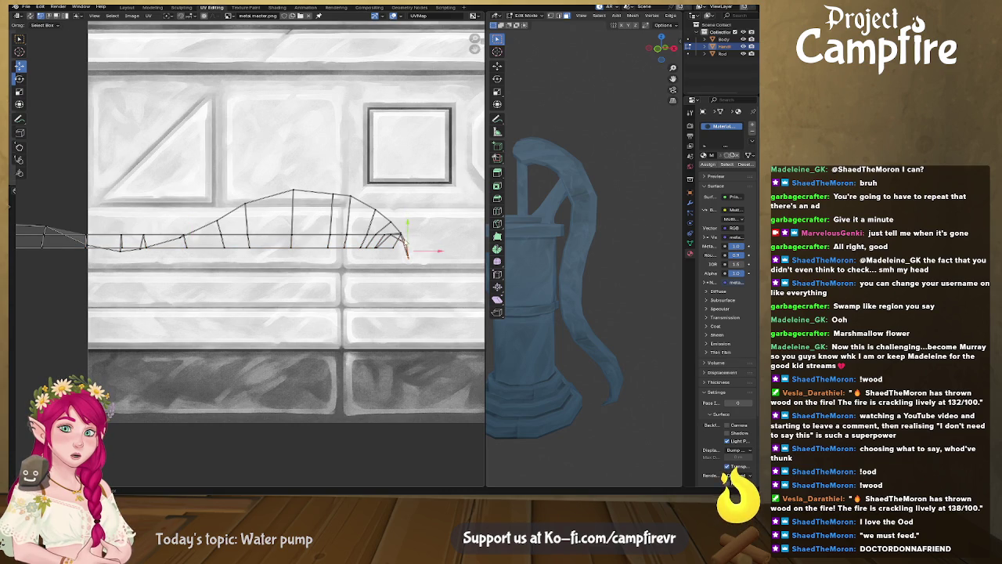
left_click(382, 218, "shift")
left_click(299, 199, "shift")
left_click(245, 205, "shift")
left_click(222, 221, "shift")
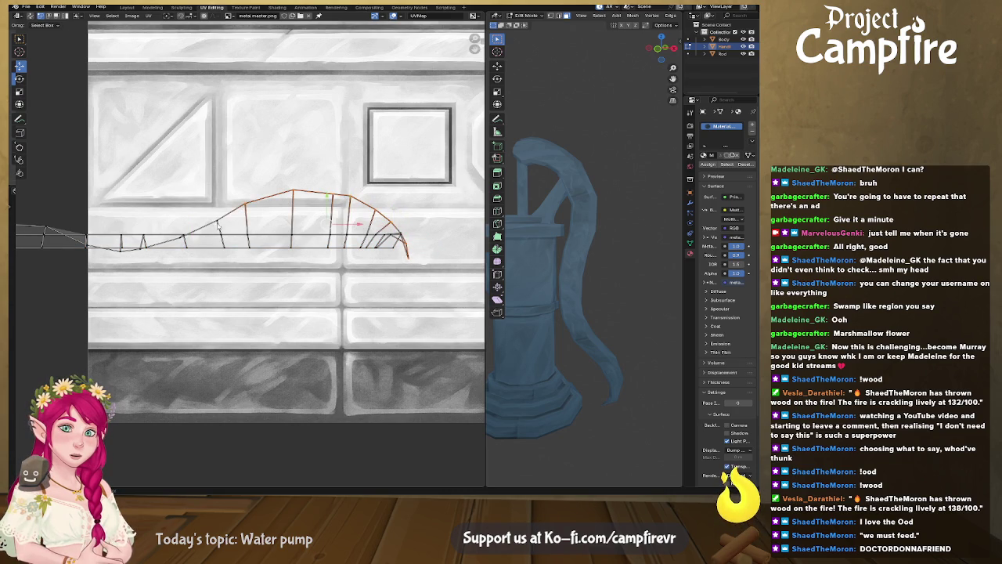
left_click(185, 237, "shift")
left_click(145, 247, "shift")
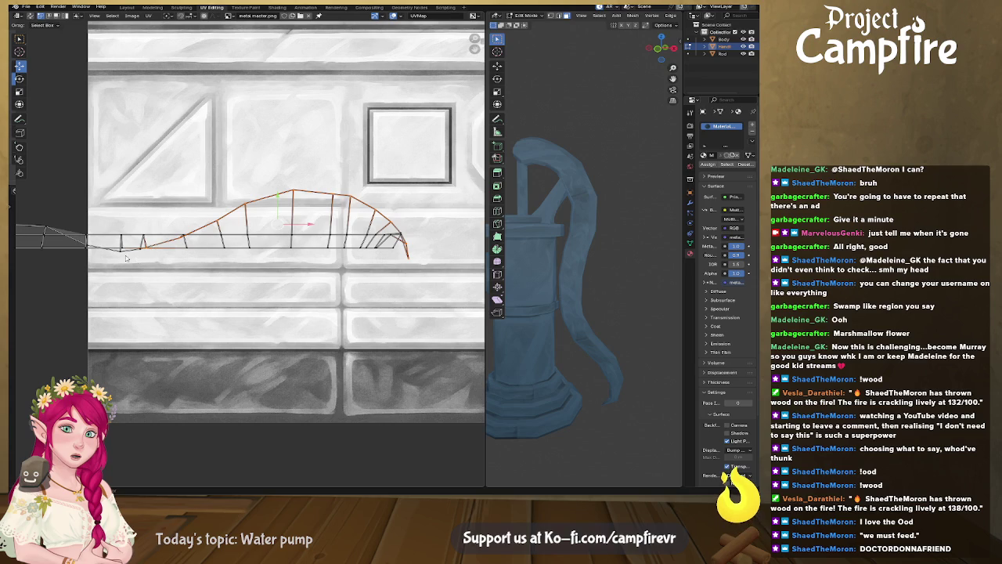
Extend the top-edge selection to the left end and align it horizontally
middle_click_drag(101, 264, 239, 265)
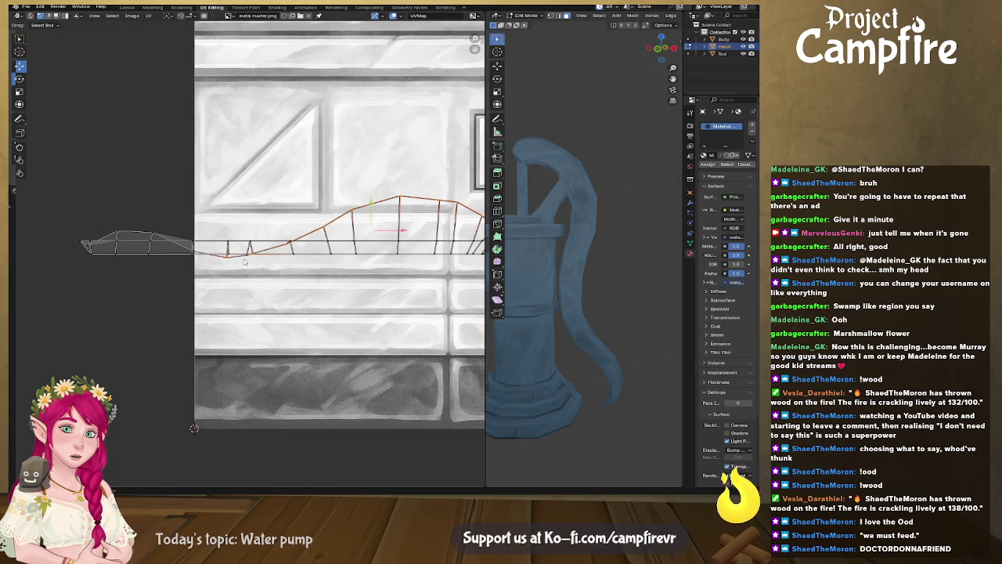
left_click(196, 250, "shift")
left_click(149, 233, "shift")
left_click(117, 231, "shift")
left_click(87, 246, "shift")
key("u")
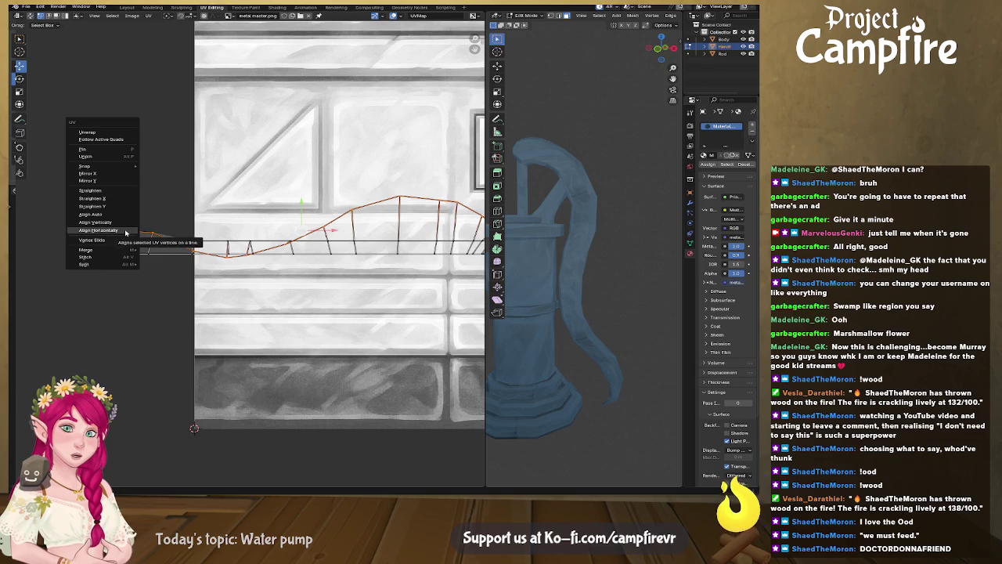
left_click(125, 233)
mouse_move(332, 276)
middle_mouse_down()
mouse_move(291, 264)
mouse_move(196, 262)
middle_mouse_up()
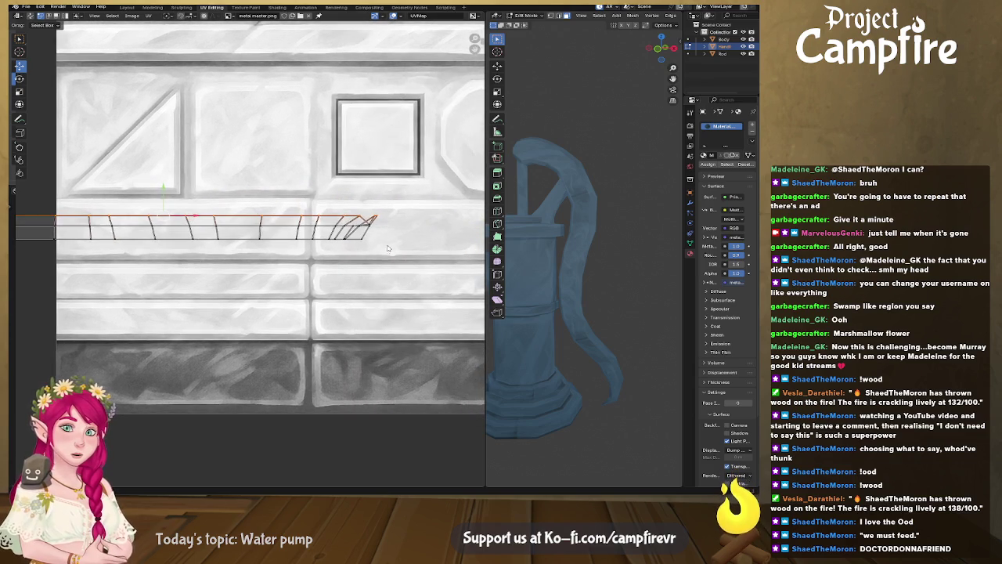
Drag the stray end vertex up to the strip's top-right corner to square that end
scroll(388, 251, "up", 2)
scroll(360, 238, "up", 2)
scroll(339, 222, "up", 2)
left_click(414, 192)
left_click_drag(413, 192, 399, 155)
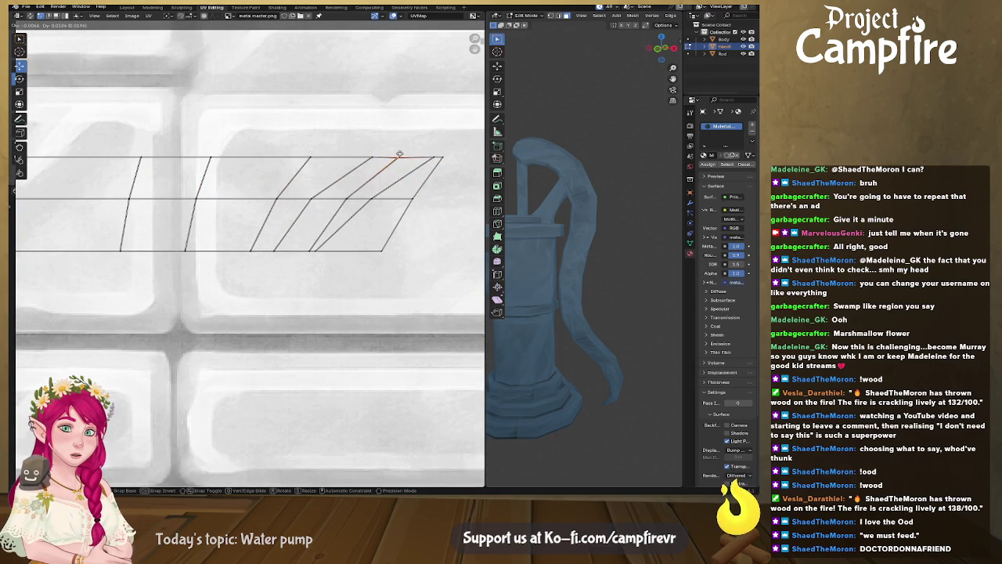
scroll(352, 203, "down", 2)
scroll(352, 203, "down", 2)
scroll(313, 223, "down", 3)
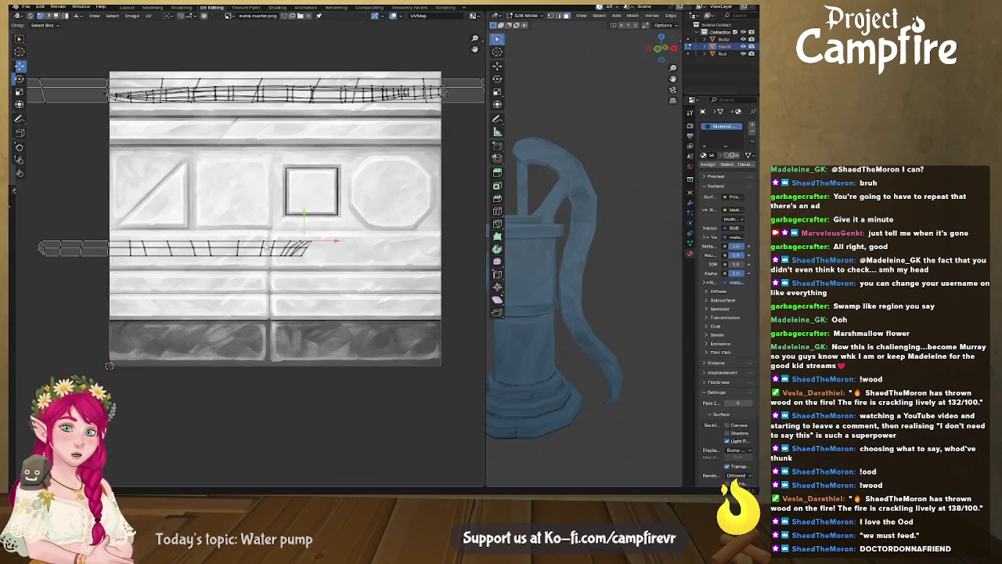
Select the whole handle strip and move it up to the top trim row
key("l")
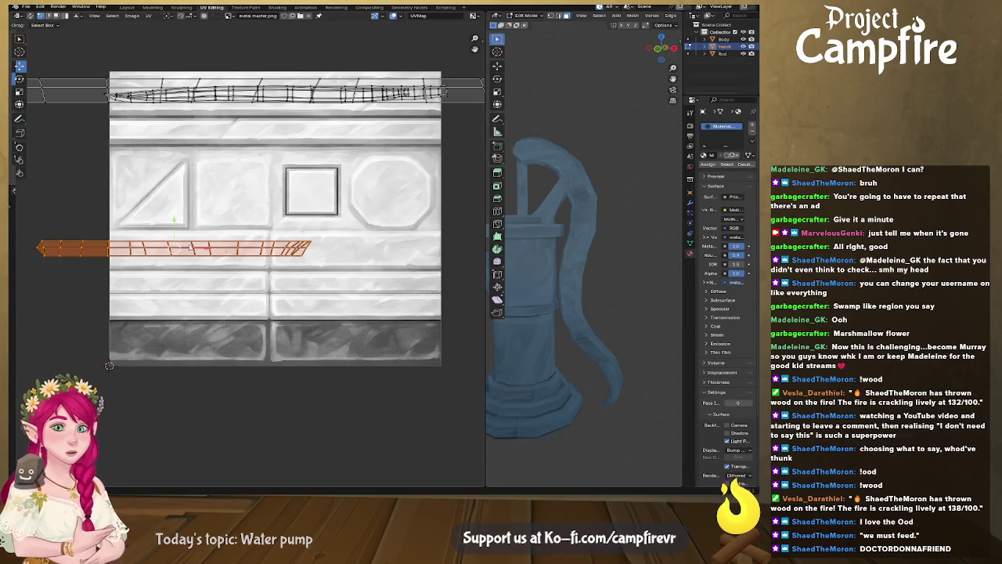
left_click_drag(171, 249, 200, 241)
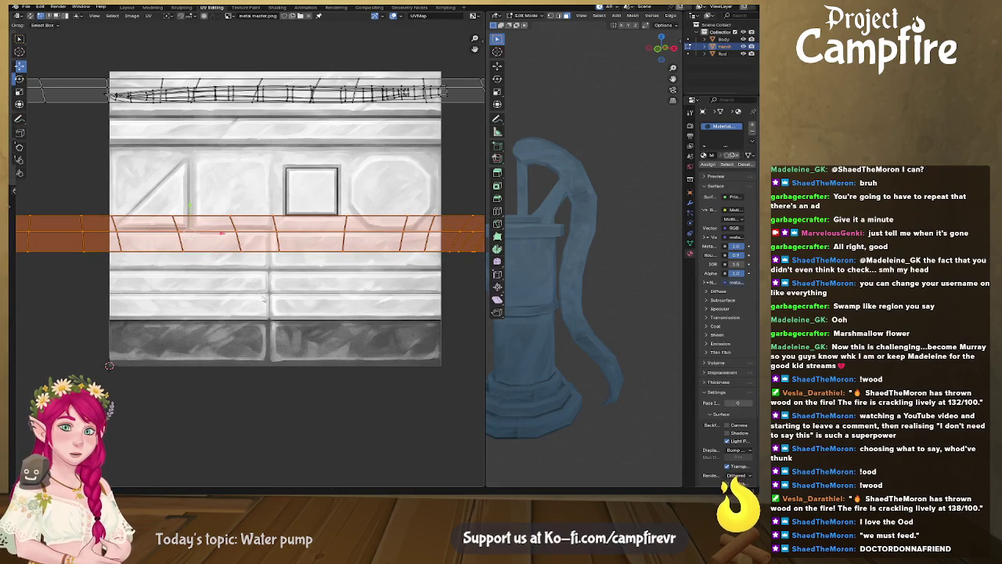
key("g")
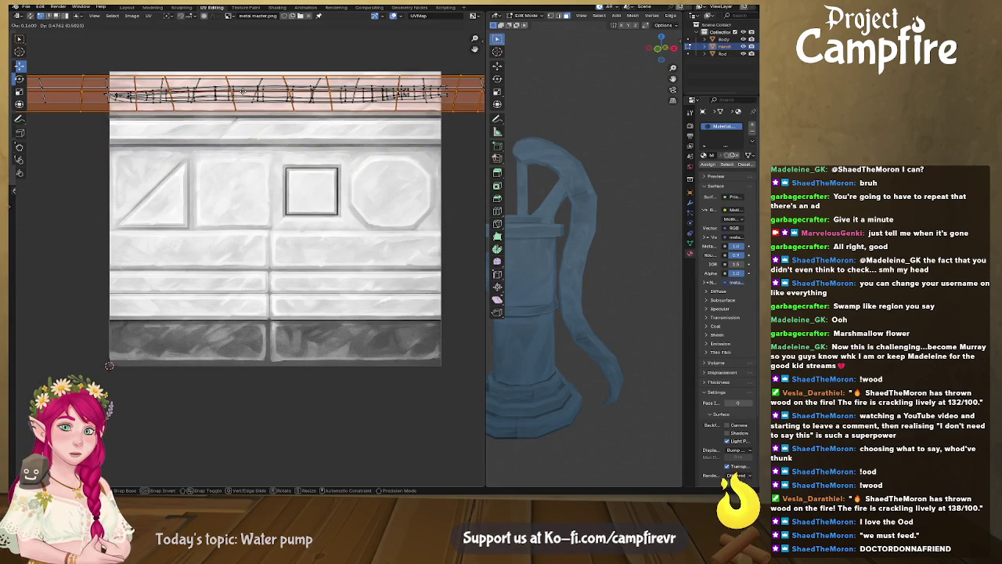
left_click(245, 91)
key("s")
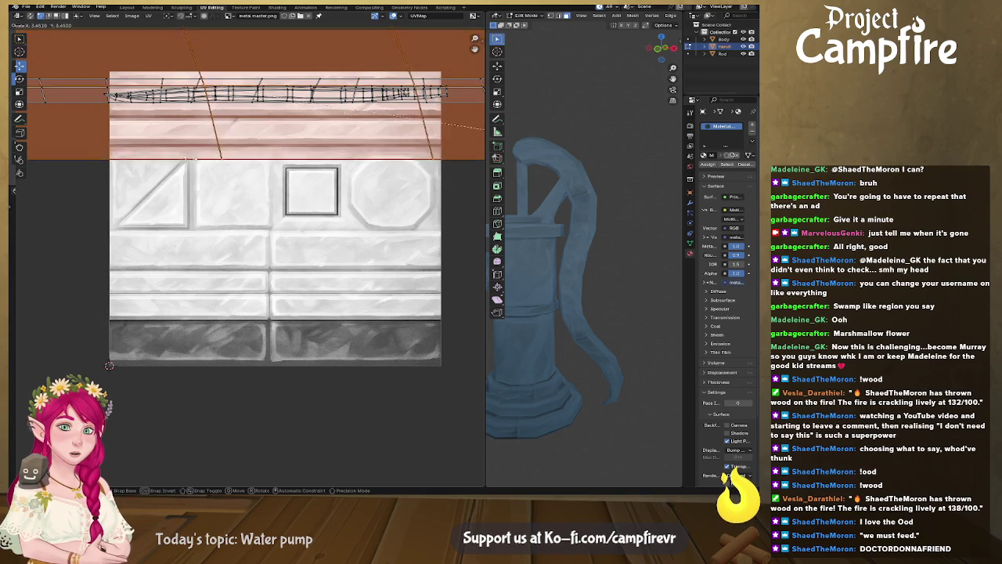
key("Return")
Scale the handle strip down to fit the top trim band's height
key("s")
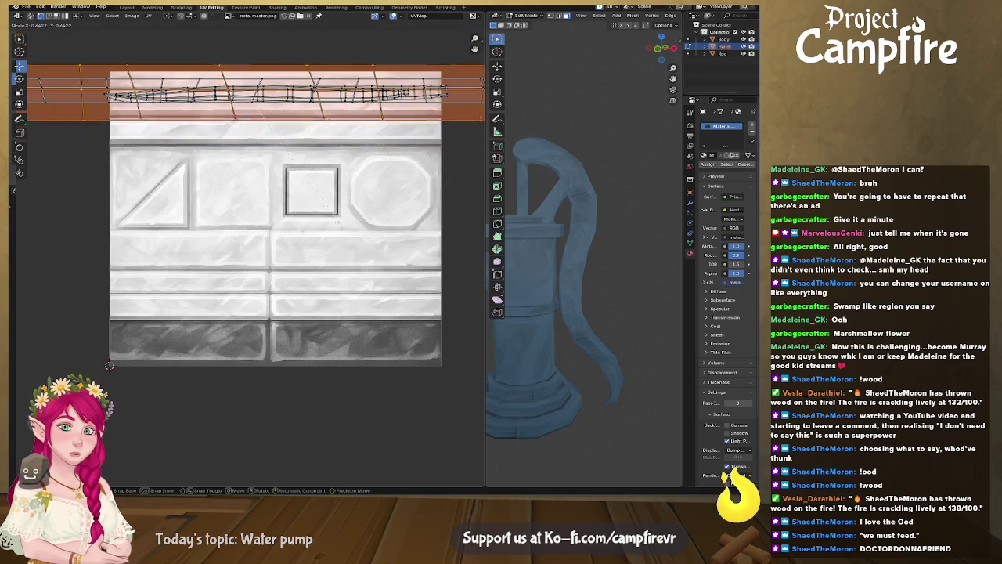
left_click(342, 201)
middle_click_drag(612, 248, 628, 252)
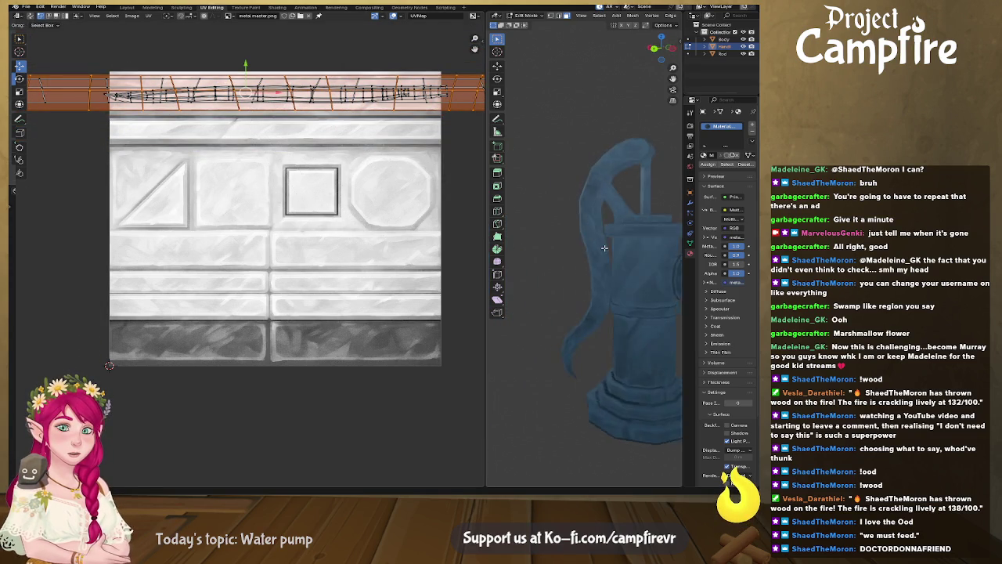
key("s")
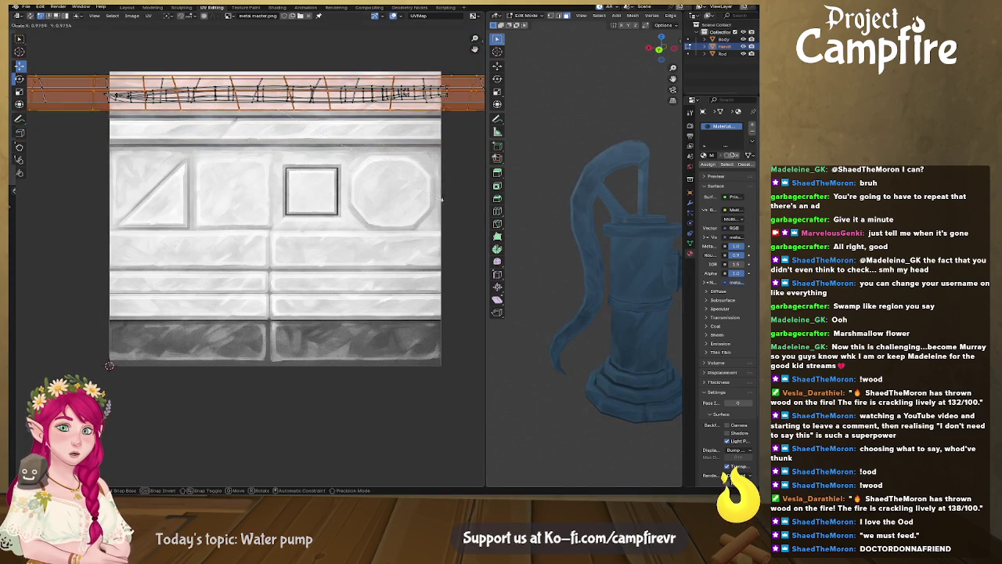
left_click(382, 195)
Slide the strip into position along the top band and clear the selection
key("g")
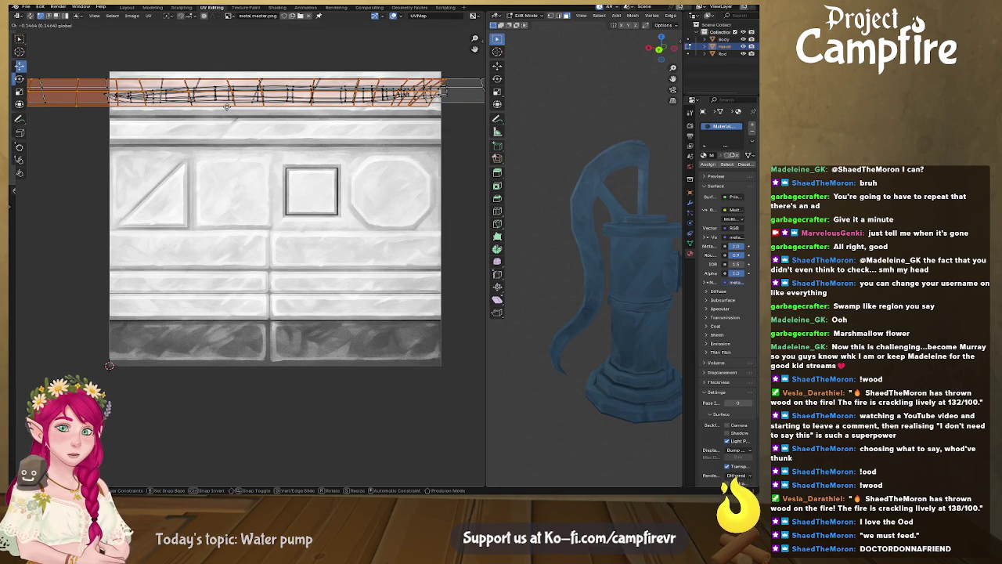
left_click(235, 121)
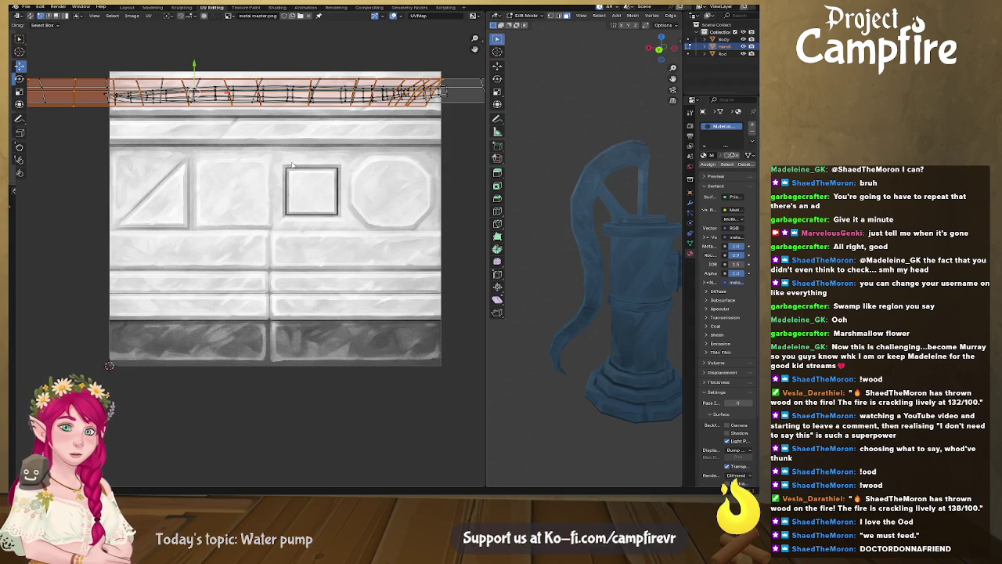
scroll(182, 247, "down", 1)
scroll(231, 224, "down", 1)
left_click(388, 229)
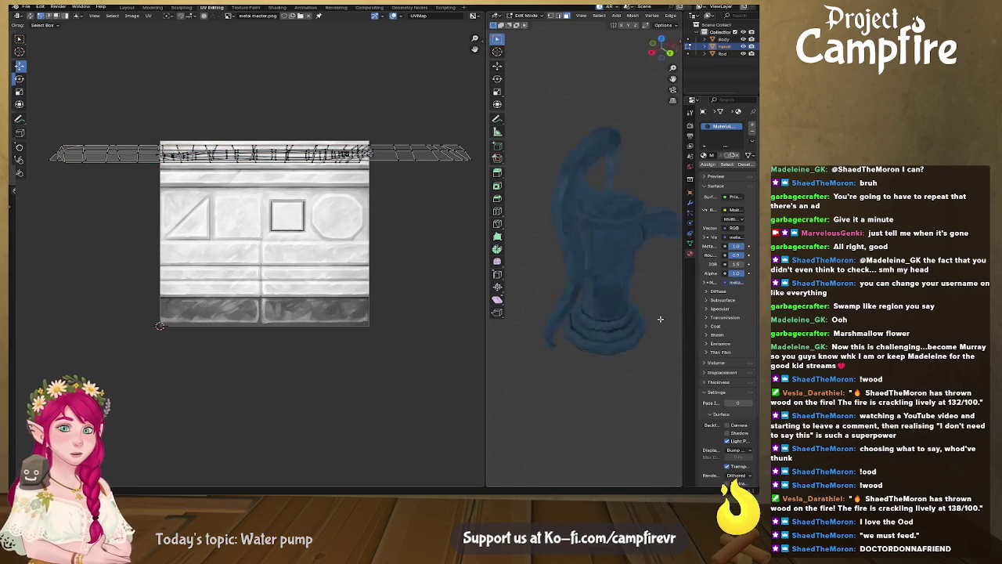
Select the entire handle strip and slide it horizontally along the top trim
middle_click_drag(602, 292, 611, 277)
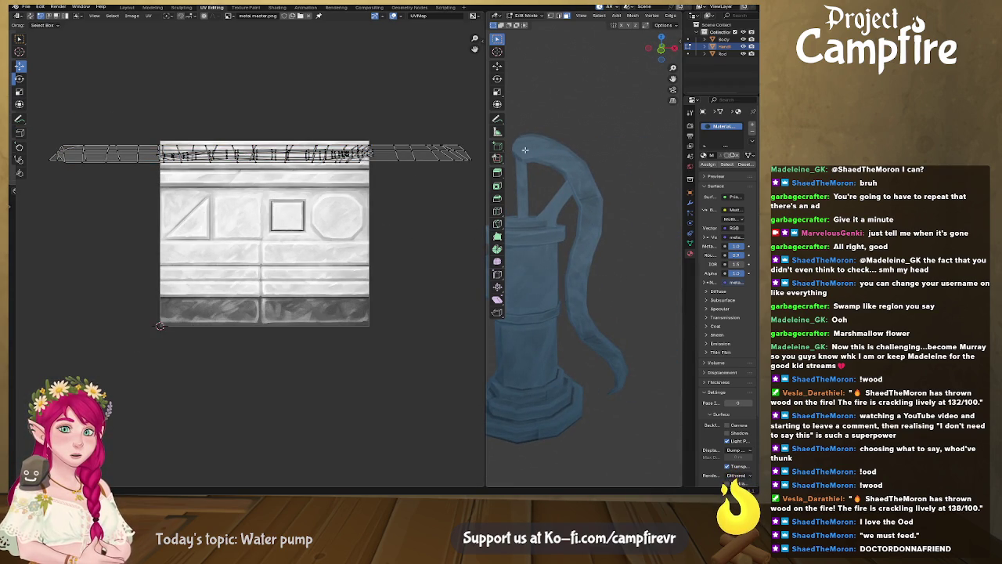
scroll(406, 161, "up", 3)
middle_click_drag(413, 113, 347, 176)
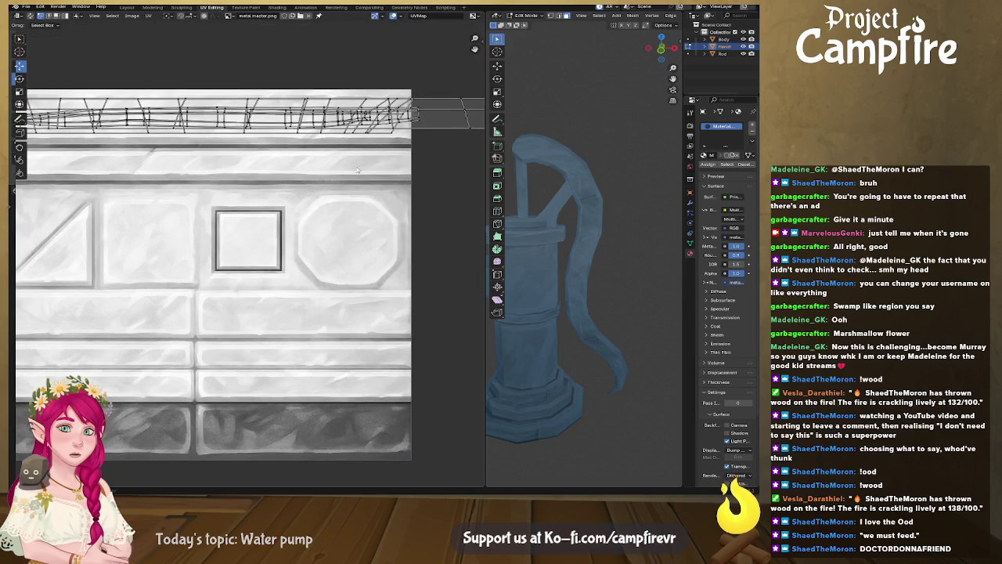
left_click(393, 136, "alt")
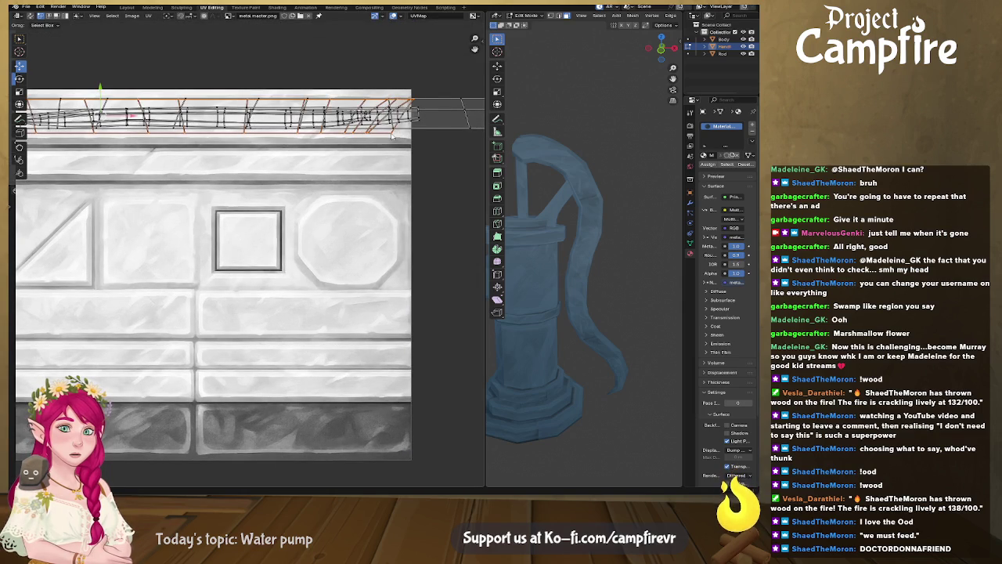
key("ctrl+l")
key("g")
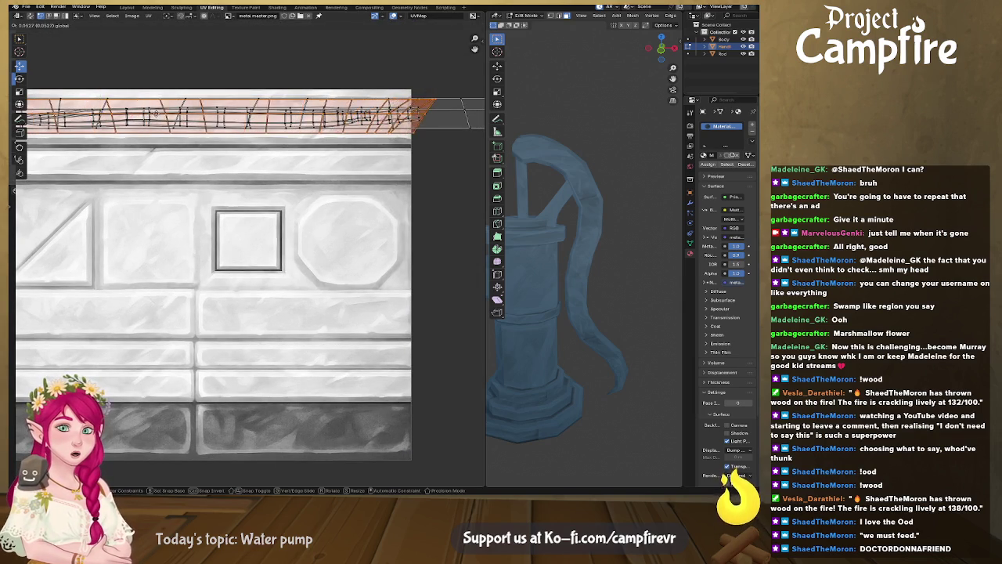
key("x")
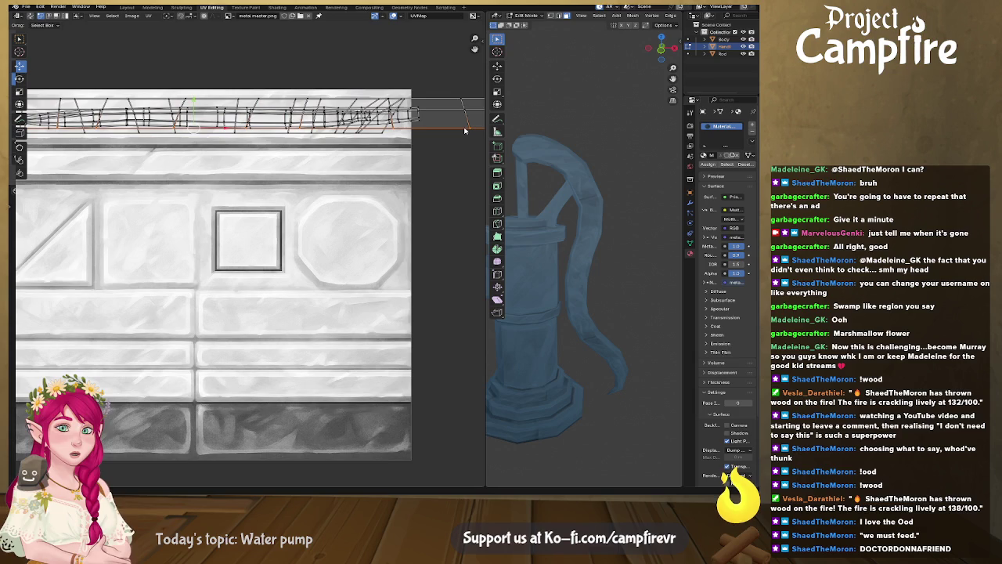
key("x")
Scale the handle strip narrower along X
key("s")
key("x")
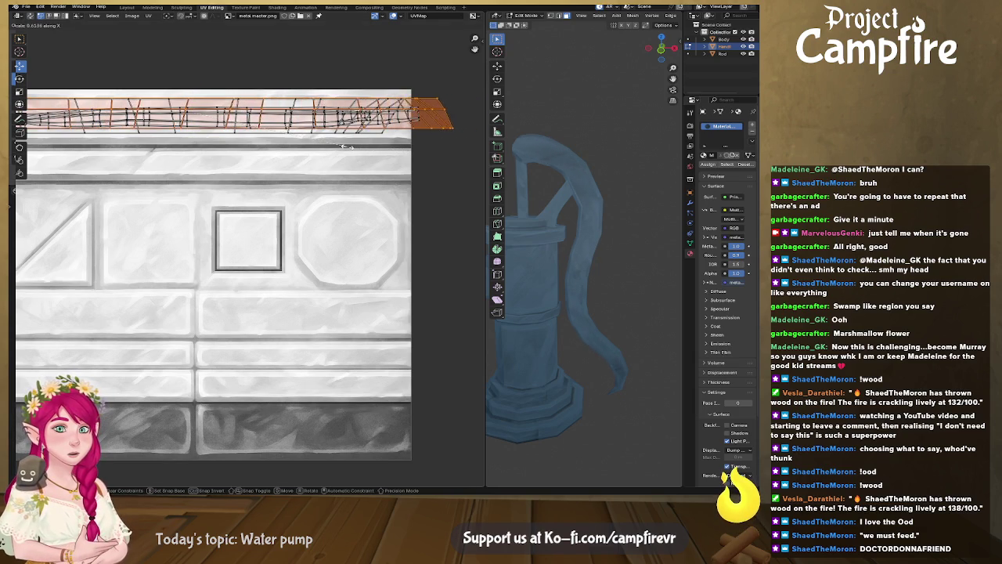
left_click(325, 148)
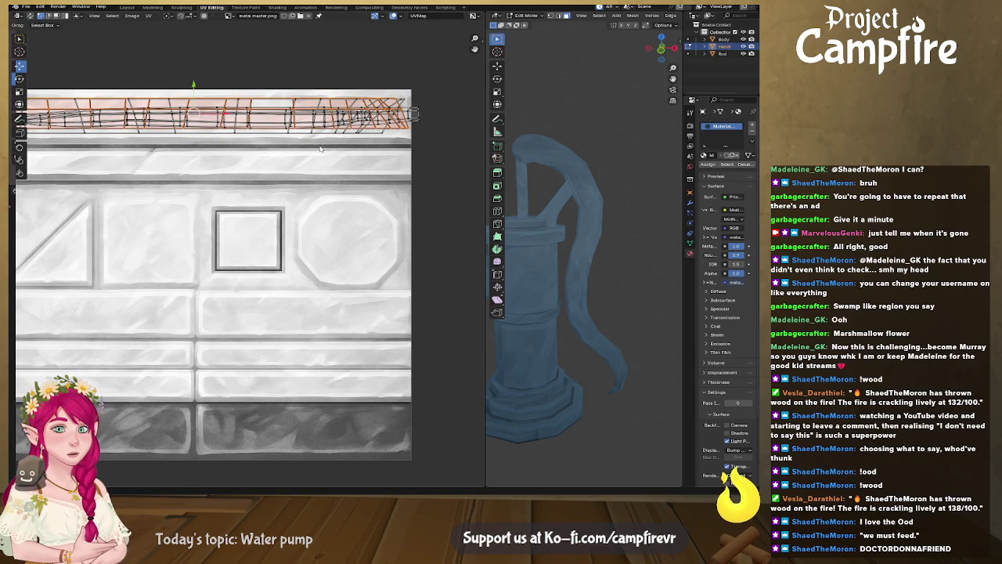
scroll(578, 257, "down", 2)
middle_click_drag(578, 257, 636, 252)
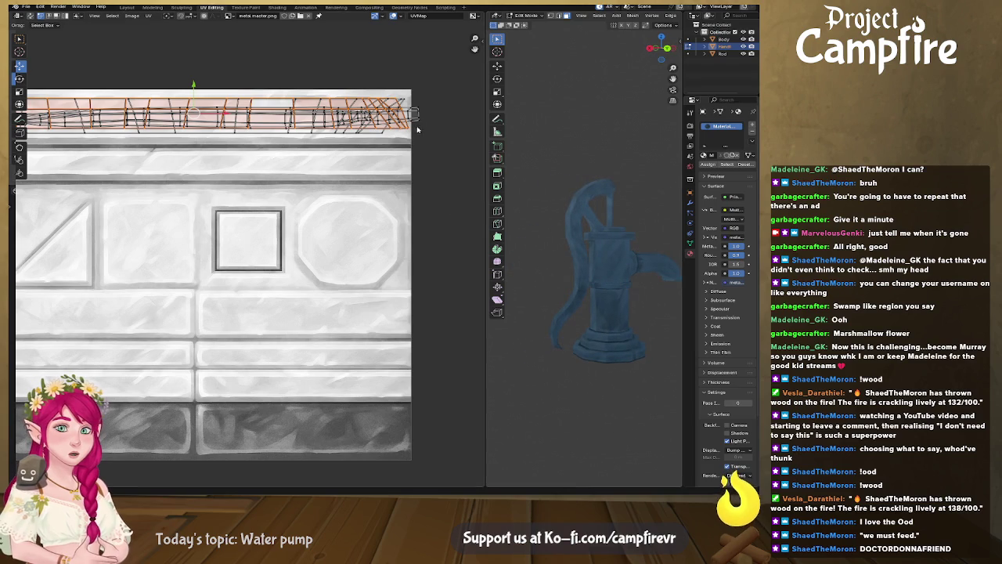
Shorten the whole strip further along X, shift it right, and inspect the textured handle
left_click(404, 103)
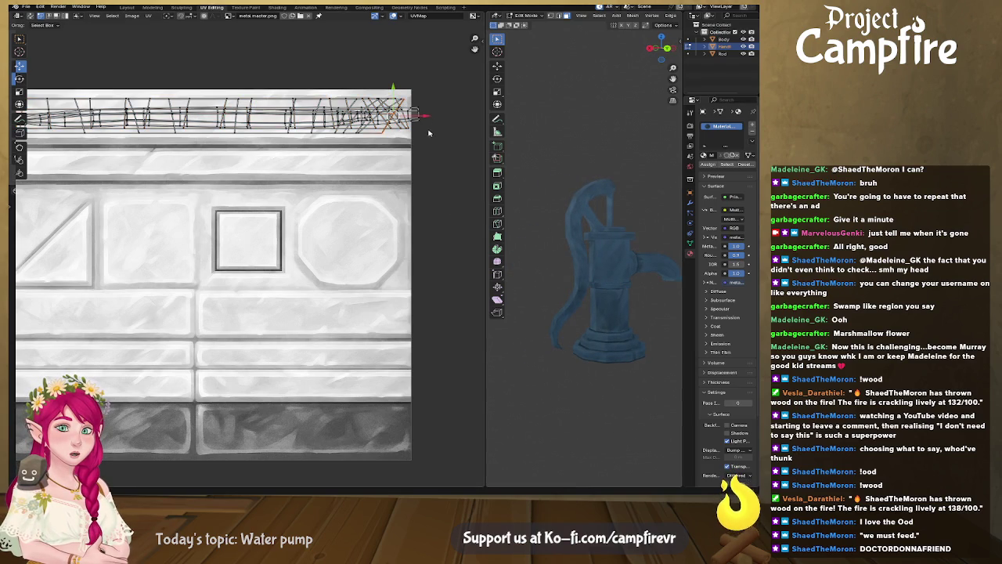
key("a")
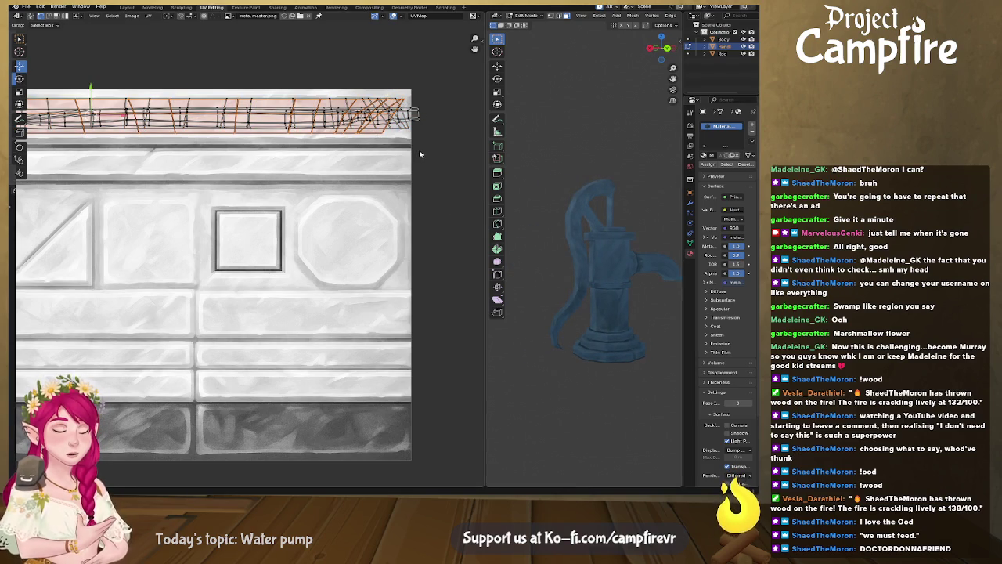
key("s")
key("x")
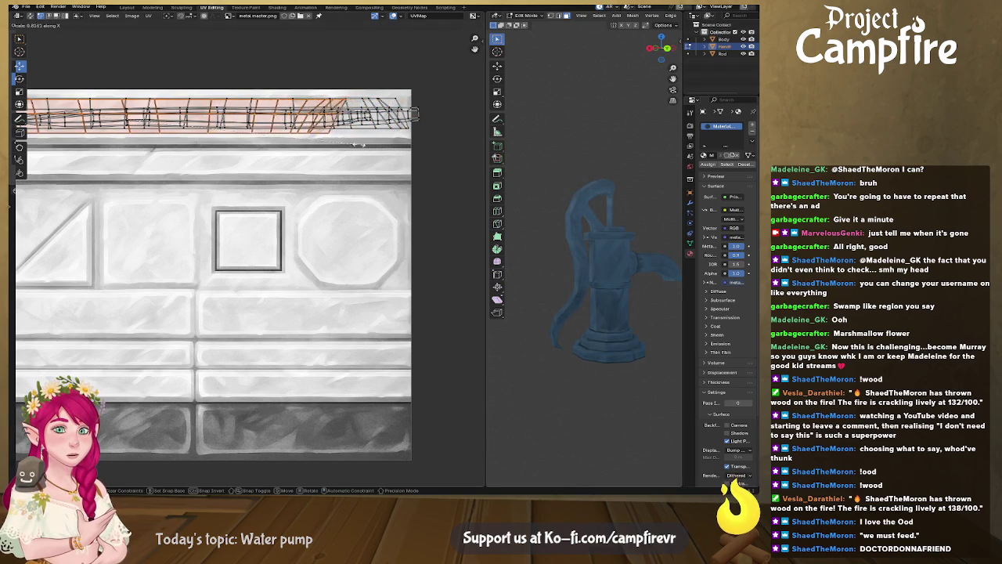
left_click(274, 139)
key("g")
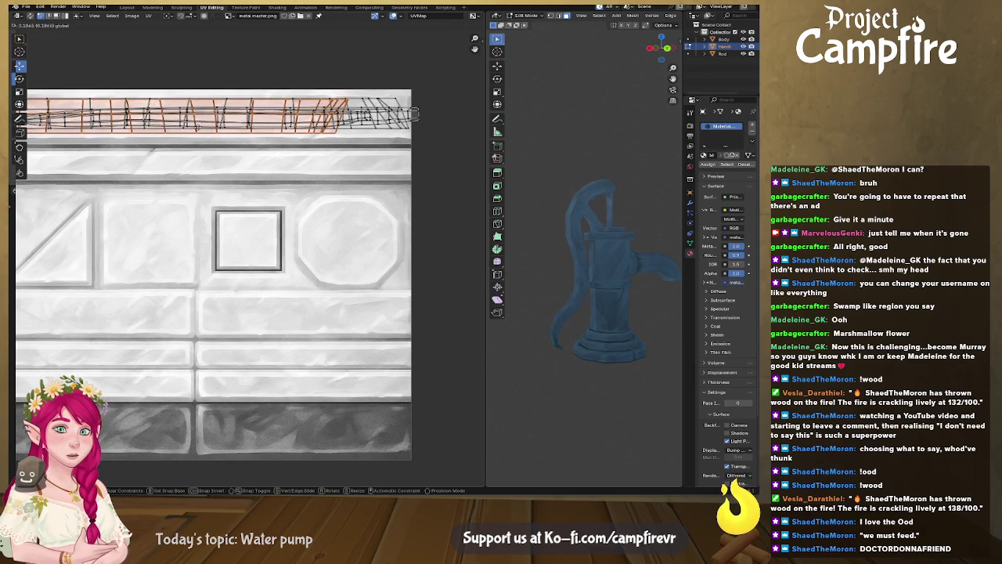
left_click(498, 311)
mouse_move(562, 354)
middle_mouse_down()
mouse_move(613, 353)
mouse_move(591, 367)
middle_mouse_up()
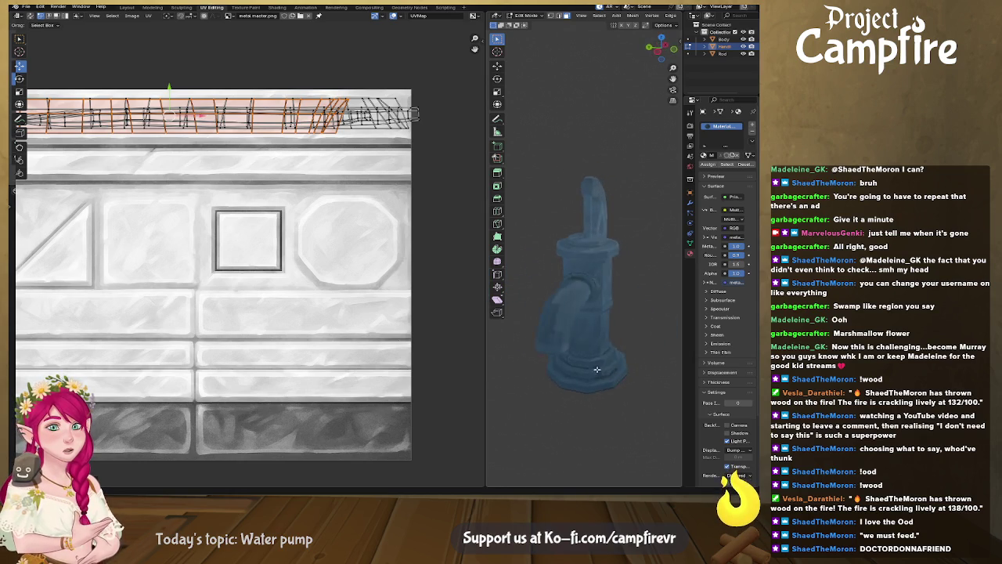
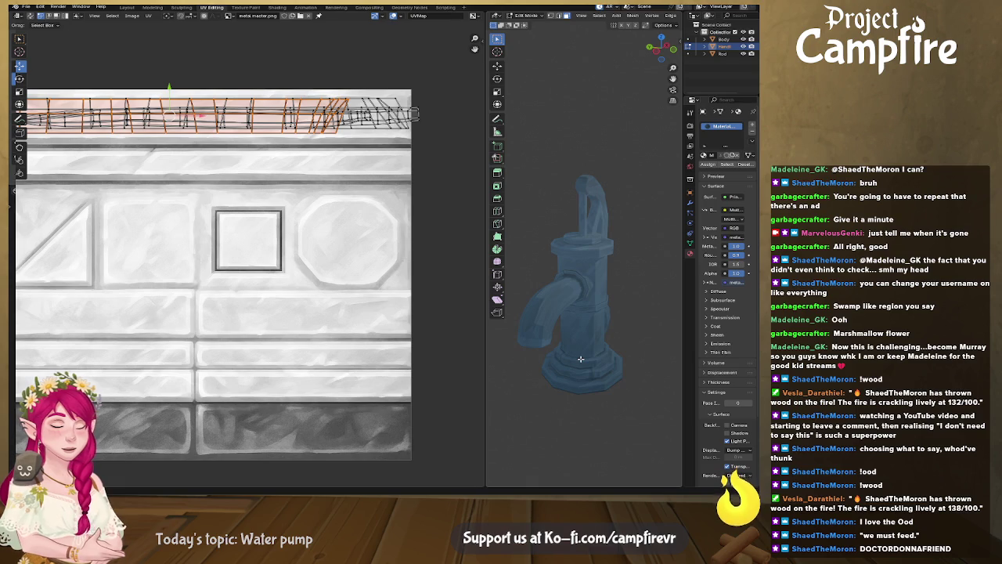
Zoom out to the whole pump, clear the UV selection and save WaterPump.blend
scroll(198, 195, "up", 2)
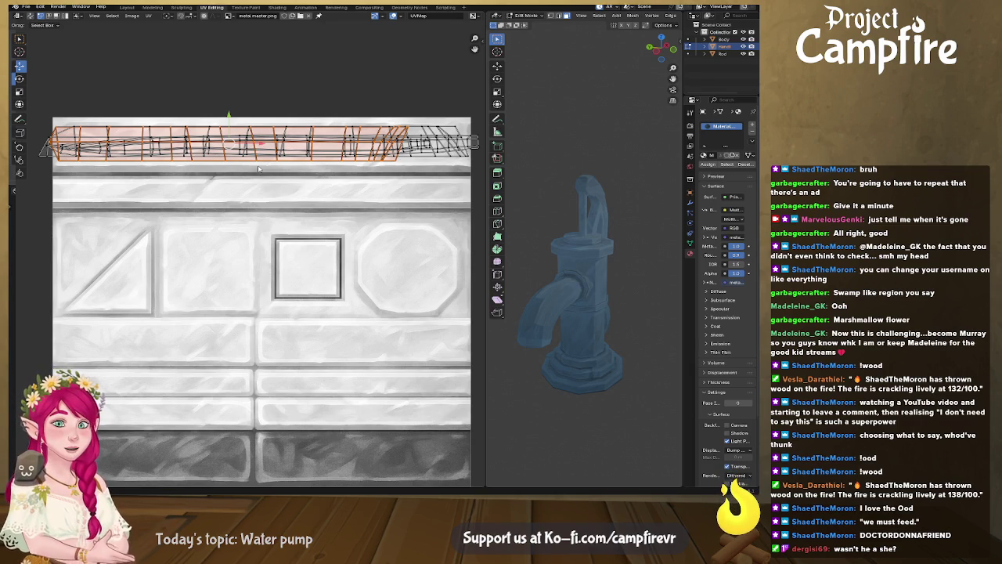
scroll(560, 285, "down", 3)
mouse_move(561, 285)
middle_mouse_down()
mouse_move(543, 267)
mouse_move(501, 258)
middle_mouse_up()
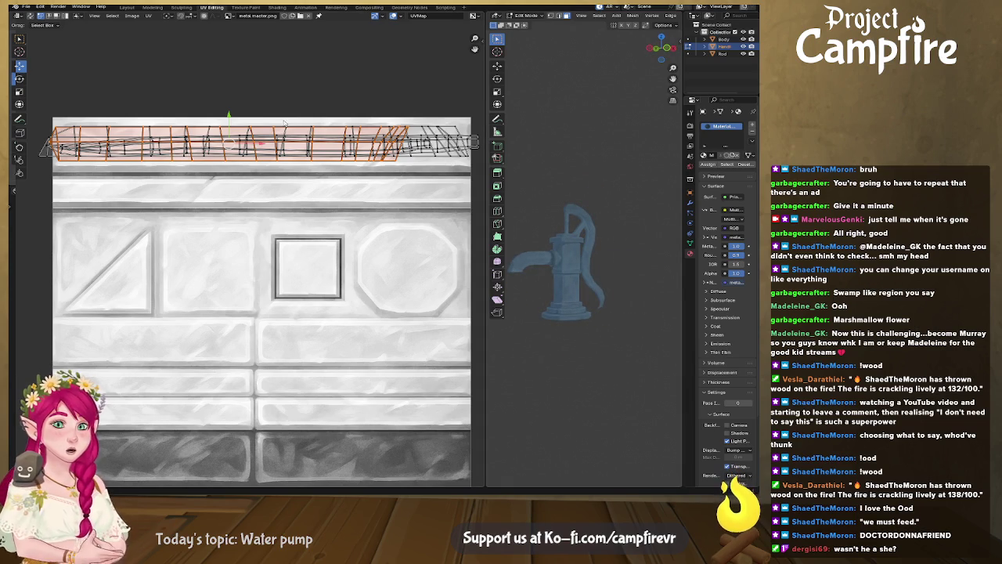
left_click(183, 43)
key("ctrl+s")
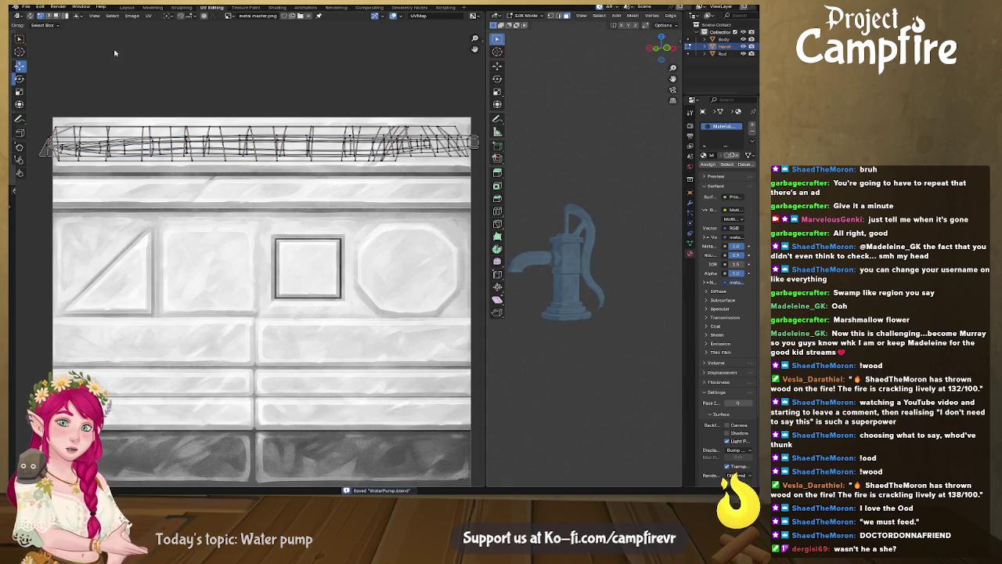
left_click(127, 8)
Put the pump Body in Edit Mode and loop-select the face ring at the spout's base
mouse_move(320, 186)
middle_mouse_down()
mouse_move(477, 232)
mouse_move(283, 199)
mouse_move(453, 196)
mouse_move(261, 154)
middle_mouse_up()
scroll(284, 198, "down", 3)
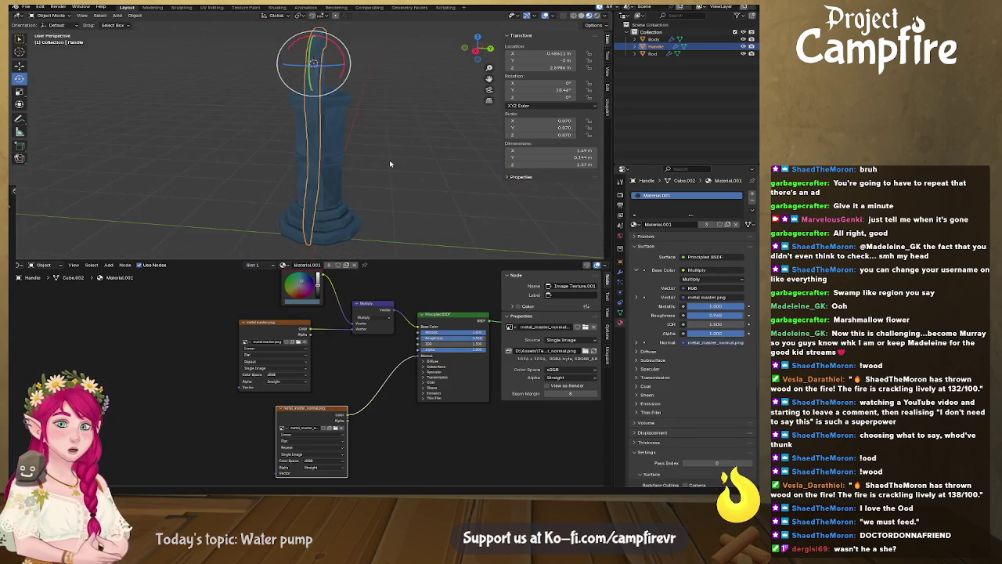
left_click(261, 154)
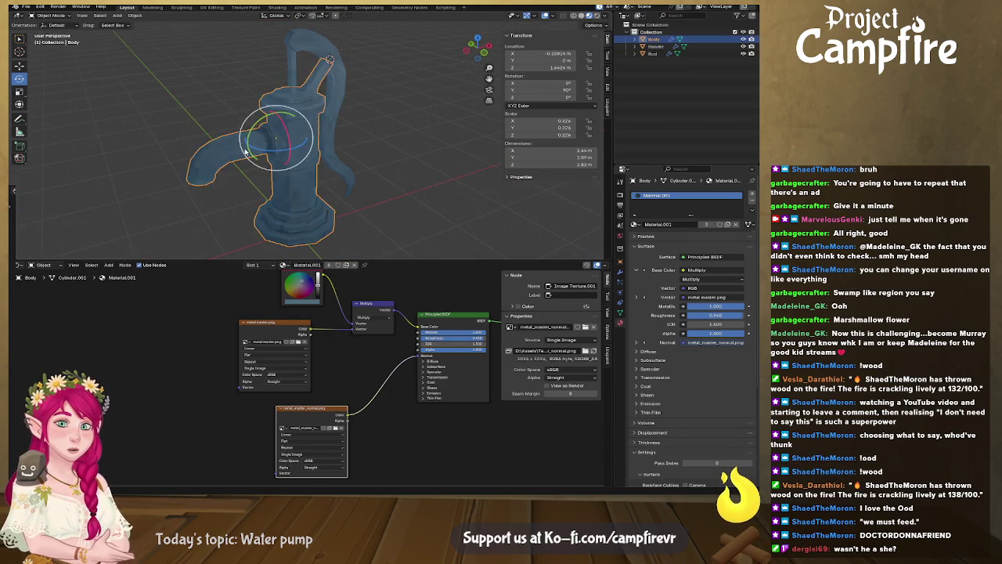
key("Tab")
scroll(245, 149, "up", 3)
middle_click_drag(186, 137, 350, 116, "shift")
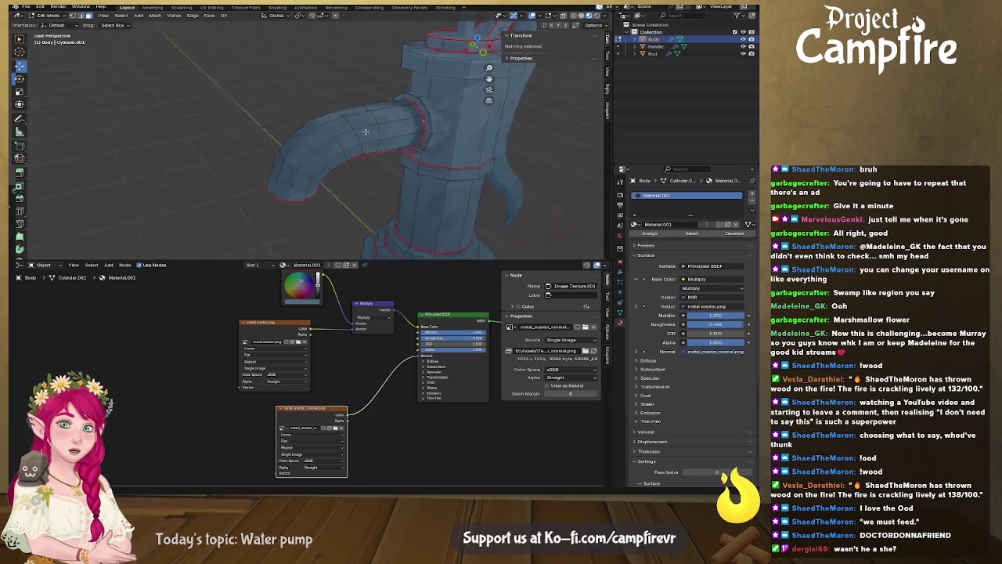
key("KP_8")
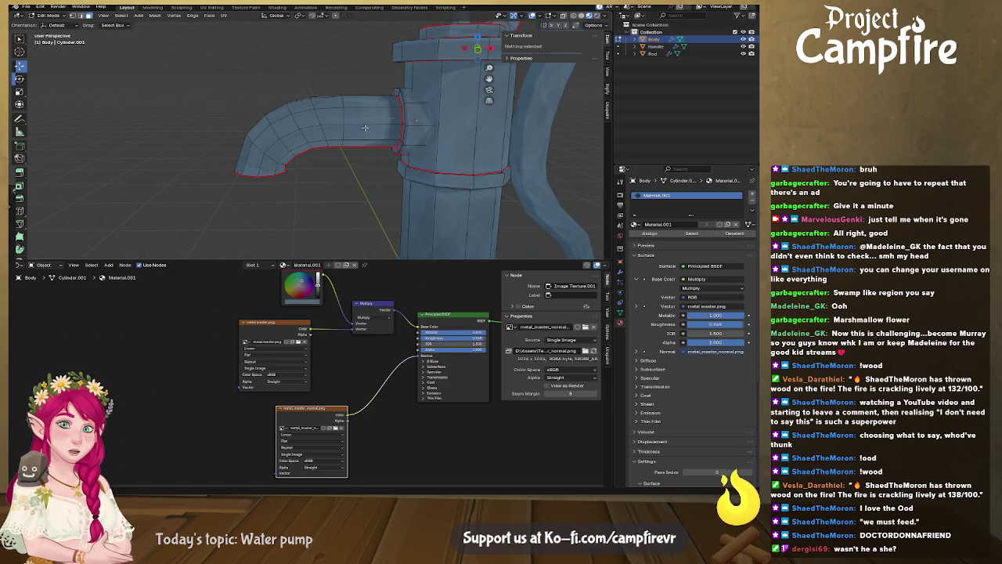
left_click(364, 126, "alt")
left_click(212, 8)
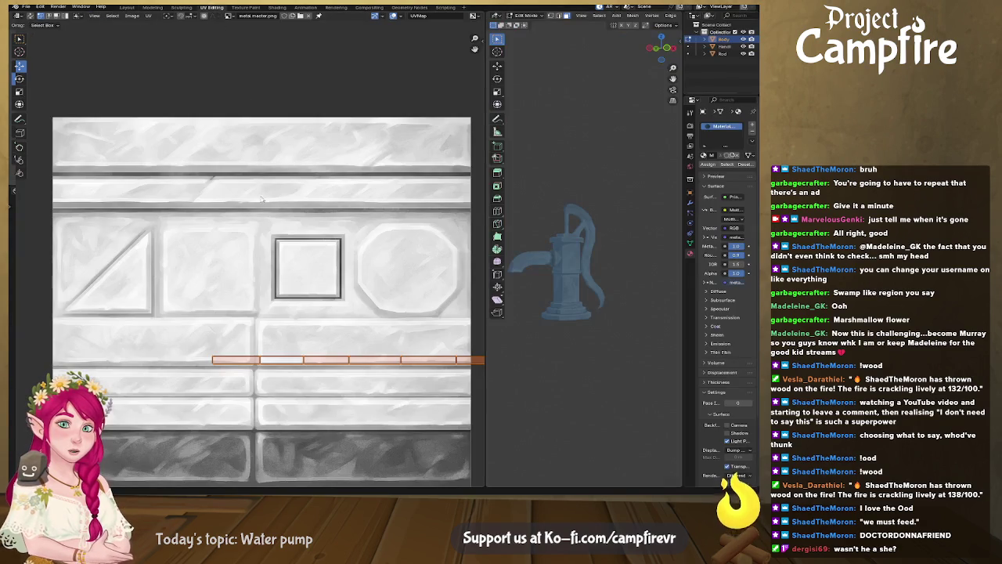
Zoom into the UV strip and trial-move its bottom edge, then cancel the move
scroll(344, 320, "up", 1)
scroll(314, 322, "up", 1)
scroll(282, 329, "up", 1)
scroll(259, 332, "up", 1)
left_click(269, 329, "alt")
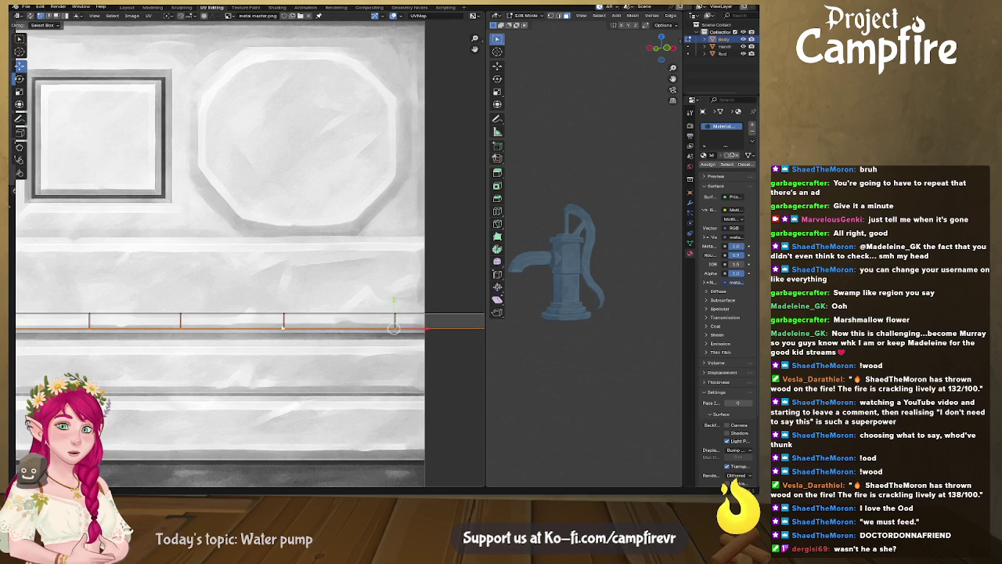
key("g")
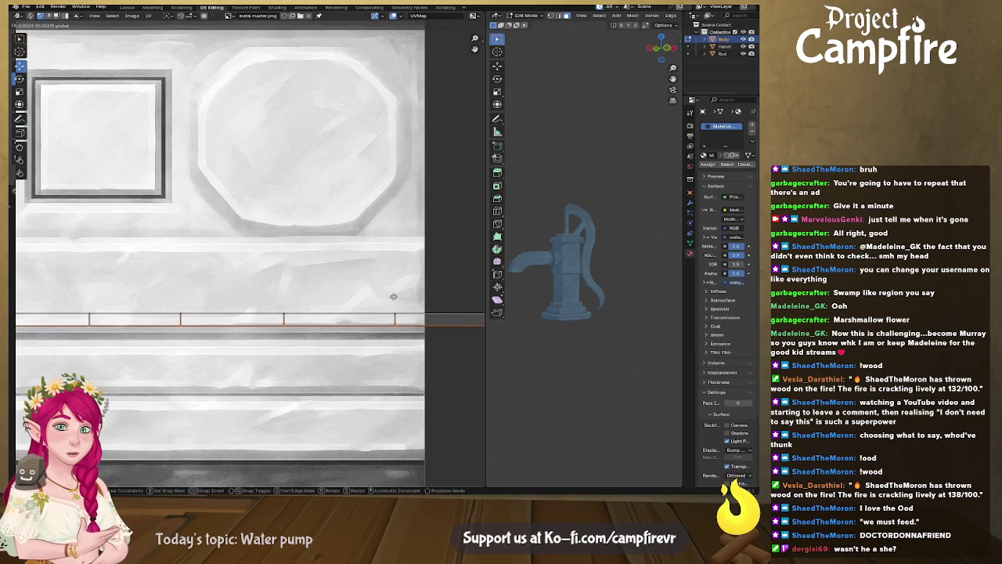
right_click(393, 297)
Drag the editor divider left so the 3D view of the pump fills most of the window
scroll(548, 287, "up", 3)
scroll(532, 288, "up", 2)
mouse_move(624, 282)
middle_mouse_down()
mouse_move(630, 292)
mouse_move(626, 281)
middle_mouse_up()
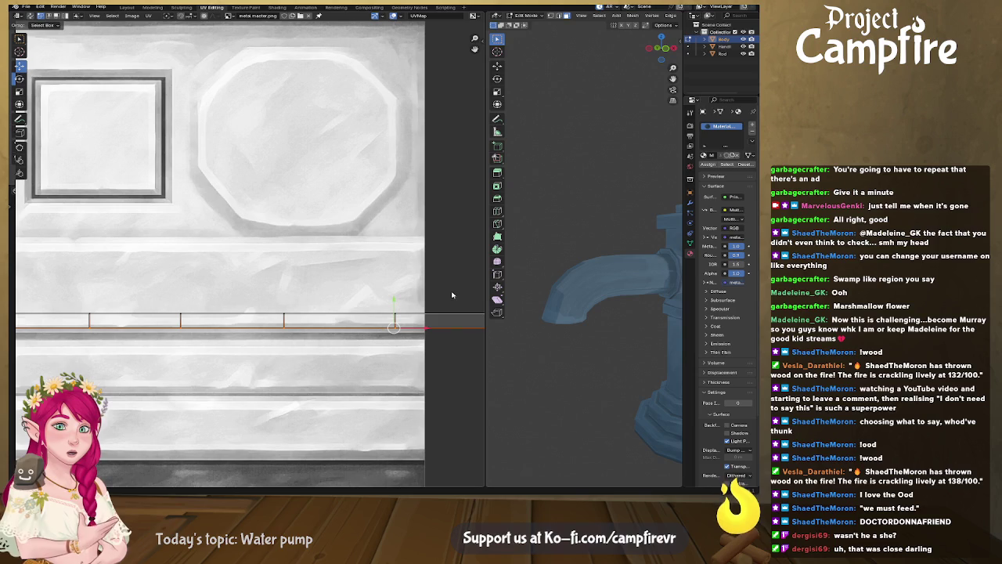
scroll(362, 286, "down", 4)
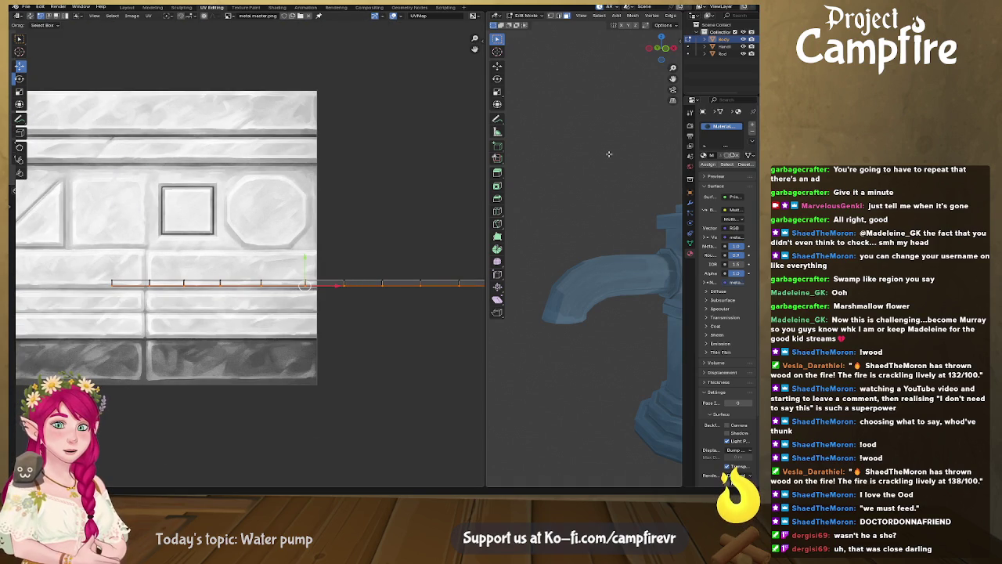
left_click_drag(486, 69, 319, 86)
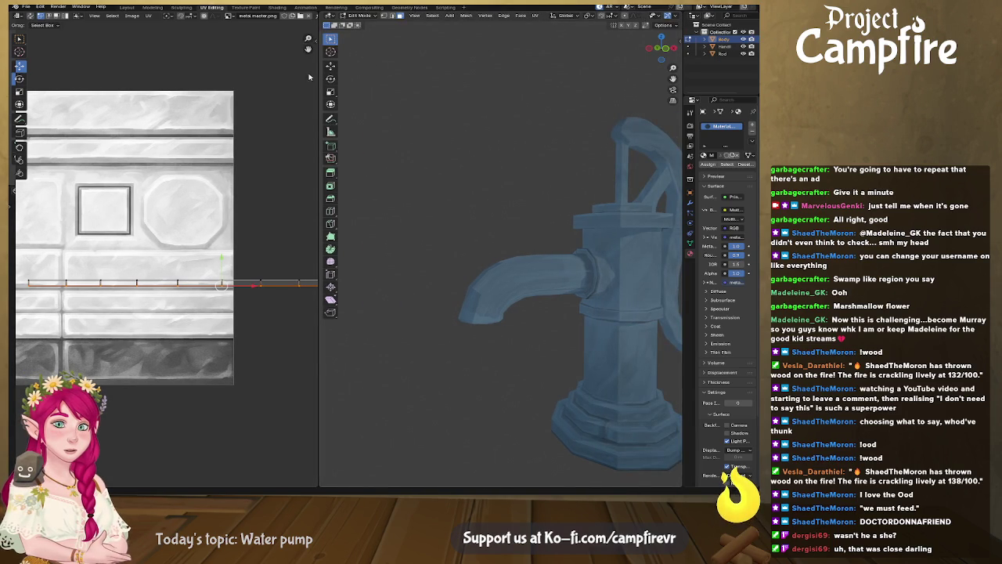
left_click_drag(317, 76, 236, 79)
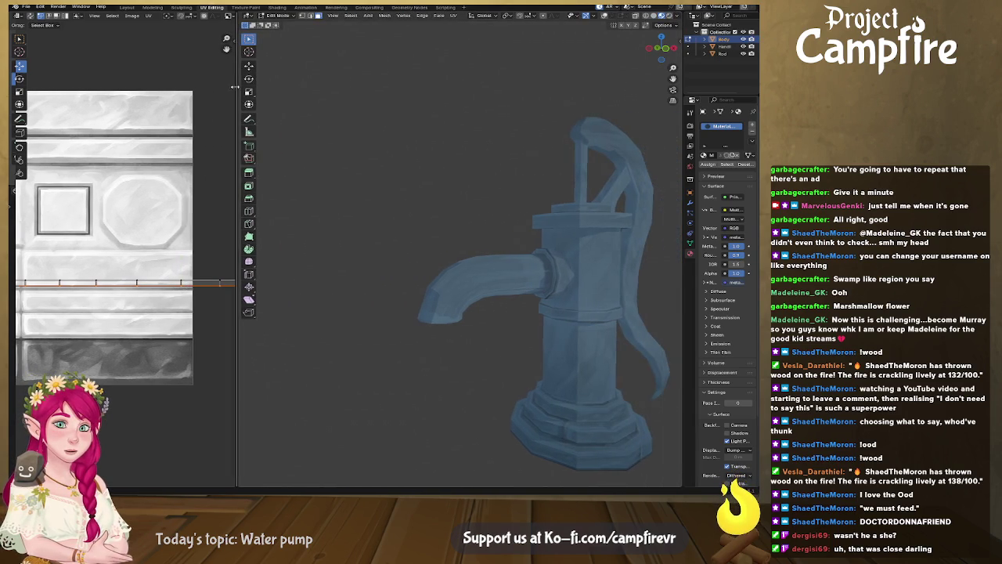
Turn on overlays and add all five spout face rings to the selection
left_click(600, 17)
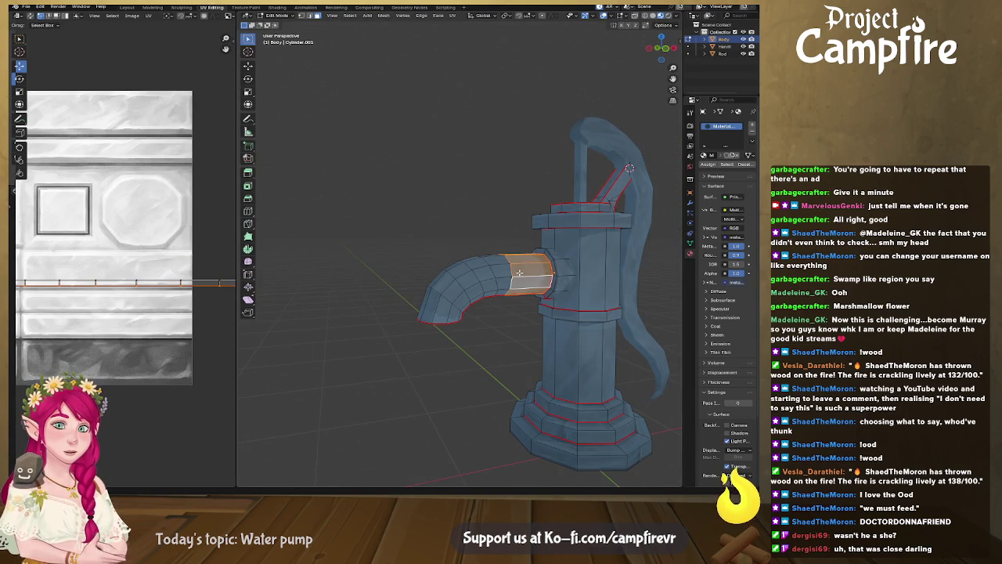
middle_click_drag(510, 287, 468, 290)
scroll(497, 288, "up", 4)
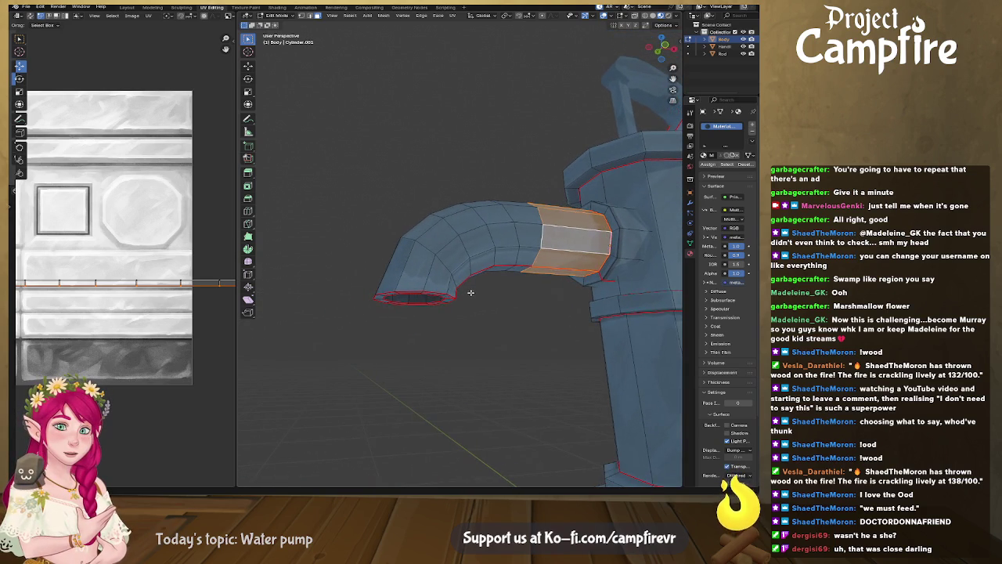
left_click(432, 279, "alt+shift")
left_click(443, 249, "alt+shift")
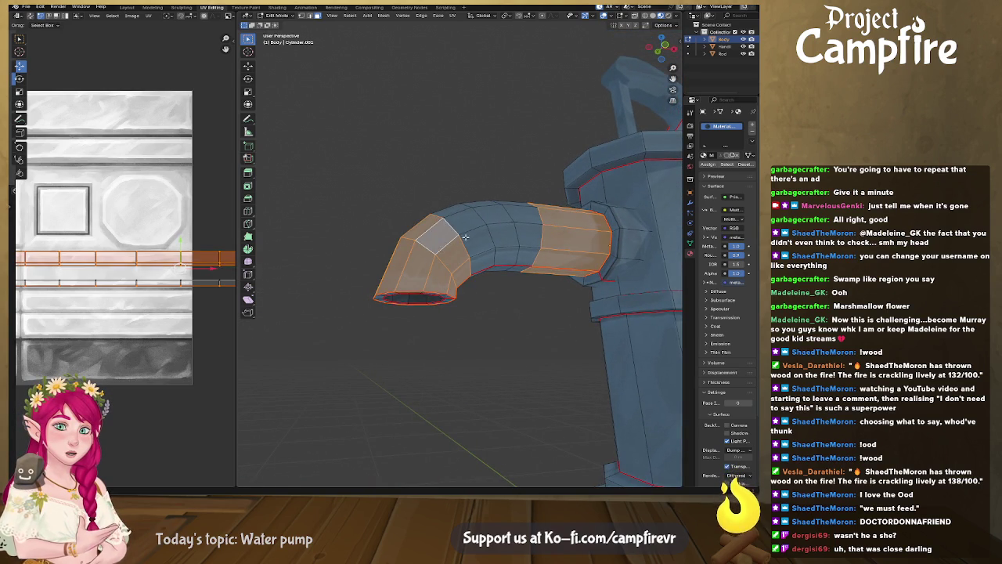
left_click(465, 237, "alt+shift")
left_click(493, 229, "alt+shift")
left_click(519, 221, "alt+shift")
middle_click_drag(141, 266, 222, 241)
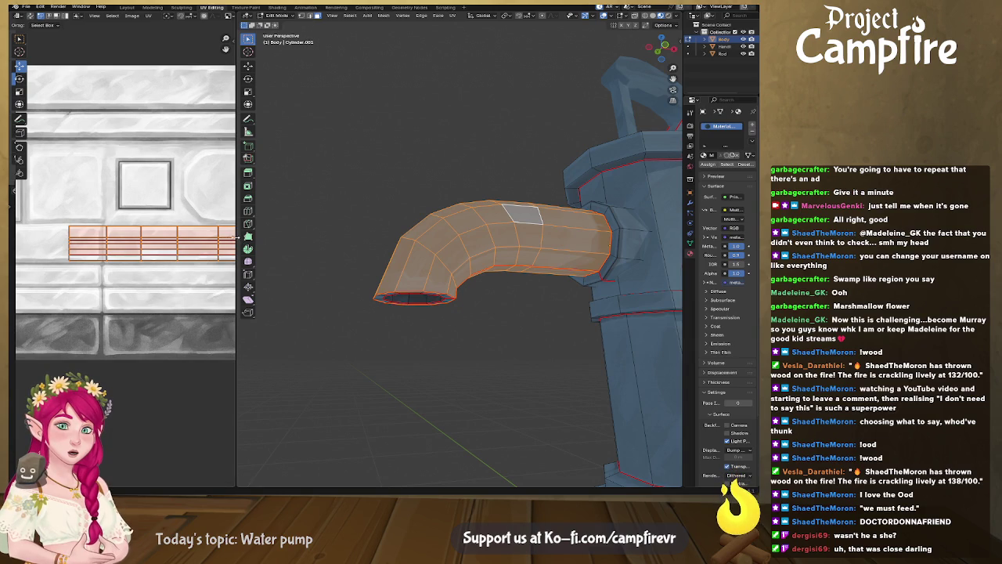
left_click_drag(237, 242, 449, 243)
middle_click_drag(407, 249, 282, 255)
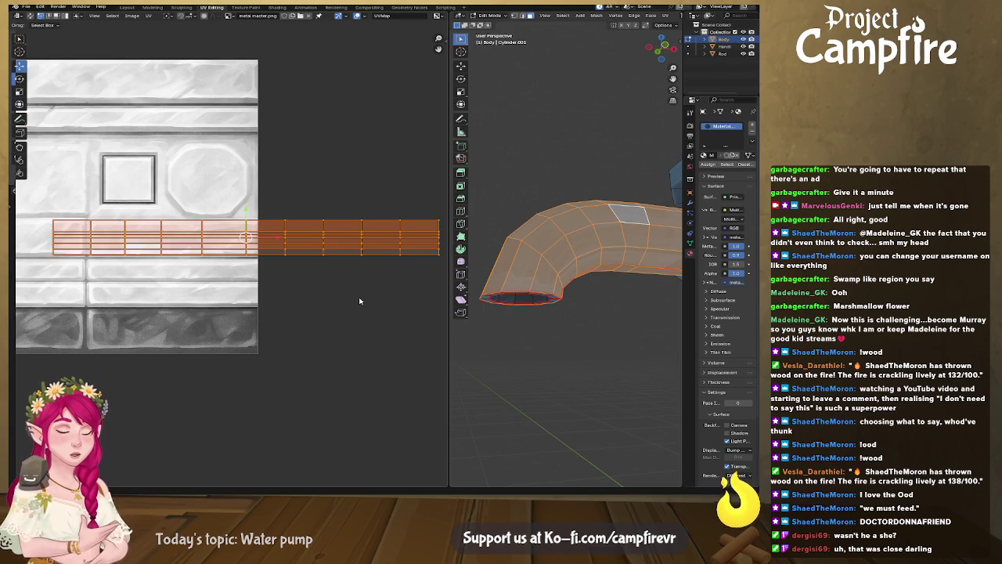
Cancel a horizontal UV scale, undo, and reselect the full spout face bands
key("s")
key("x")
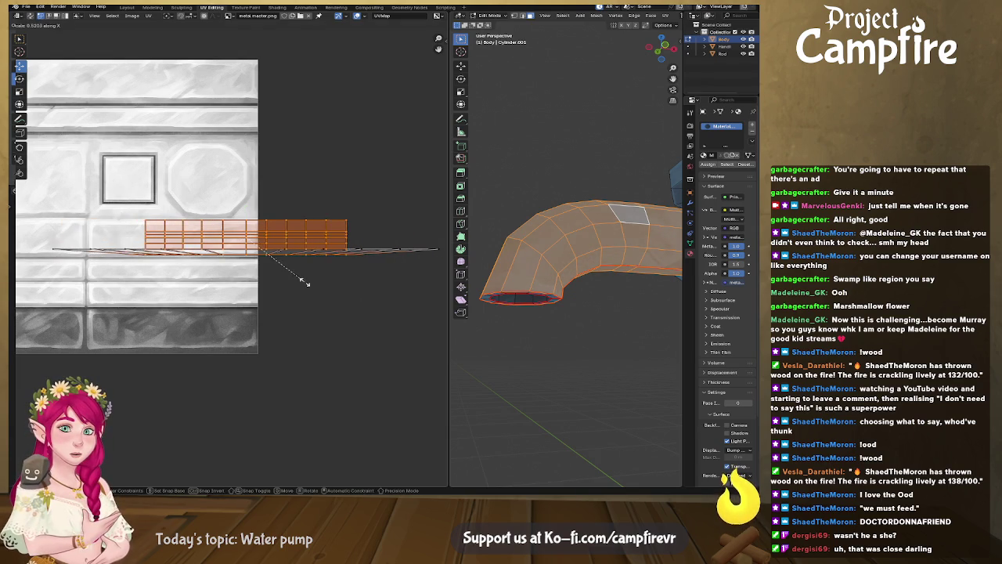
key("Escape")
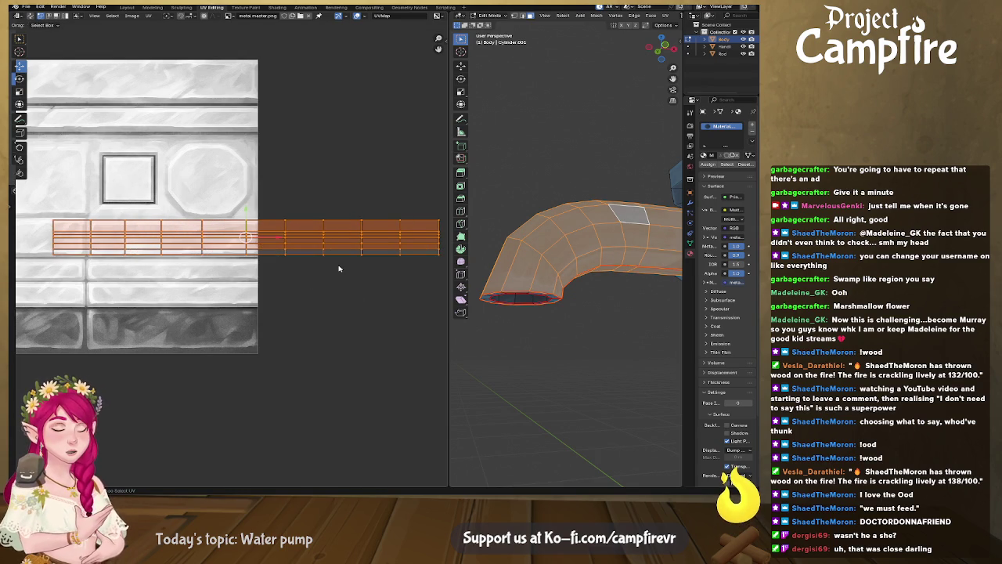
key("ctrl+z")
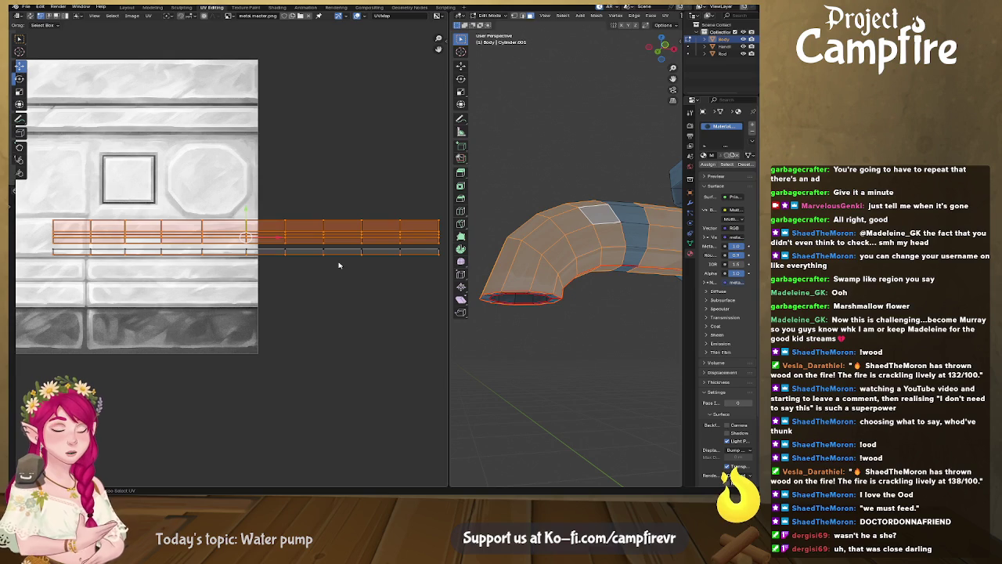
key("ctrl+z")
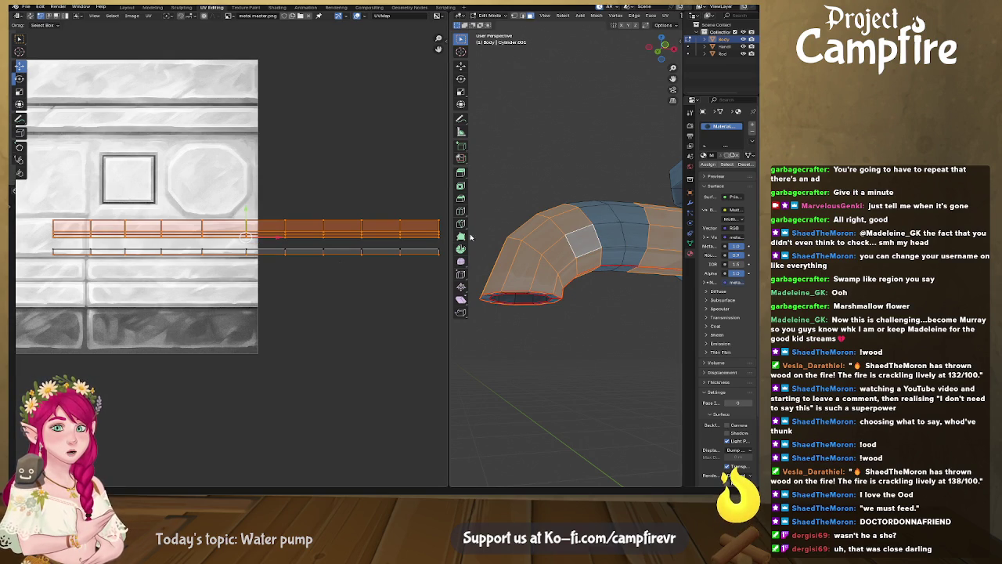
left_click(620, 221, "shift")
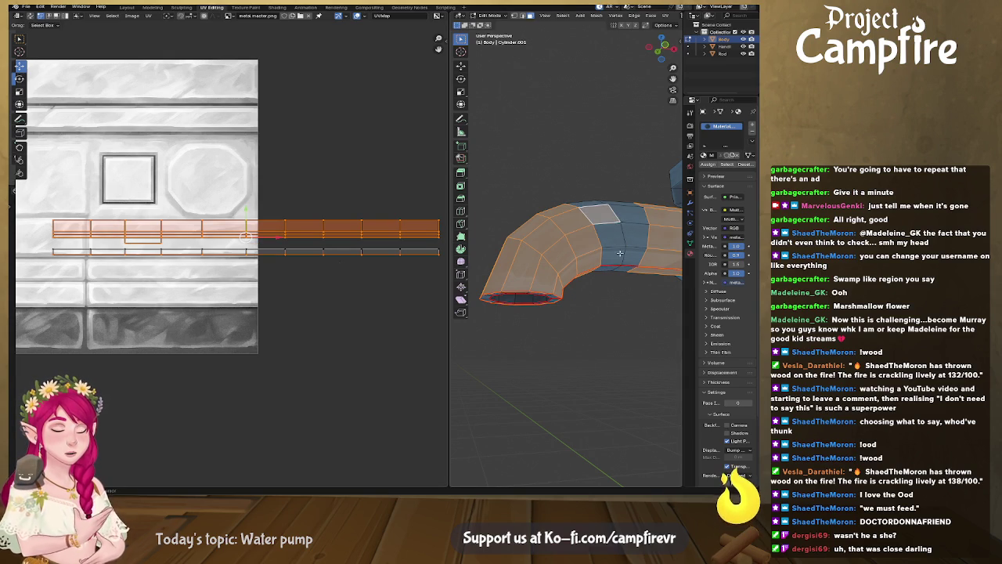
left_click(615, 249, "alt+shift")
left_click(633, 243, "alt+shift")
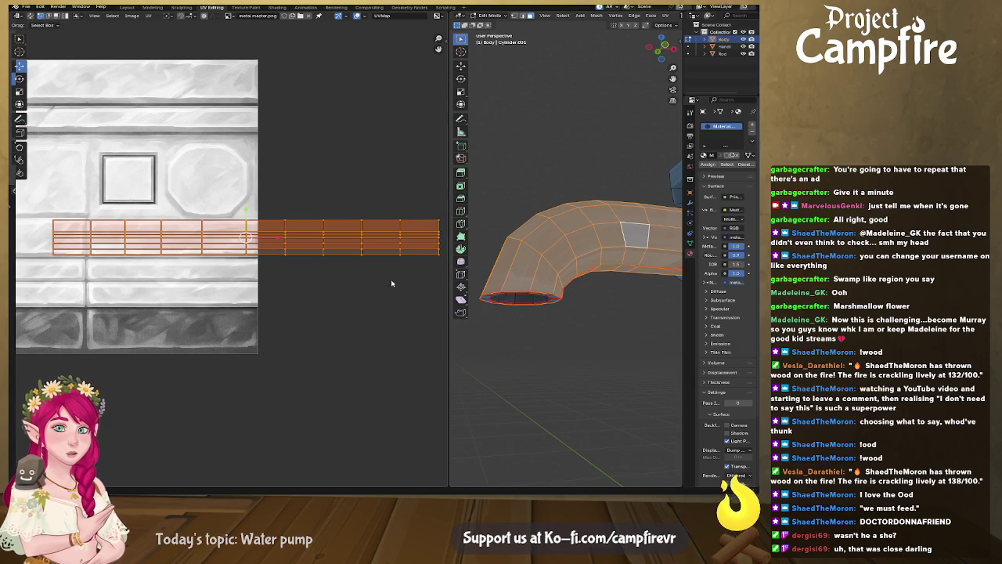
Scale the spout UV strip down, move it to the texture's top, then stretch it horizontally
scroll(391, 283, "down", 1)
key("s")
left_click(400, 330)
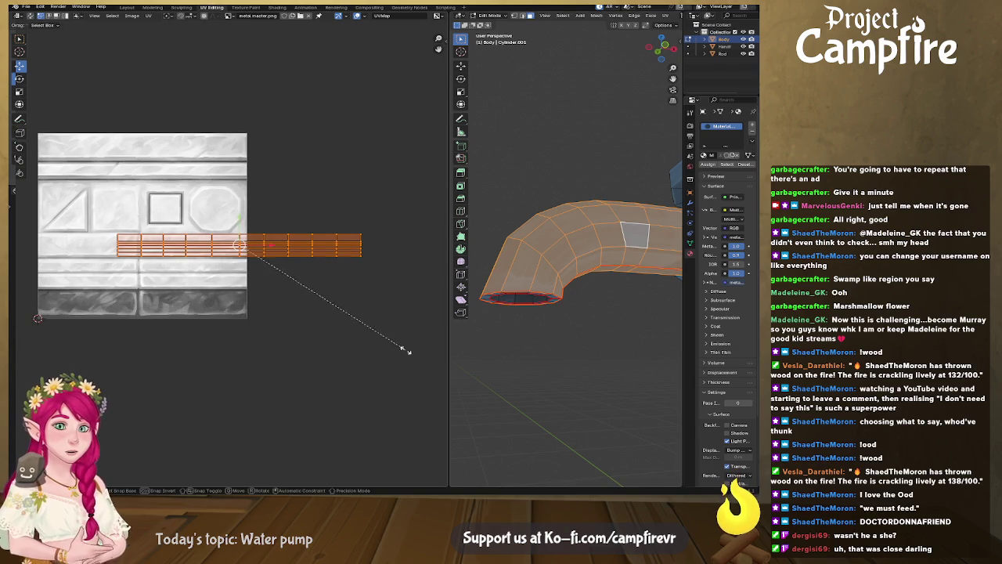
key("s")
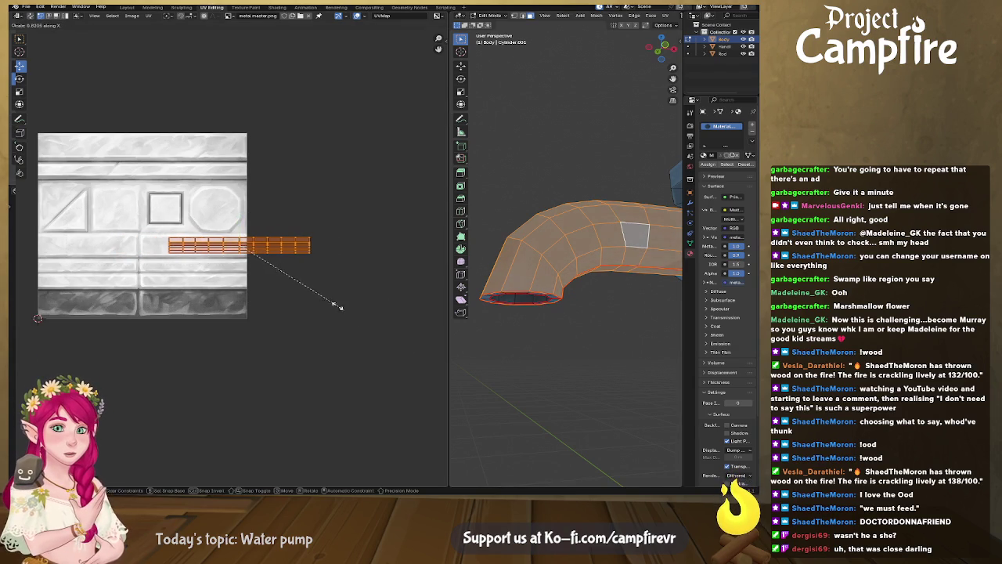
left_click(251, 260)
key("s")
key("Return")
key("g")
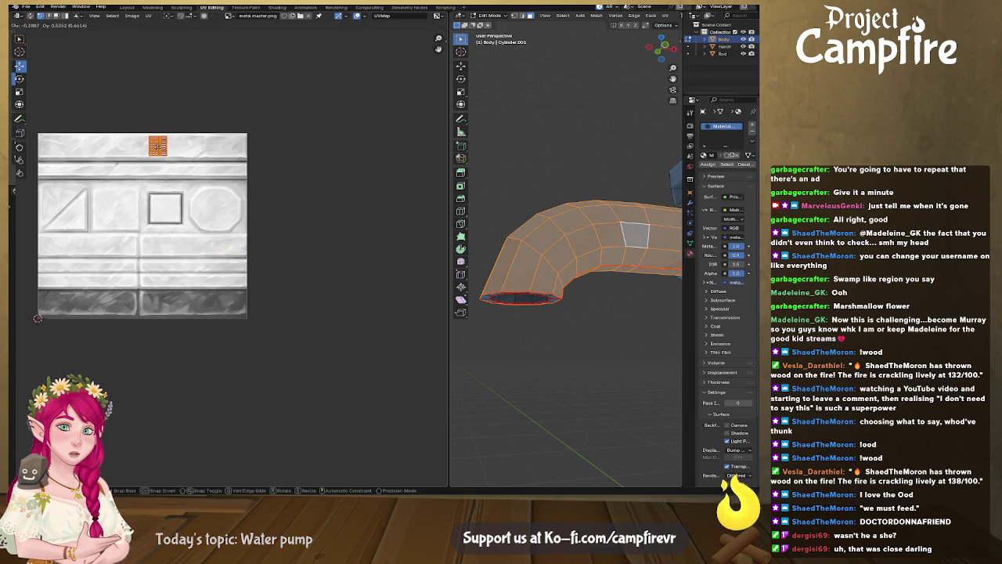
left_click(156, 145)
key("s")
key("x")
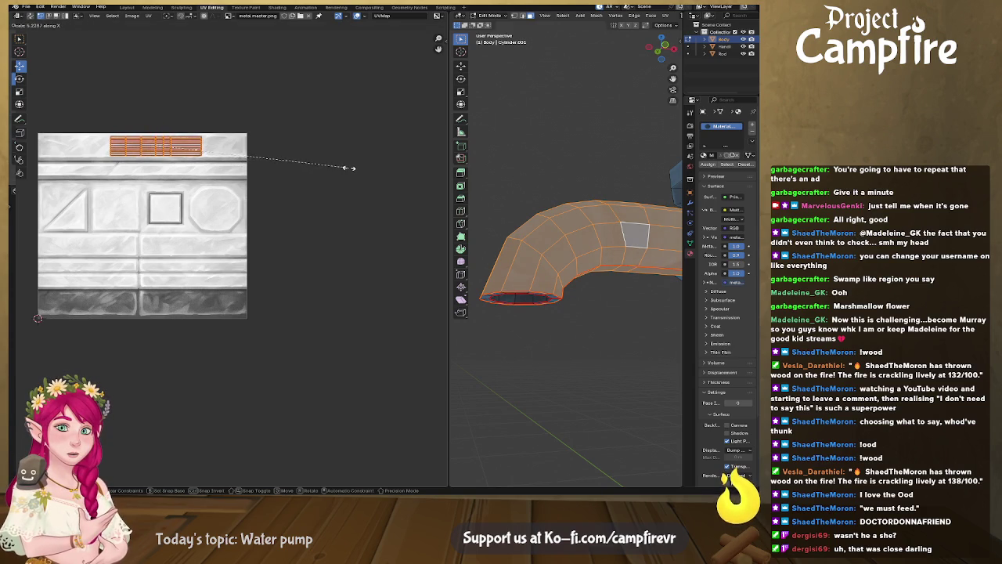
left_click(321, 168)
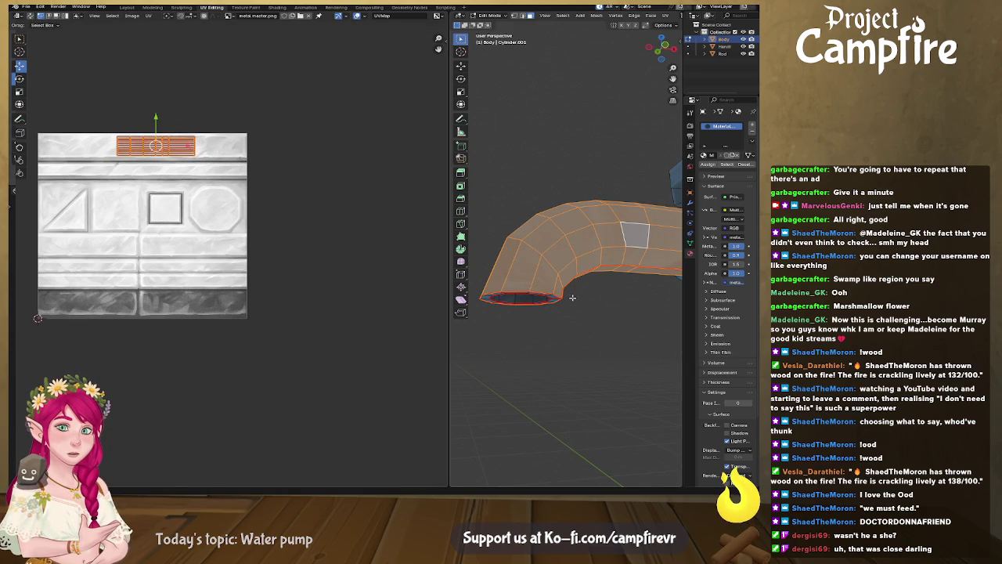
Box-select the upper rows of the spout UV layout and bring up the UV menu
scroll(560, 294, "down", 1)
scroll(398, 242, "up", 2)
scroll(313, 259, "up", 2)
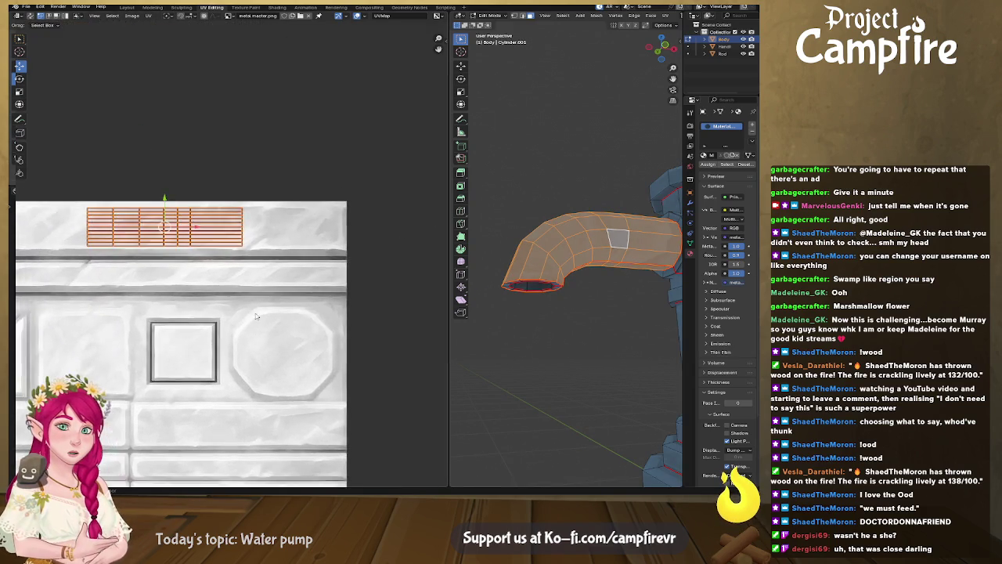
scroll(260, 272, "up", 2)
middle_click_drag(137, 133, 273, 128)
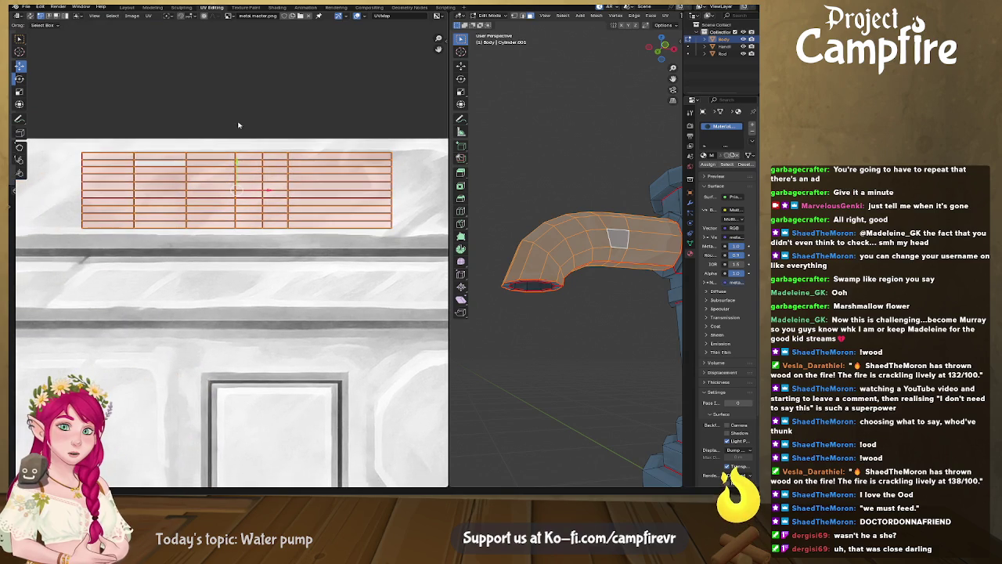
left_click_drag(64, 133, 435, 189)
key("u")
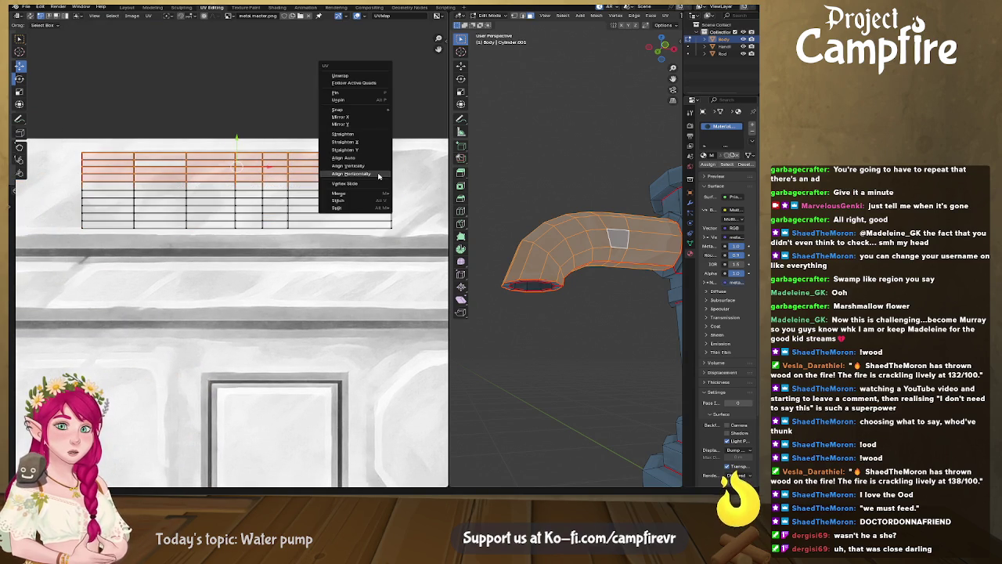
Straighten the UV rows, move them onto the lower rows, and scale all about 2.18
left_click(368, 138)
left_click_drag(237, 138, 242, 183)
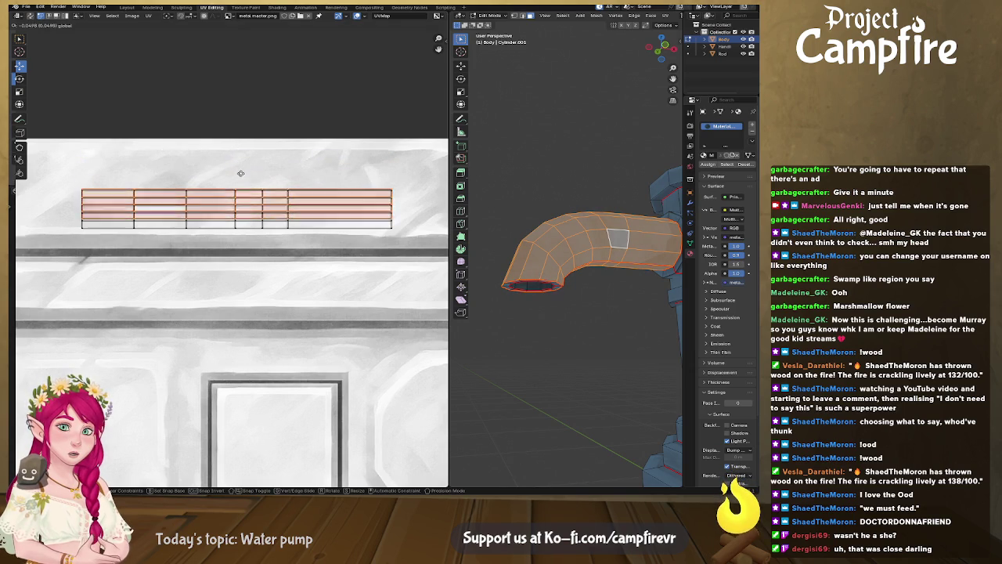
left_click_drag(56, 176, 429, 253)
key("s")
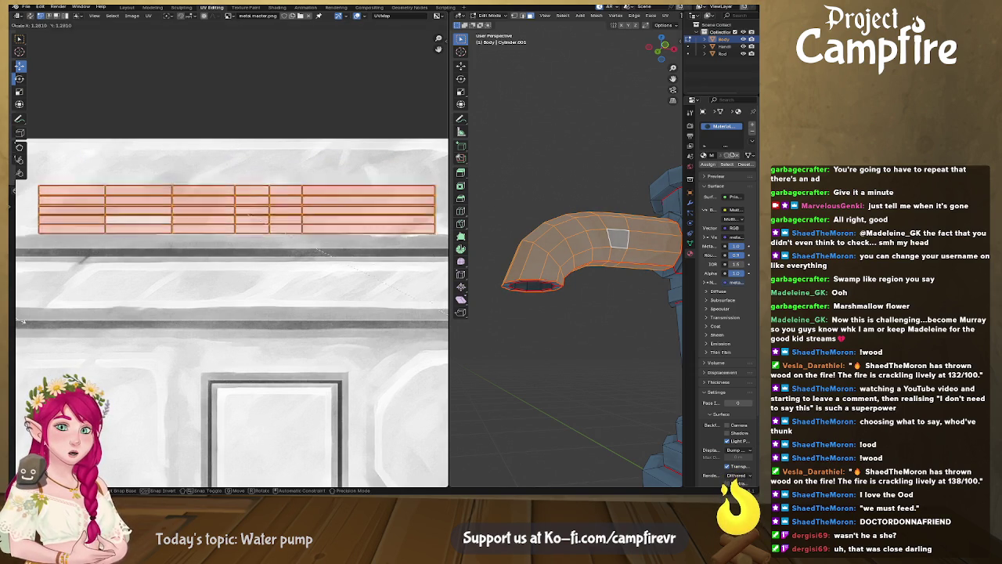
left_click(426, 323)
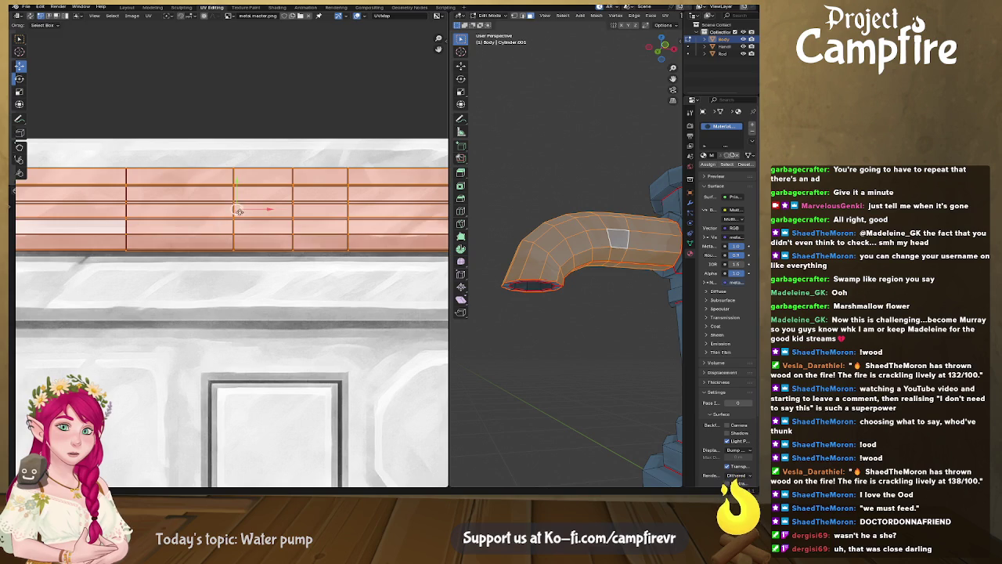
Deselect the spout faces and return the Body to Object Mode
left_click(579, 305)
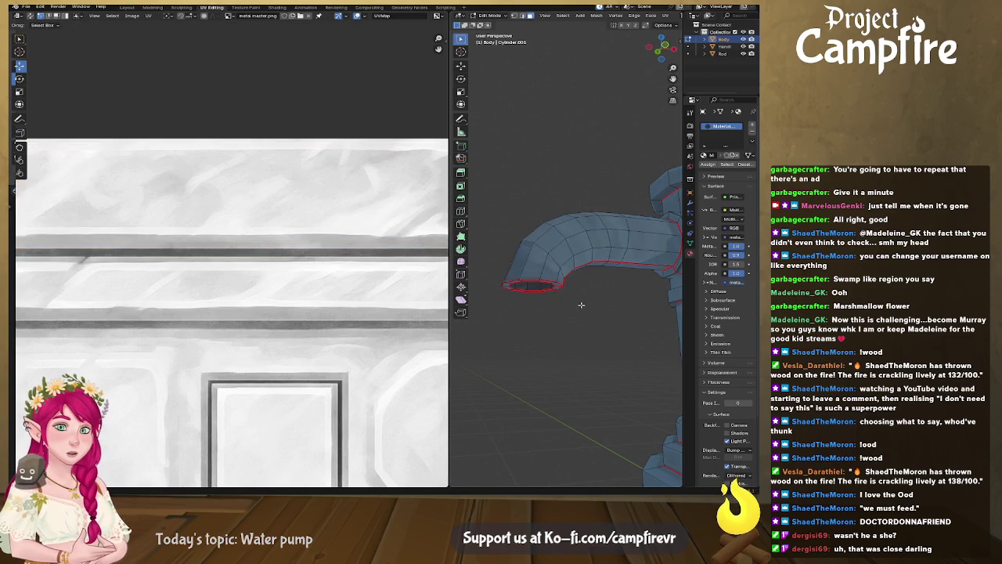
mouse_move(580, 305)
middle_mouse_down()
mouse_move(504, 328)
mouse_move(502, 290)
mouse_move(610, 357)
mouse_move(564, 349)
middle_mouse_up()
scroll(504, 328, "down", 3)
key("Tab")
scroll(564, 349, "up", 2)
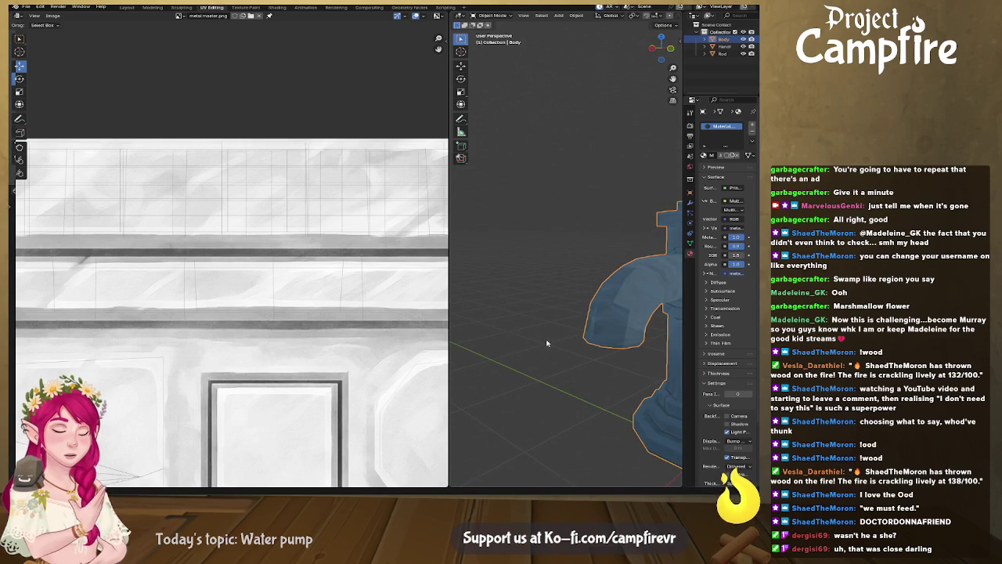
Back in Edit Mode, select the five spout face loops
key("Tab")
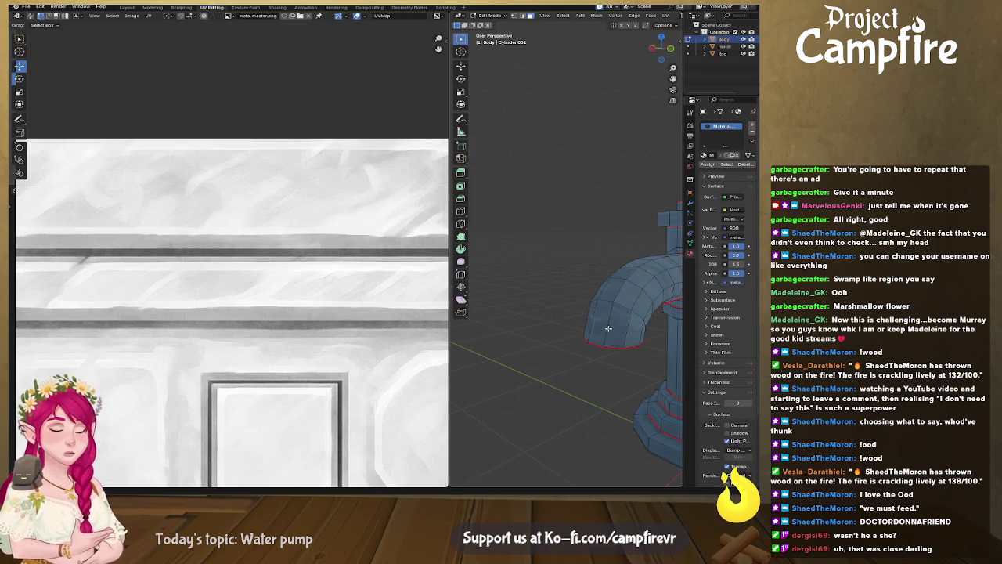
left_click(609, 321, "alt+shift")
left_click(618, 291, "alt+shift")
left_click(635, 278, "alt+shift")
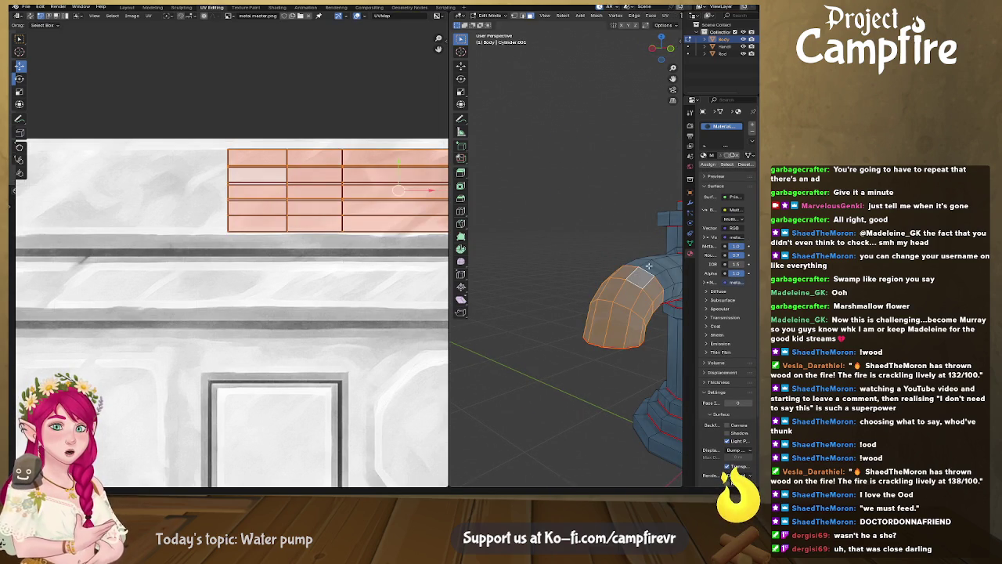
left_click(648, 267, "alt+shift")
left_click(662, 267, "alt+shift")
middle_click_drag(661, 266, 473, 278)
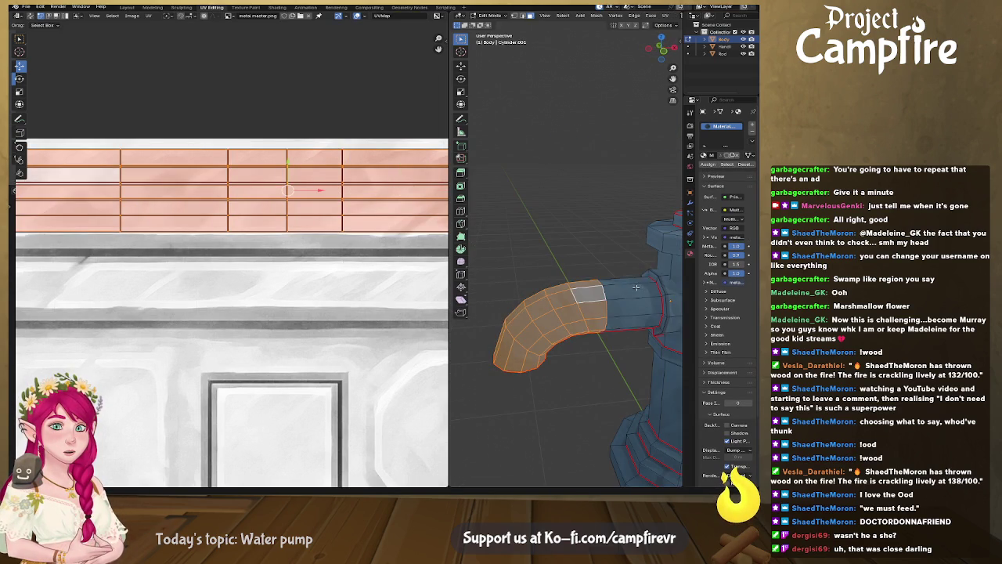
scroll(252, 228, "down", 3)
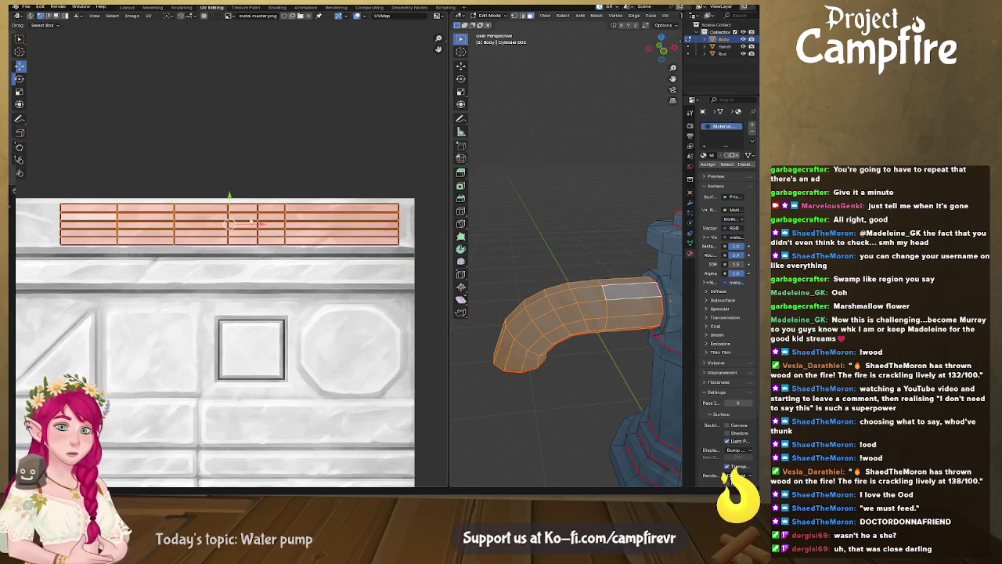
Shift the spout UV strips up and left, pull the top edge row slightly down, then deselect
left_click_drag(229, 194, 226, 191)
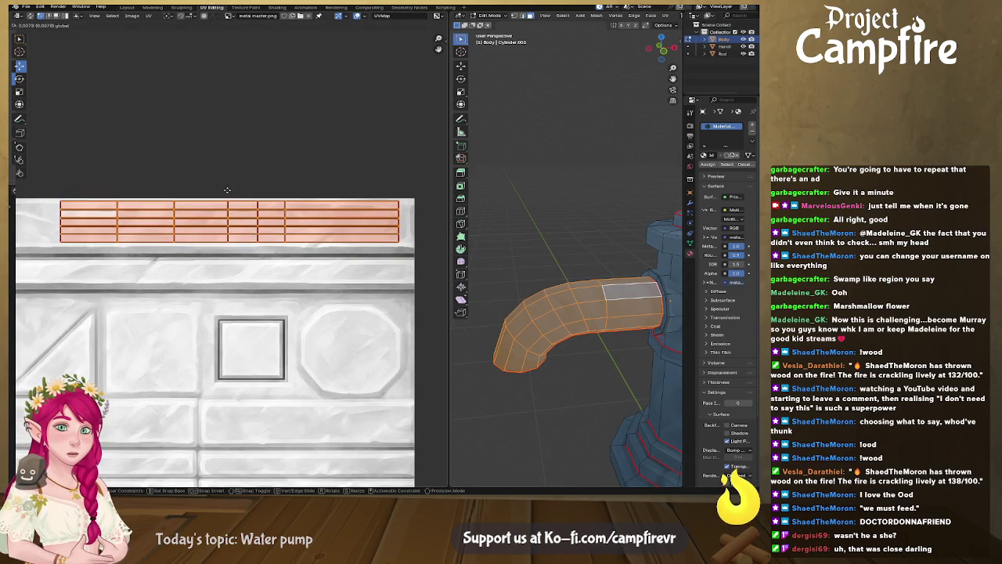
middle_click_drag(548, 314, 599, 329)
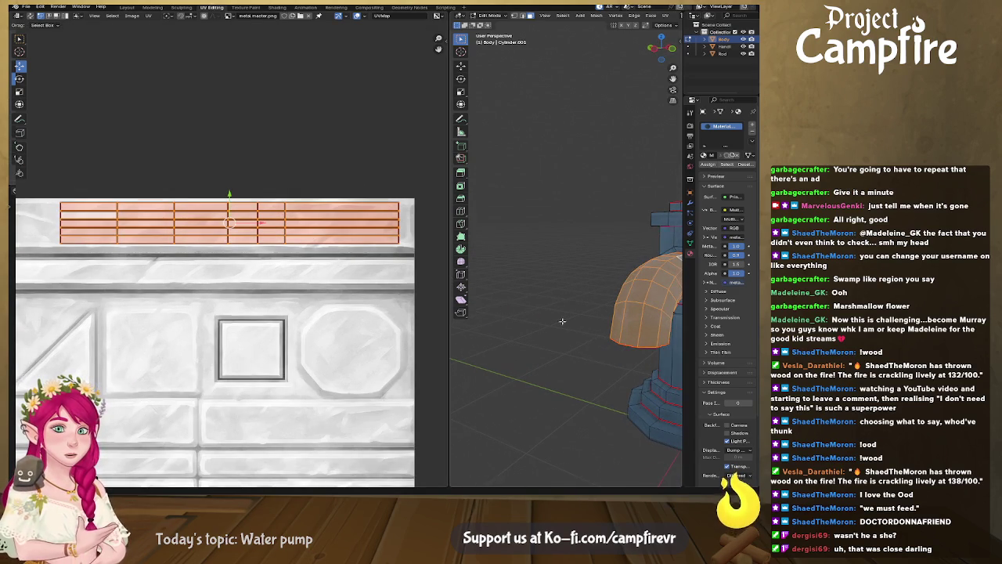
left_click_drag(269, 227, 147, 231)
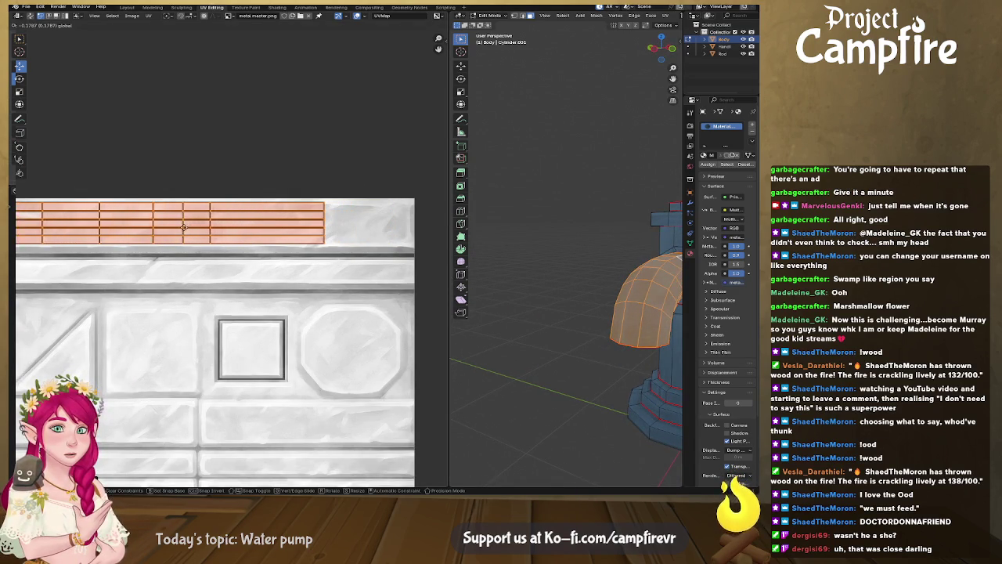
left_click_drag(147, 231, 142, 231)
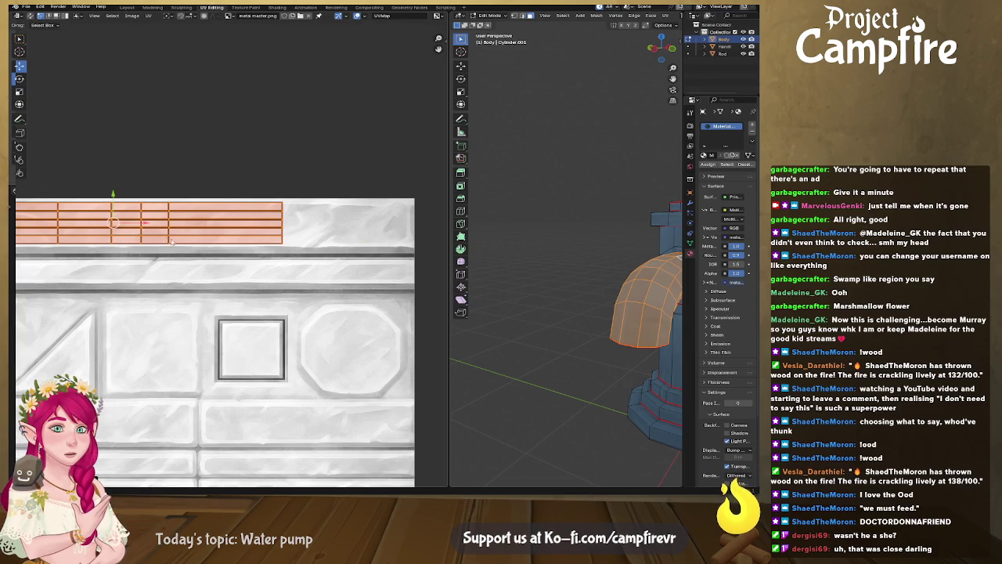
left_click(248, 205)
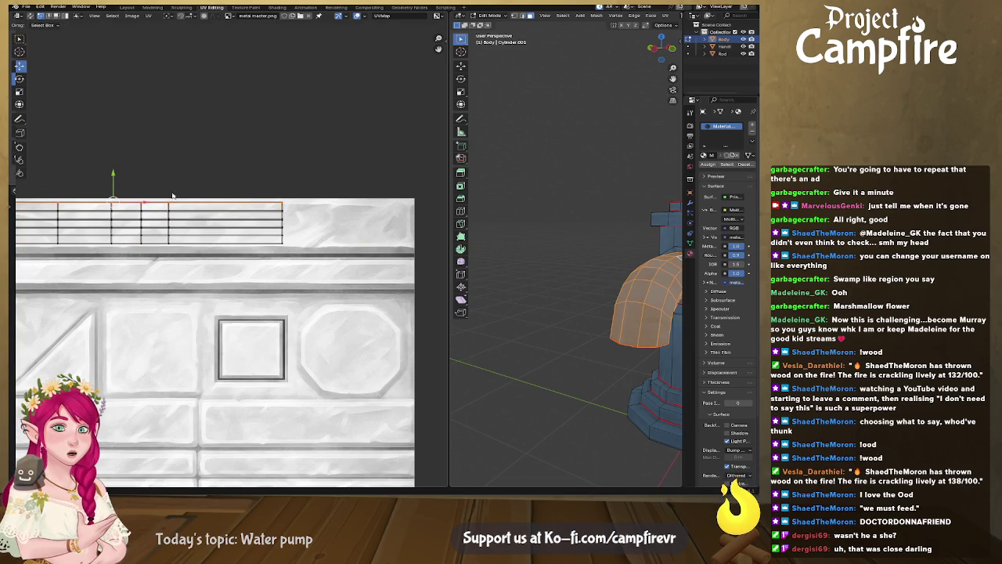
left_click_drag(114, 174, 115, 186)
key("alt+a")
mouse_move(627, 329)
middle_mouse_down()
mouse_move(655, 299)
mouse_move(595, 282)
middle_mouse_up()
scroll(595, 282, "up", 3)
middle_click_drag(548, 305, 488, 295)
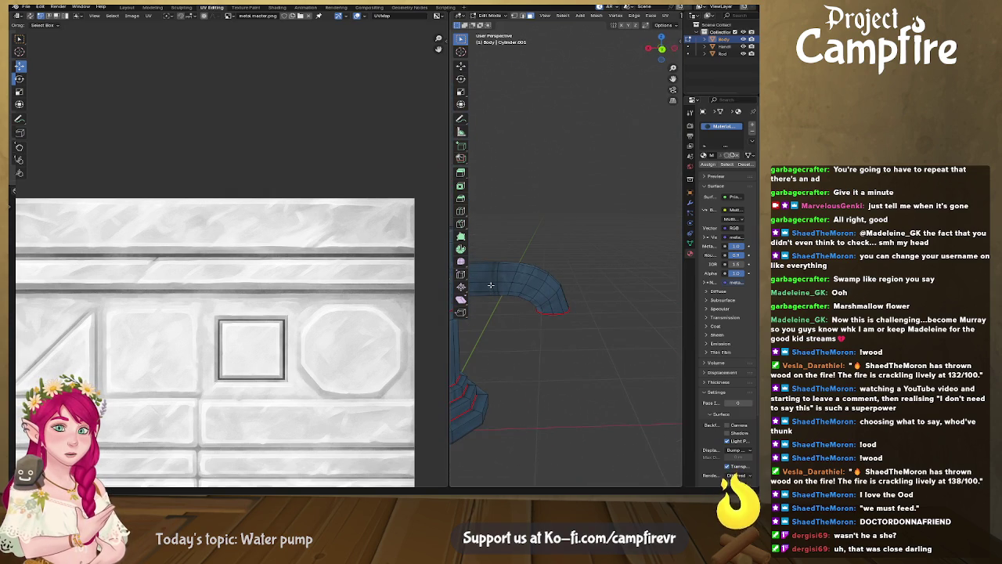
Grow a selection from a spout face near the body and move its UV strip into the top bar
left_click(490, 284)
scroll(289, 263, "down", 3)
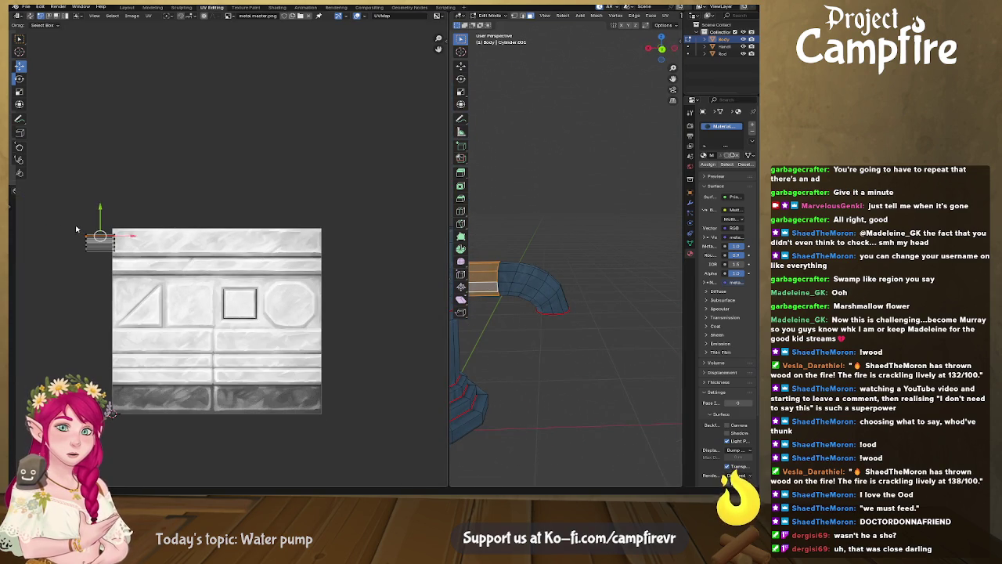
key("ctrl+KP_Add")
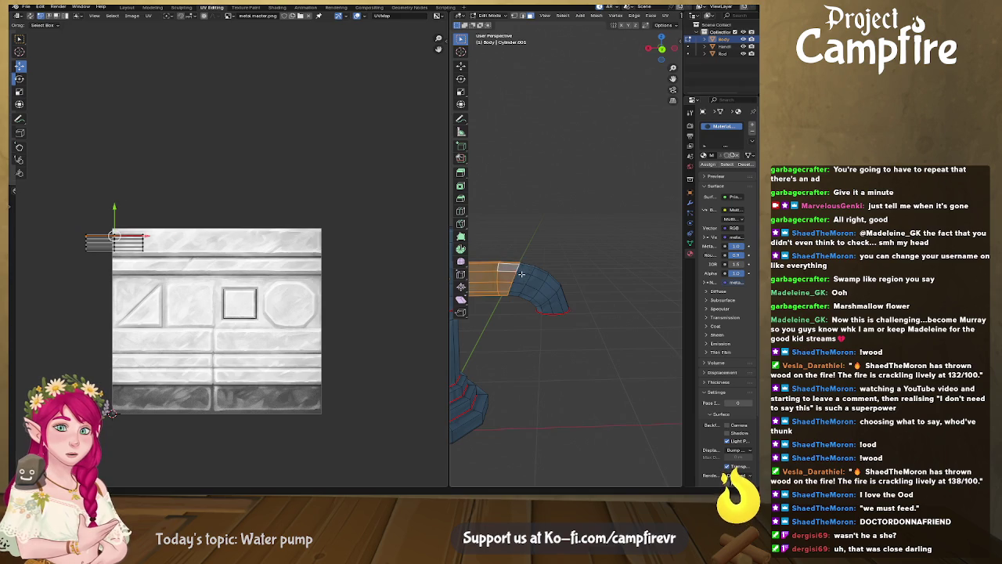
key("ctrl+KP_Add")
key("ctrl+KP_Add")
key("ctrl+KP_Add")
key("ctrl+KP_Add")
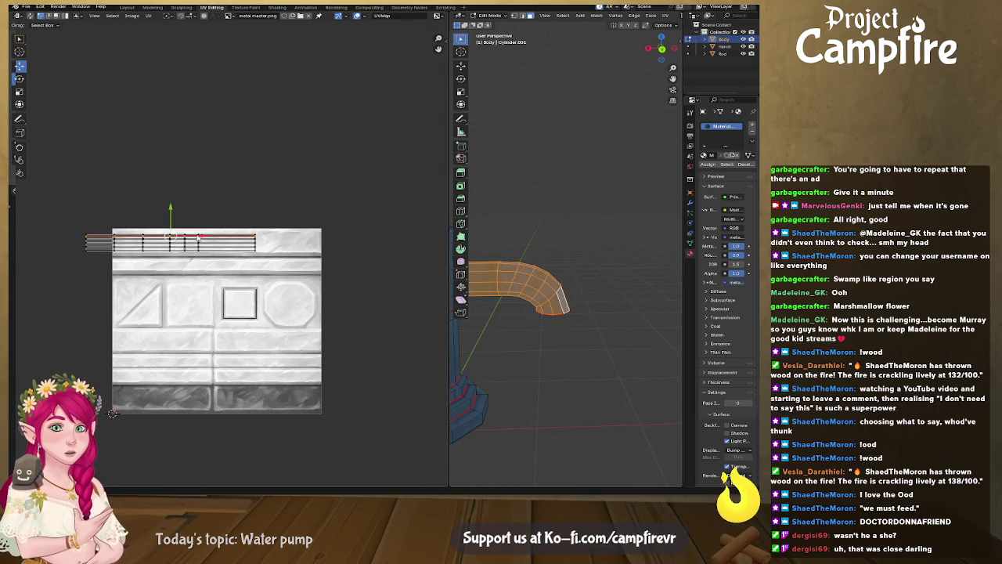
key("a")
left_click_drag(170, 242, 220, 240)
scroll(231, 251, "up", 2)
scroll(232, 253, "up", 1)
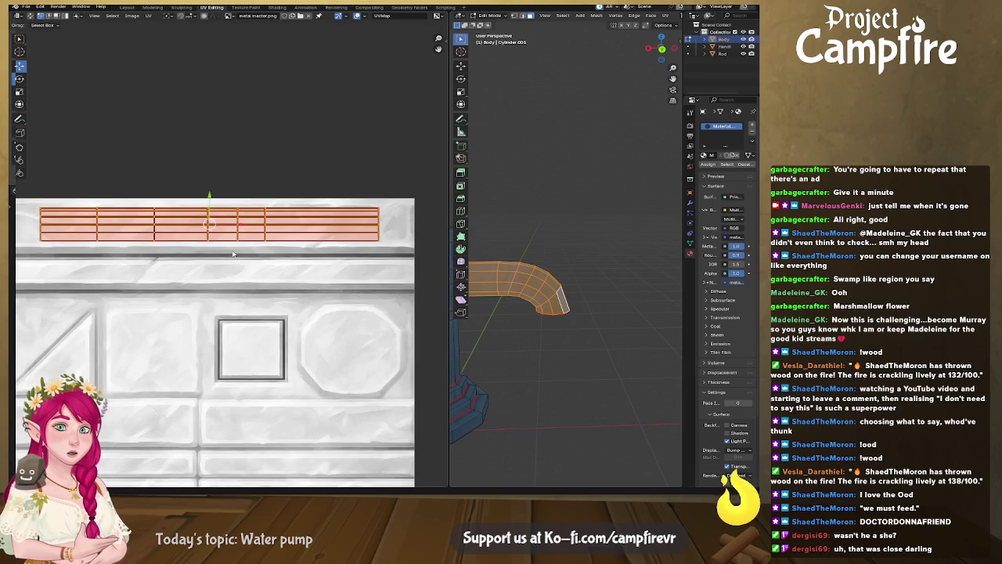
middle_click_drag(355, 274, 282, 255)
Deselect the spout faces and switch the Body back to Object Mode
left_click(491, 333)
scroll(490, 333, "down", 3)
mouse_move(490, 313)
middle_mouse_down()
mouse_move(490, 333)
mouse_move(553, 383)
mouse_move(569, 381)
middle_mouse_up()
key("Tab")
scroll(490, 332, "up", 3)
scroll(569, 381, "down", 3)
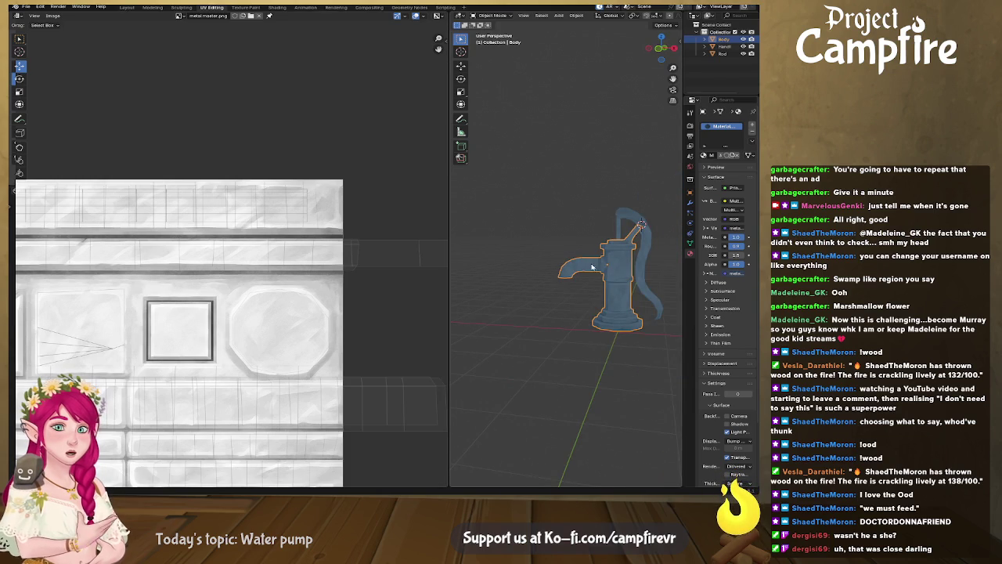
In Edit Mode, select a run of spout face loops extending toward the tip
scroll(593, 267, "up", 4)
key("Tab")
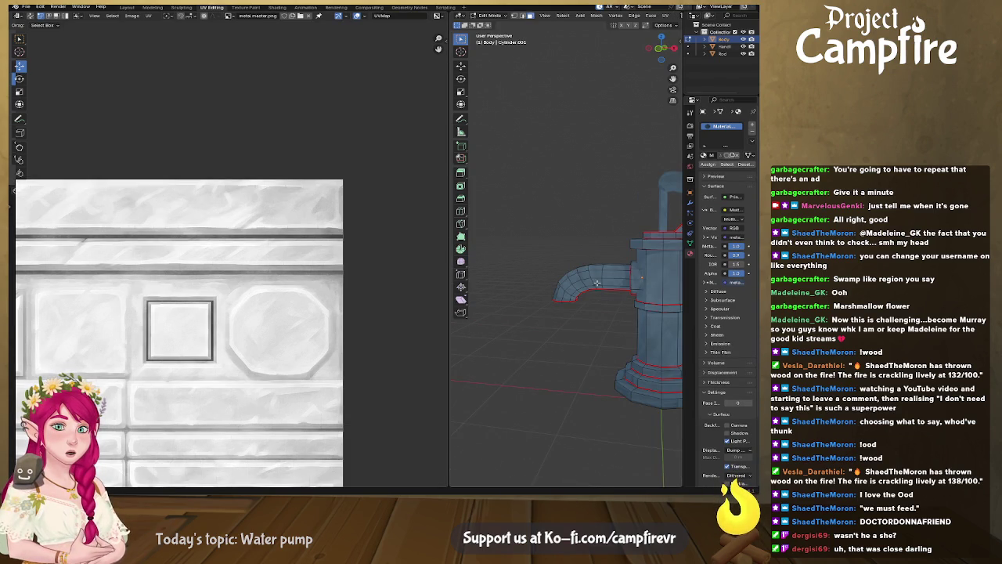
left_click(613, 278, "alt")
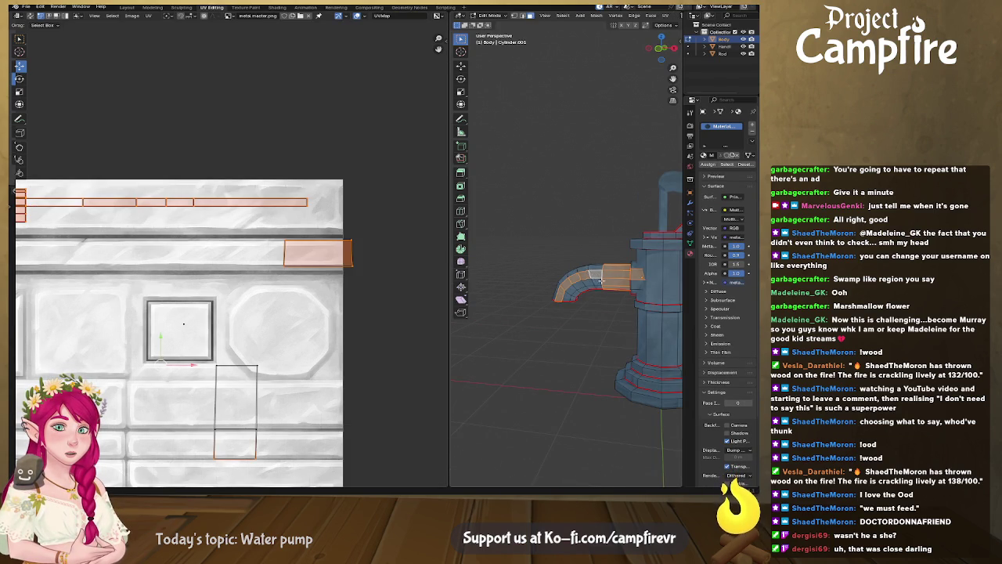
left_click(601, 280, "alt")
left_click(597, 278, "alt+shift")
left_click(595, 276, "alt+shift")
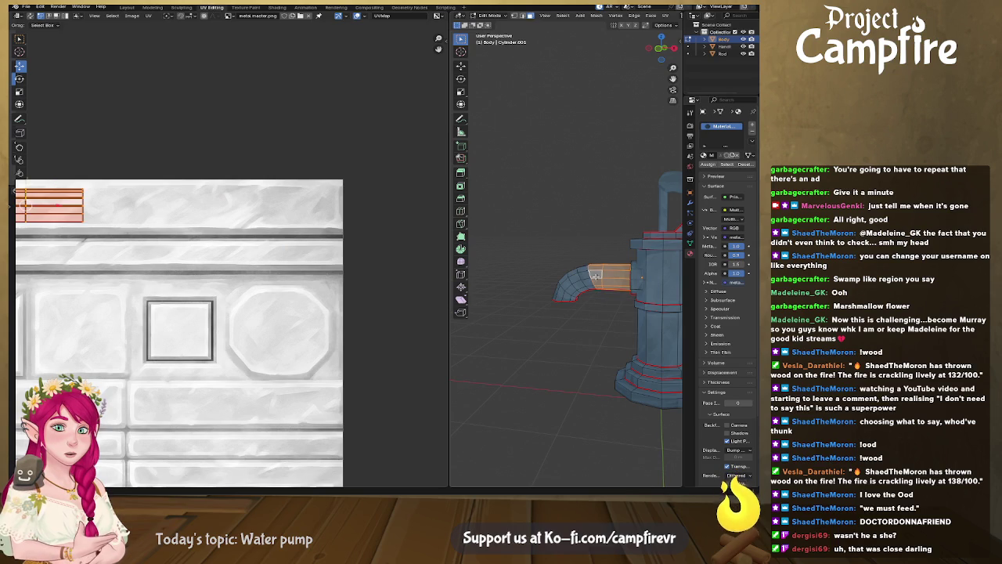
left_click(578, 282, "alt+shift")
left_click(569, 287, "alt+shift")
left_click(562, 295, "alt+shift")
left_click(556, 299, "alt+shift")
scroll(263, 274, "up", 2)
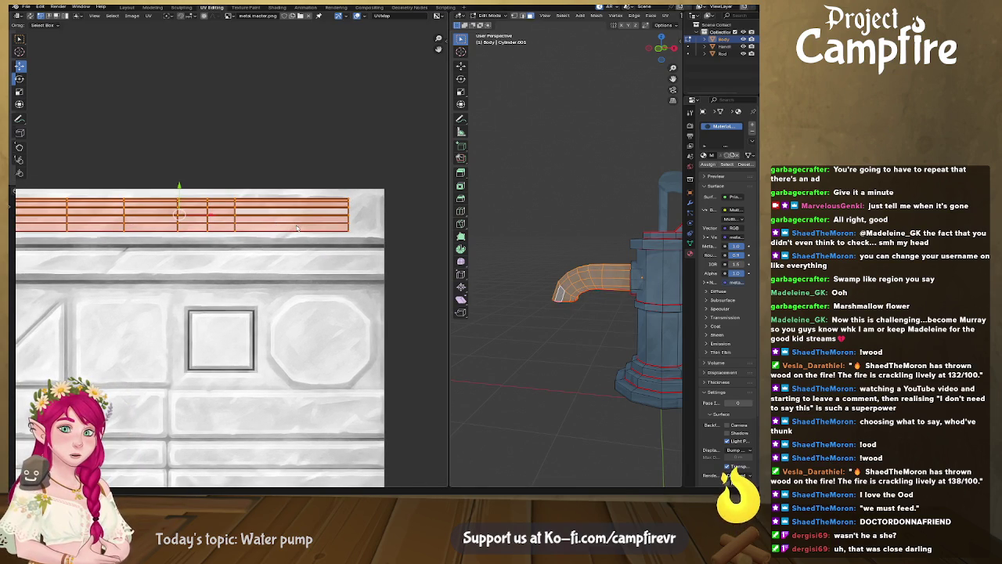
middle_click_drag(233, 235, 232, 235)
Narrow that UV strip horizontally, place it on the lower-right texture band, and return to Object Mode
key("s")
key("x")
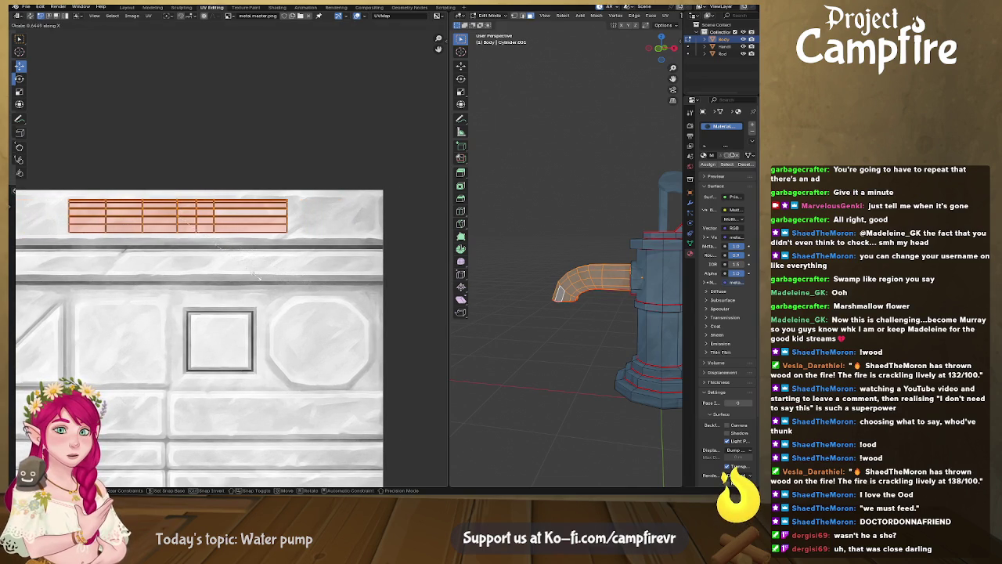
left_click(212, 268)
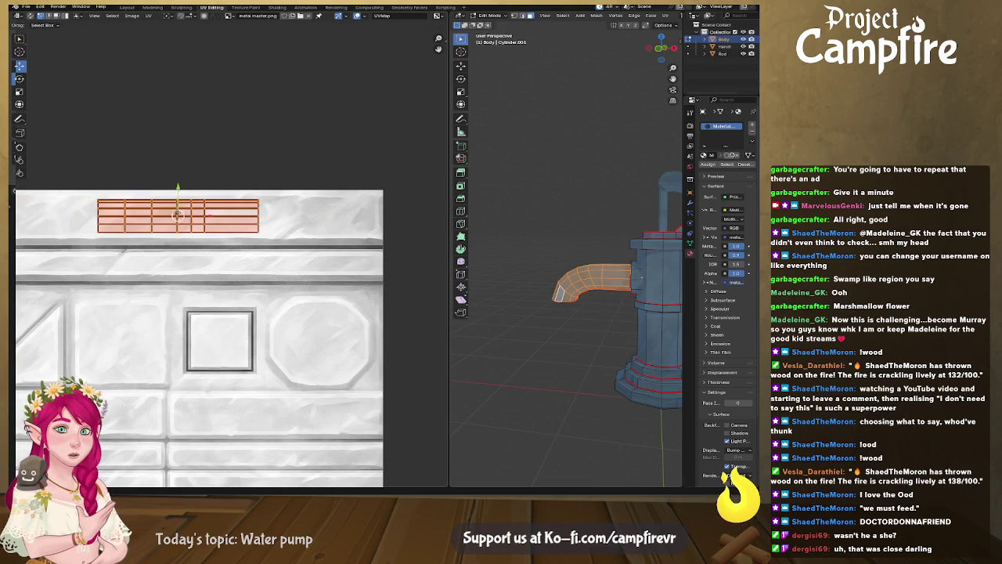
key("g")
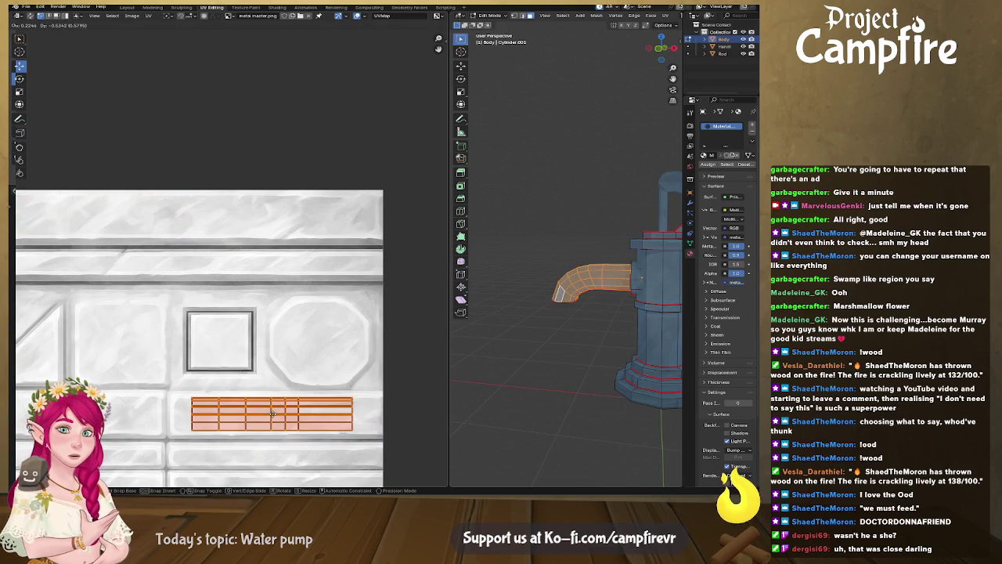
left_click(271, 414)
left_click(549, 366)
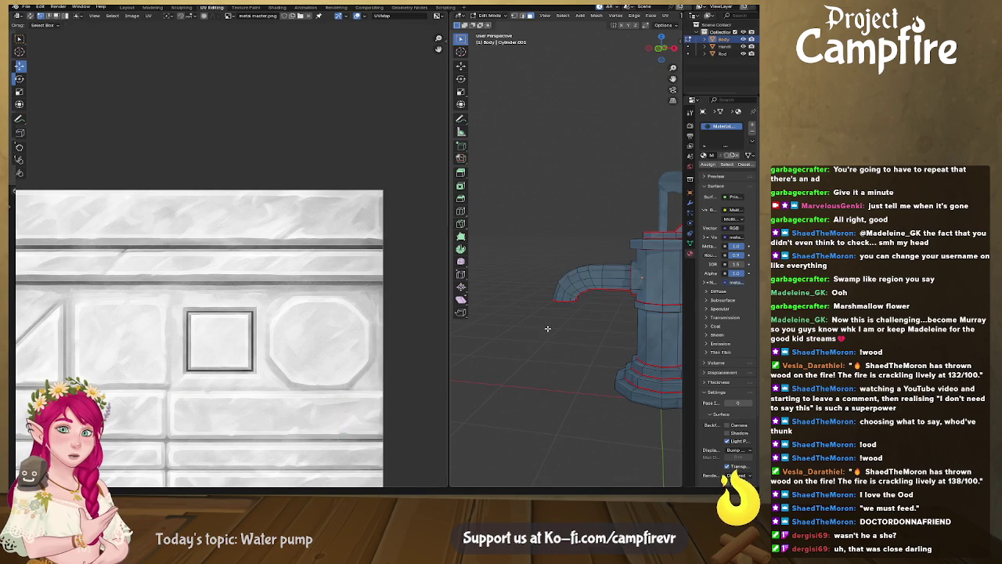
middle_click_drag(549, 329, 623, 336)
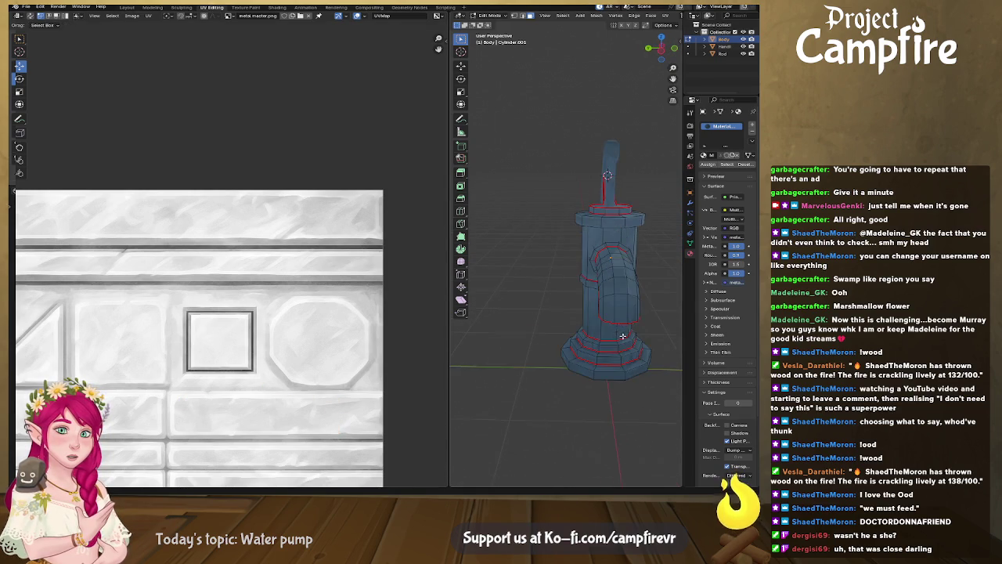
scroll(624, 336, "up", 5)
key("Tab")
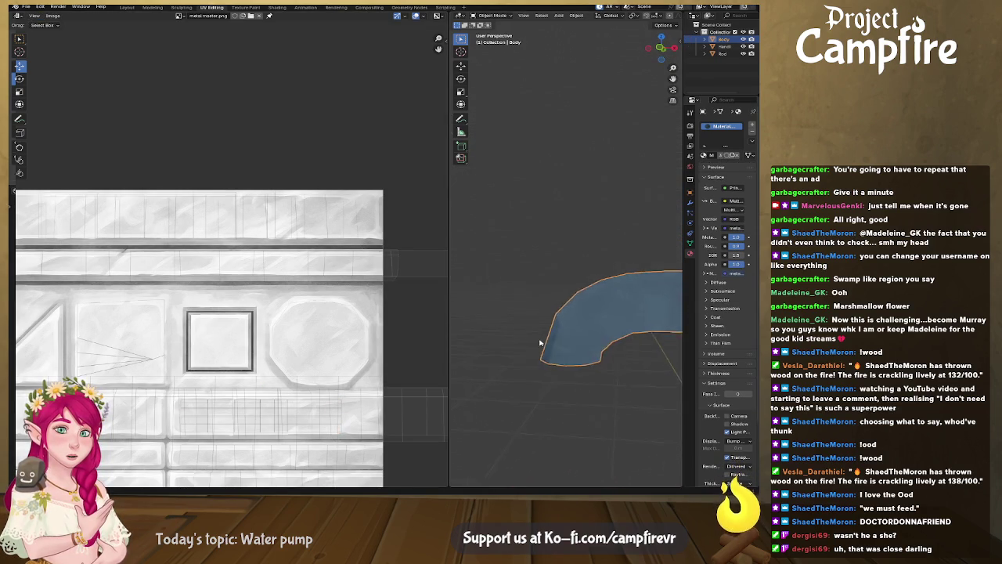
View the textured pump in the Layout workspace above the Body material's shader node tree
scroll(539, 343, "down", 6)
mouse_move(540, 342)
middle_mouse_down()
mouse_move(624, 335)
mouse_move(485, 327)
middle_mouse_up()
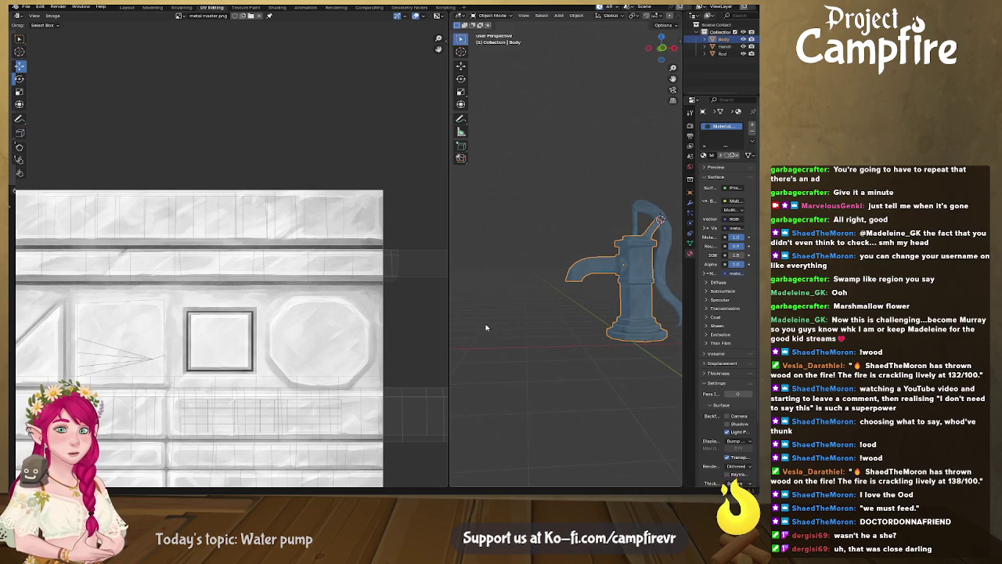
key("Tab")
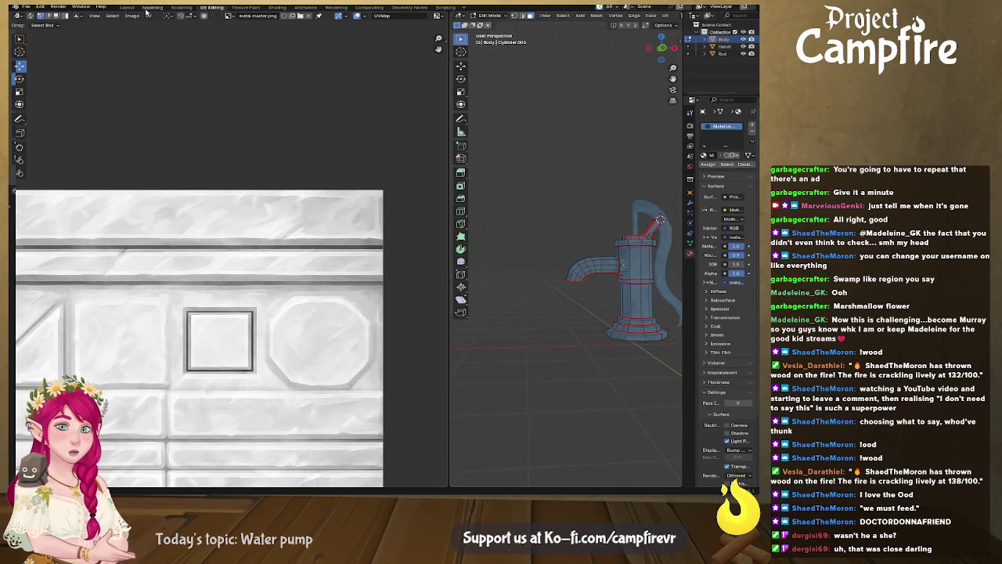
left_click(129, 7)
mouse_move(470, 173)
middle_mouse_down()
mouse_move(222, 200)
mouse_move(309, 185)
middle_mouse_up()
left_click(263, 152)
mouse_move(257, 162)
middle_mouse_down()
mouse_move(253, 152)
mouse_move(261, 160)
middle_mouse_up()
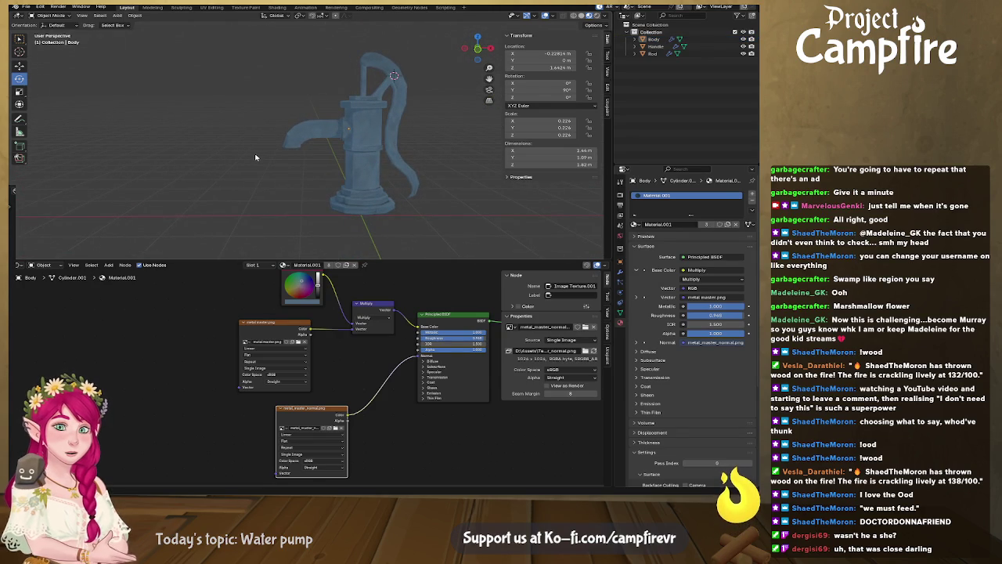
mouse_move(388, 140)
middle_mouse_down()
mouse_move(369, 161)
mouse_move(343, 157)
middle_mouse_up()
middle_click_drag(362, 108, 343, 179, "shift")
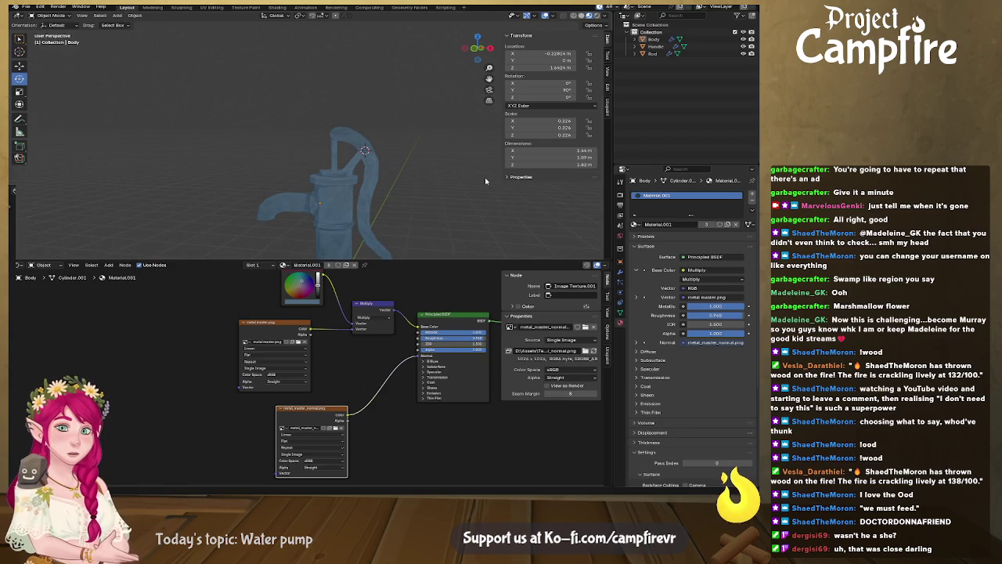
Select the Handle and run Quick Ucupaint Node Setup to create its Ucupaint node group
left_click(363, 194)
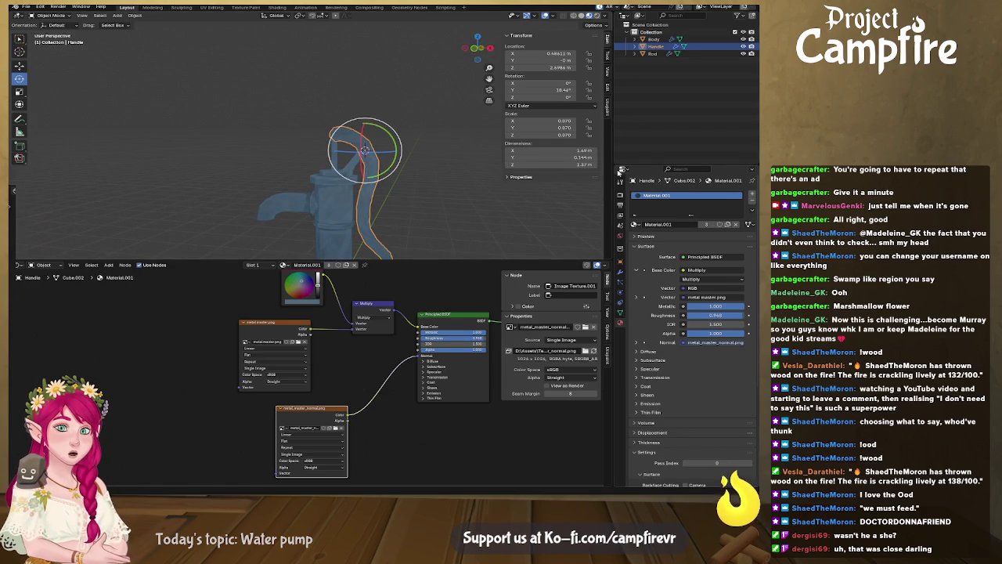
left_click(608, 109)
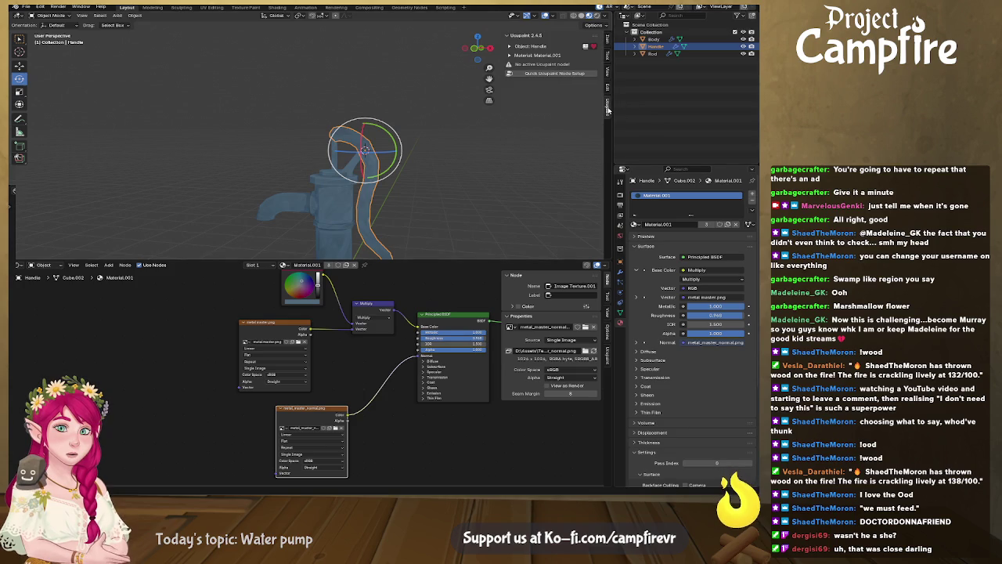
left_click(591, 74)
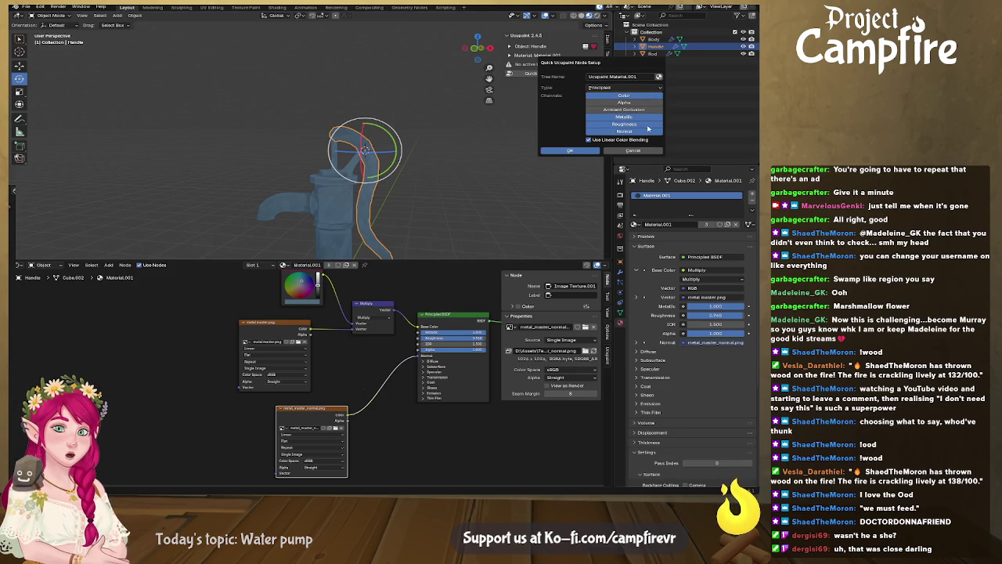
left_click(583, 153)
Enlarge the 3D viewport area and bring up the new layer type list
scroll(372, 195, "up", 1)
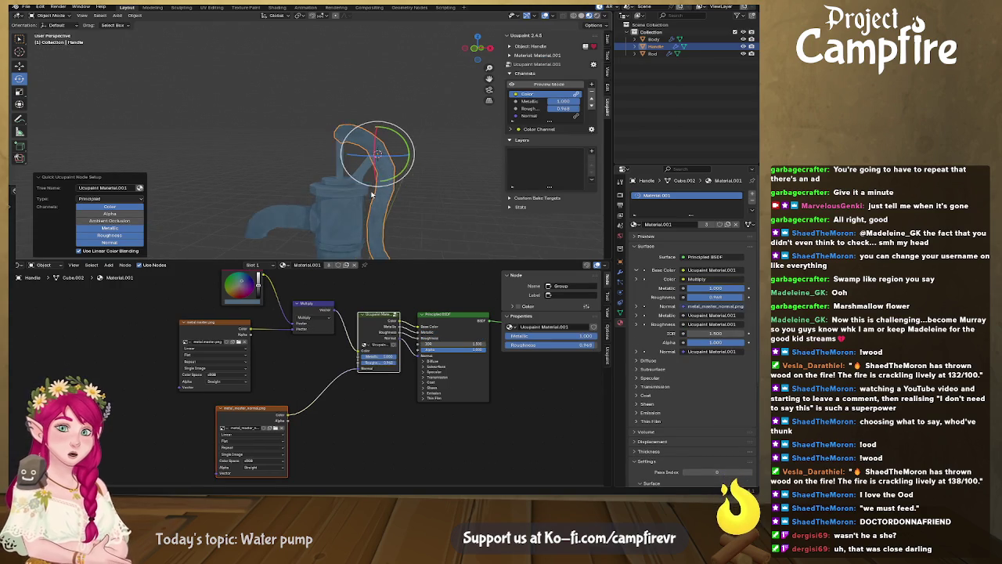
scroll(372, 195, "up", 1)
left_click_drag(433, 261, 433, 401)
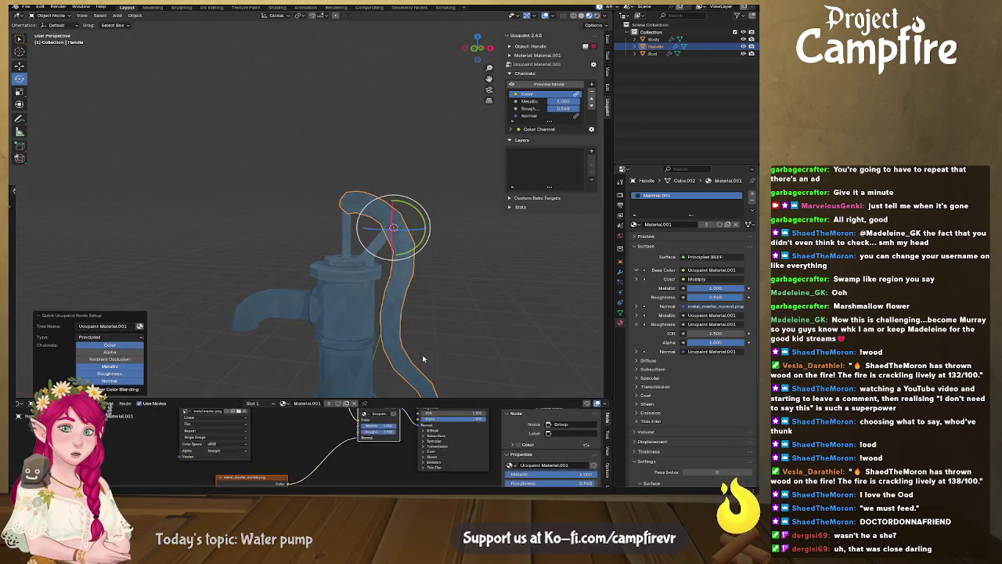
middle_click_drag(392, 223, 364, 216)
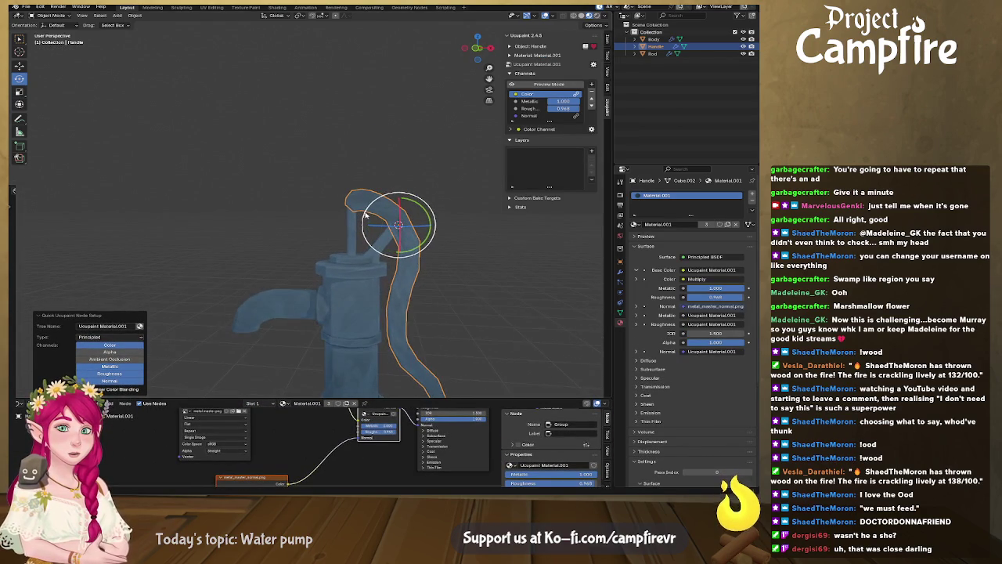
left_click(592, 150)
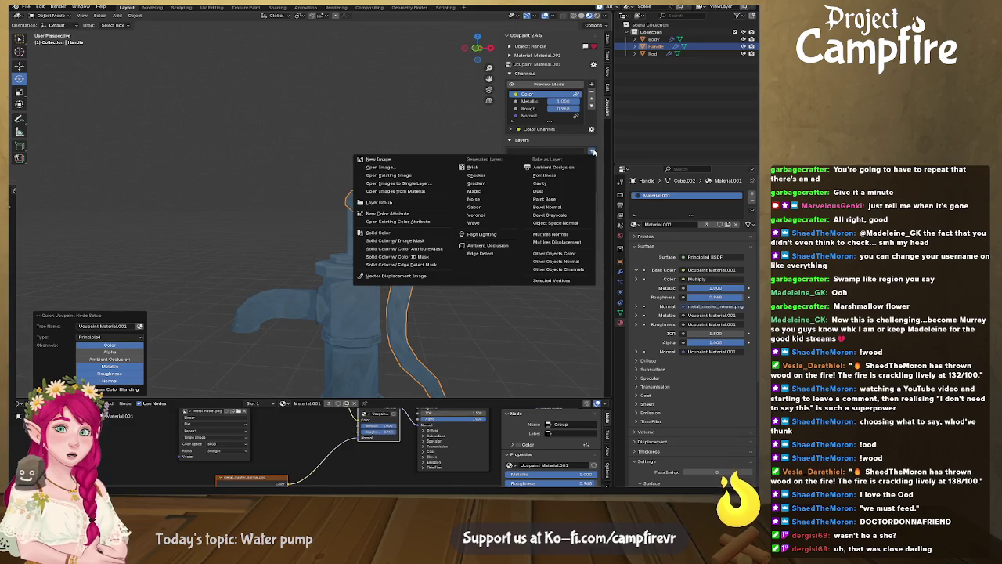
Add a black Solid Color w/ Image Mask layer to the Handle's Ucupaint layers
key("Escape")
left_click(591, 151)
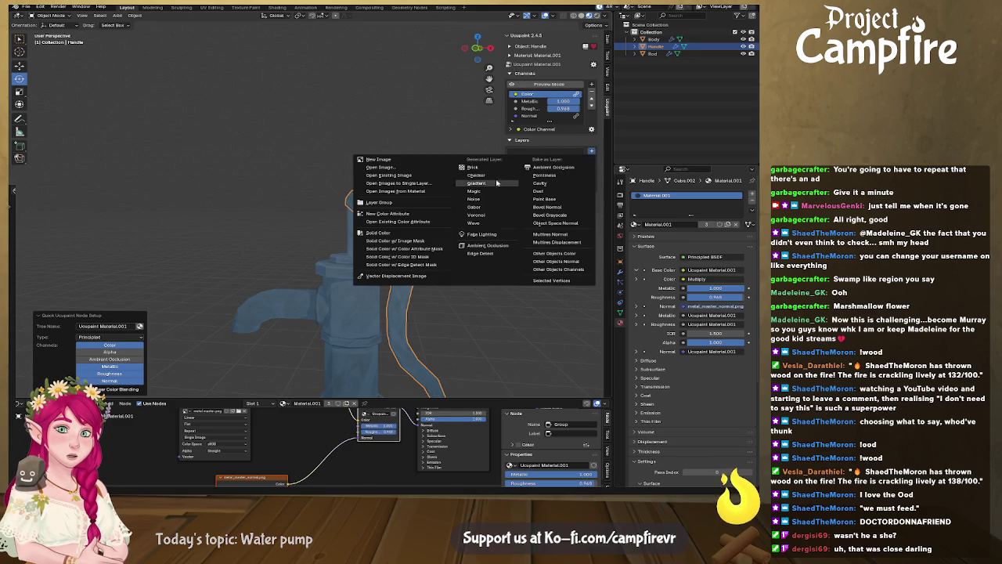
left_click(432, 241)
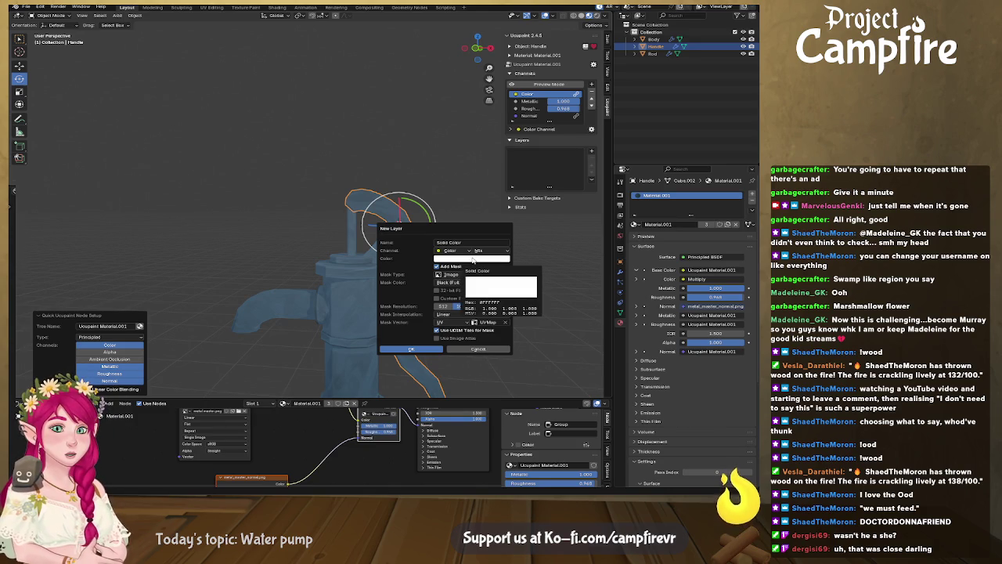
left_click(473, 259)
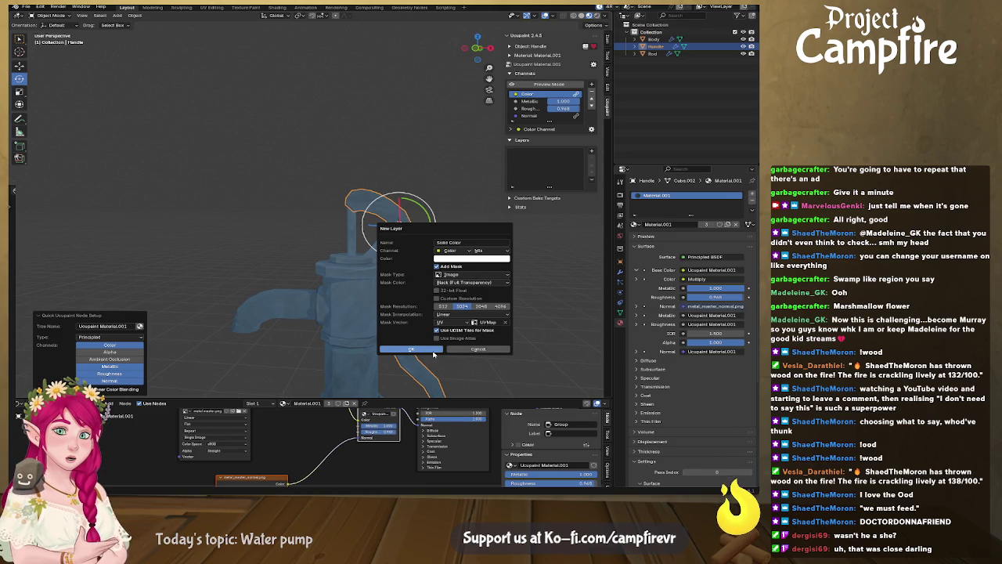
left_click(485, 260)
left_click_drag(505, 166, 507, 203)
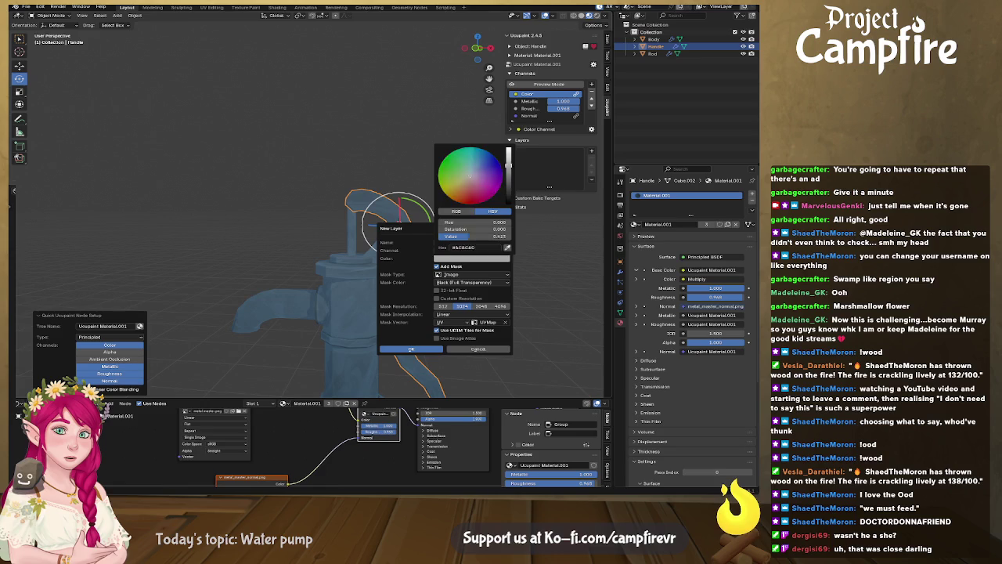
left_click(485, 261)
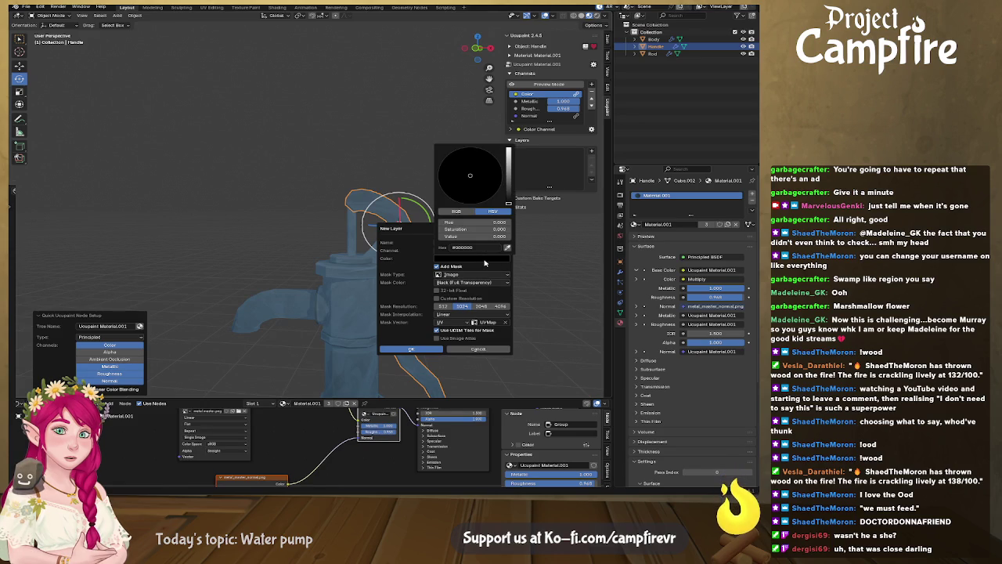
left_click(433, 350)
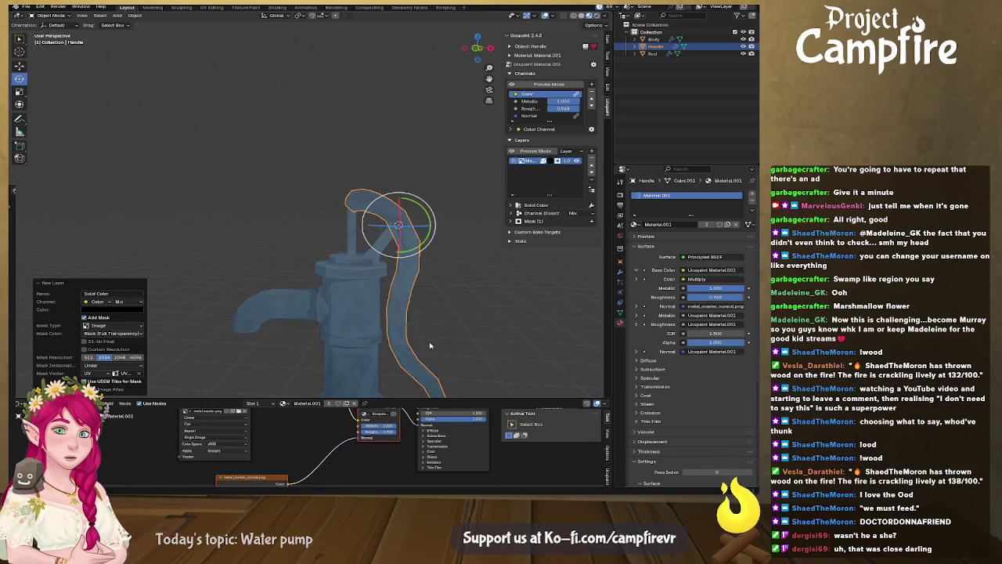
Zoom in on the handle, enter Texture Paint mode and shrink the brush radius to 11 px
scroll(376, 266, "up", 2)
scroll(344, 235, "up", 3)
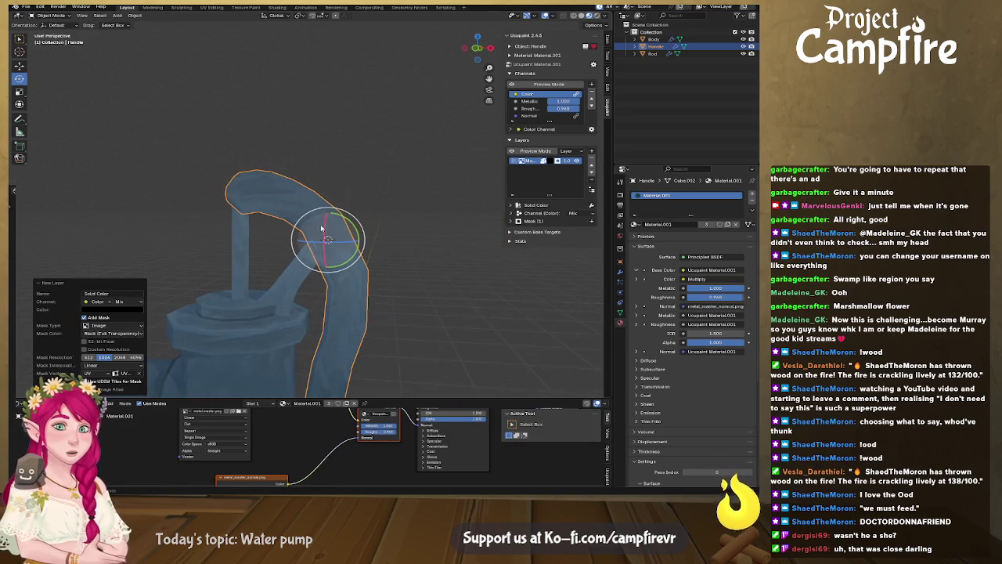
left_click(65, 15)
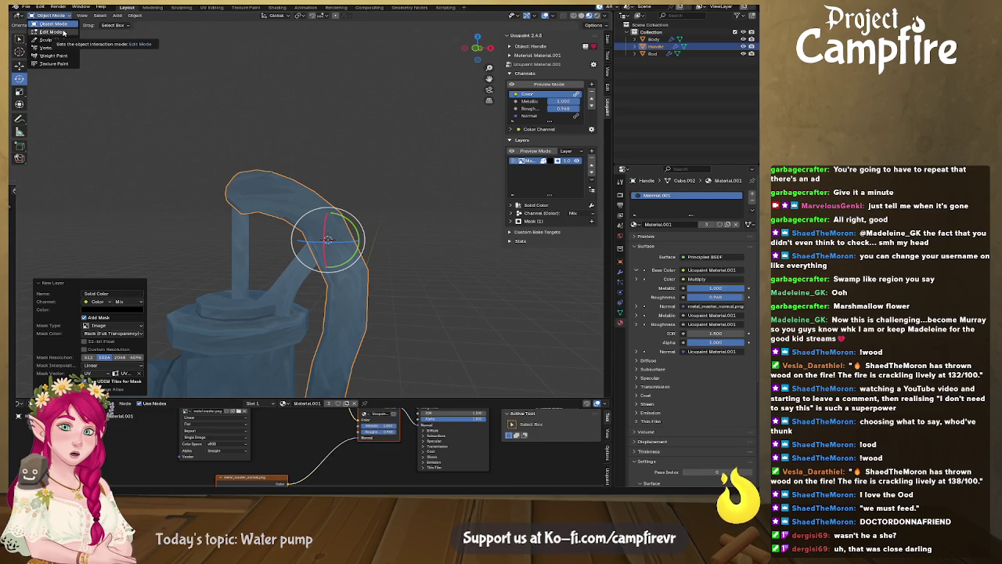
left_click(53, 63)
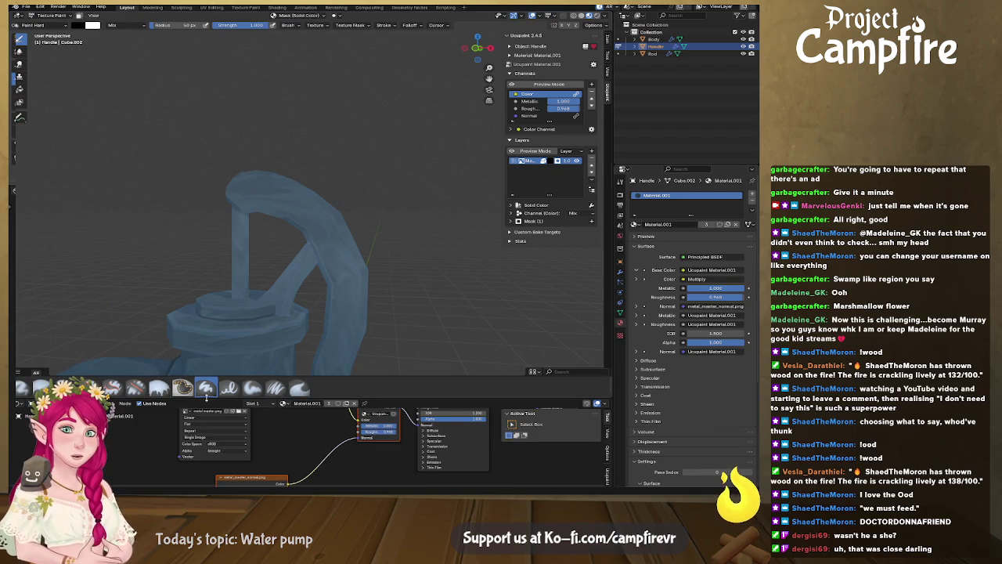
left_click_drag(192, 25, 180, 27)
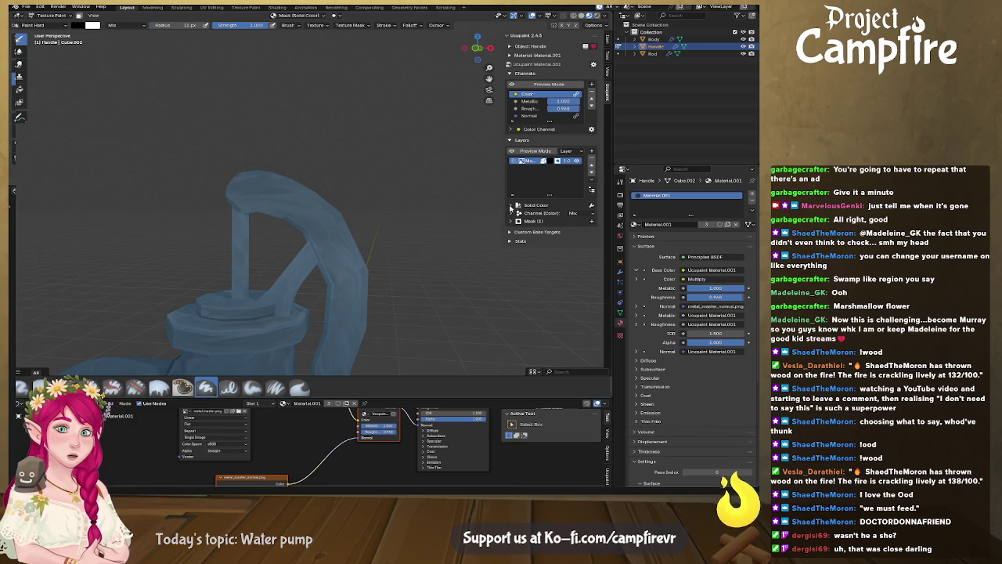
Expand the Solid Color layer's settings and enable its Bump channel
left_click(510, 205)
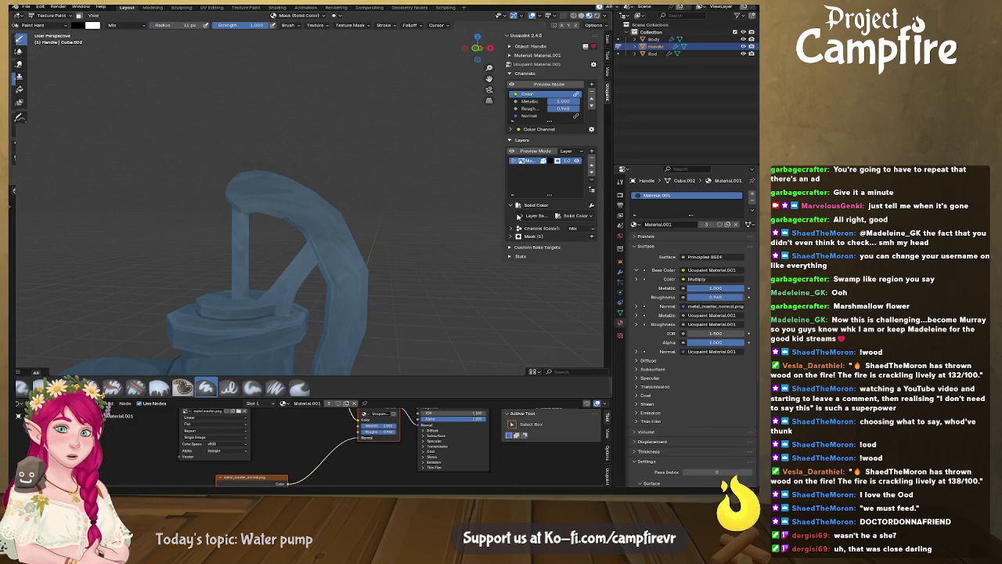
left_click(519, 215)
left_click(509, 236)
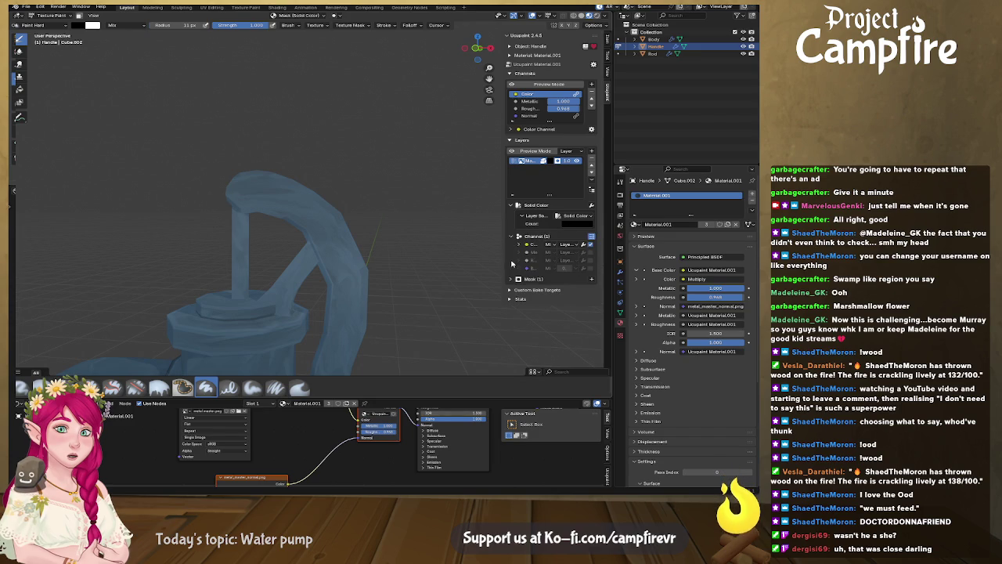
left_click_drag(504, 266, 432, 271)
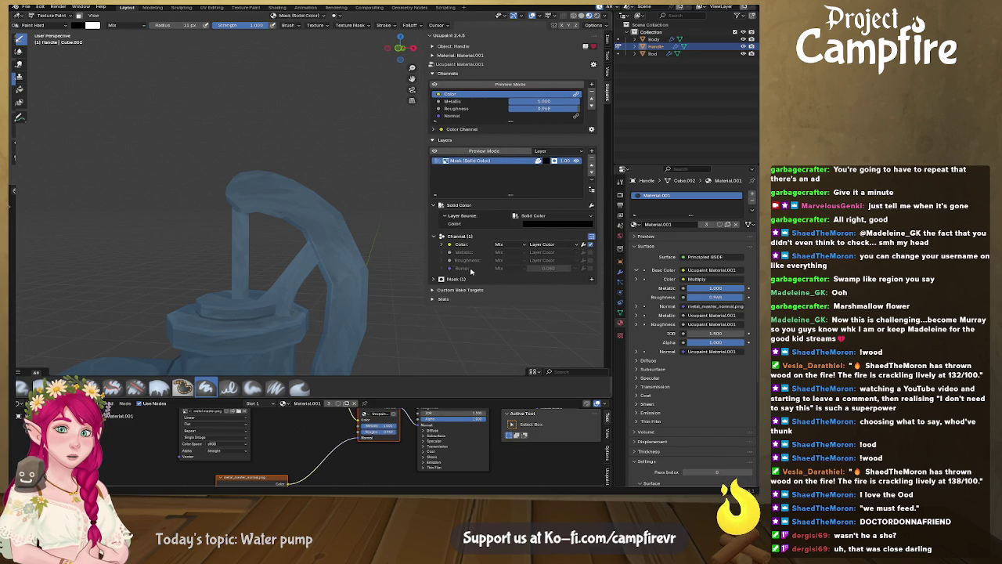
left_click(591, 268)
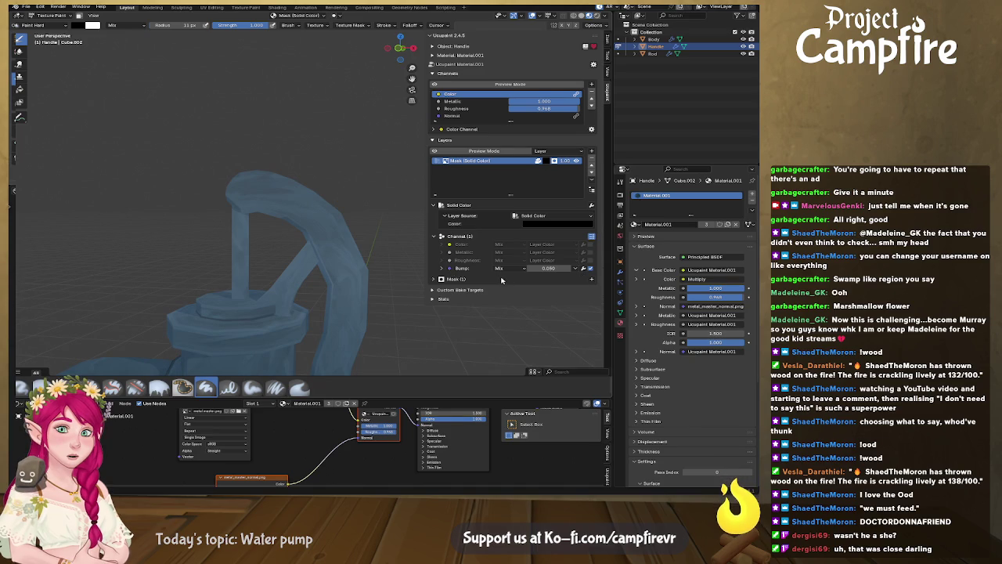
Set the brush colour to white and paint a spiral on top of the handle
middle_click_drag(265, 251, 258, 235)
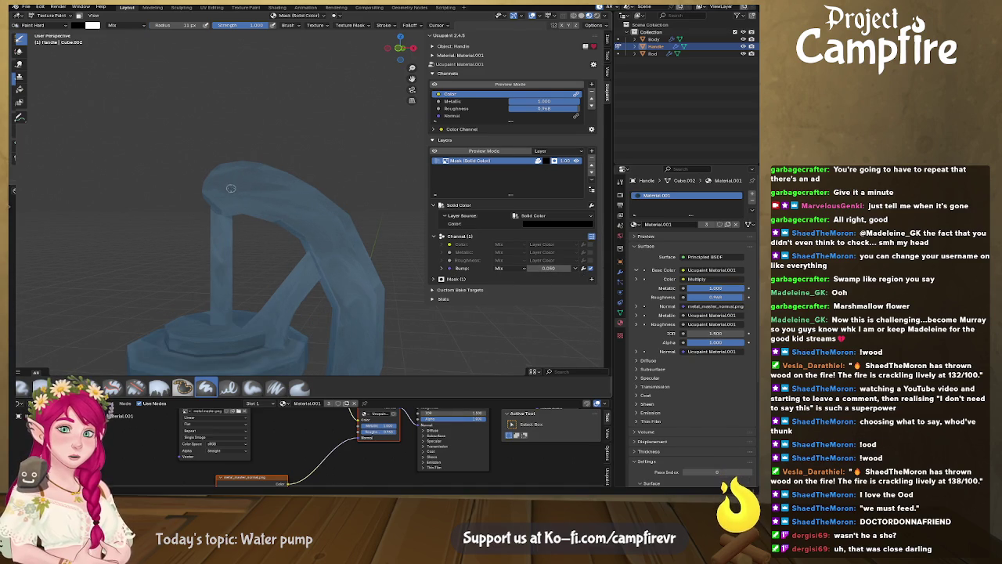
middle_click_drag(257, 196, 285, 195)
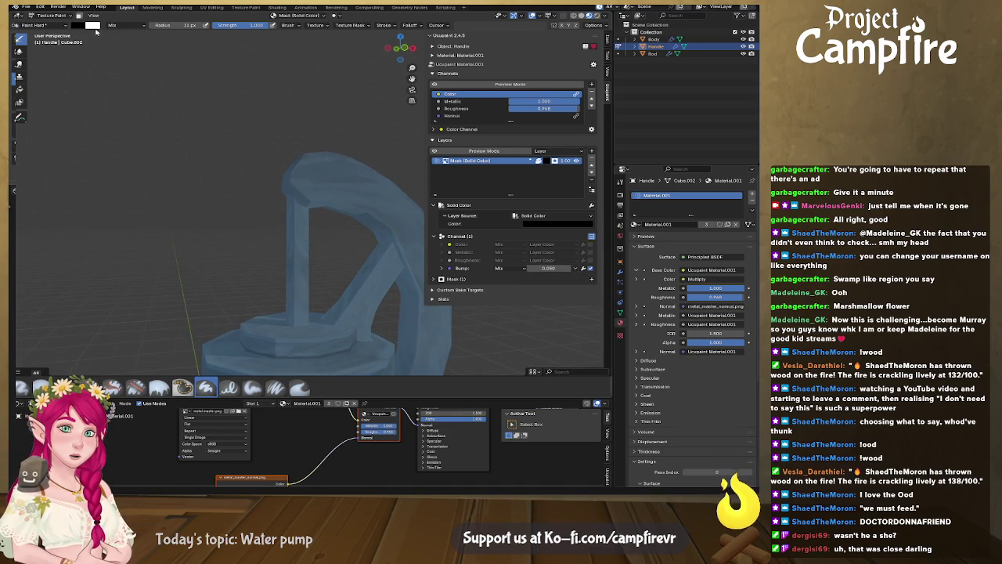
left_click(81, 28)
left_click_drag(146, 77, 146, 33)
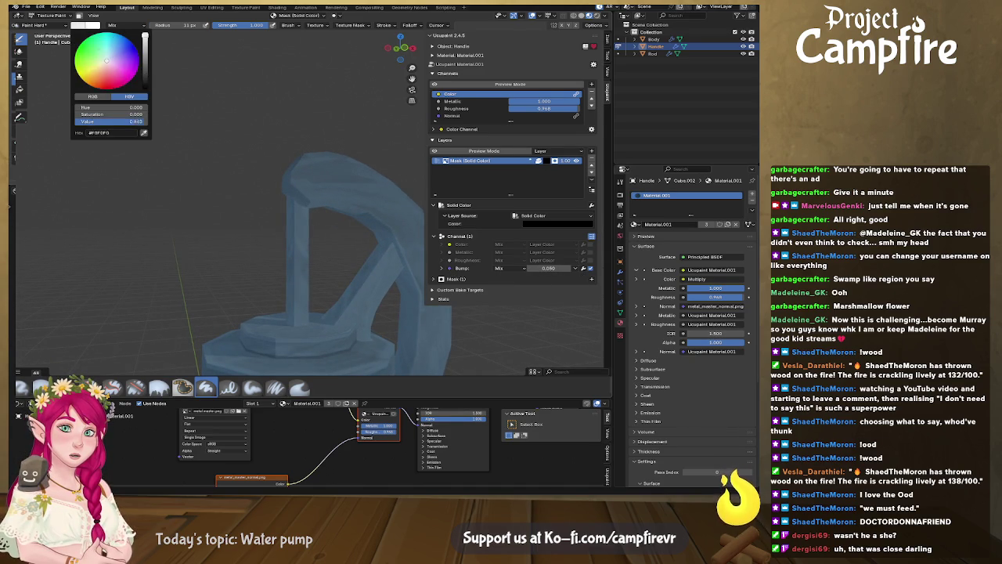
left_click_drag(320, 180, 343, 183)
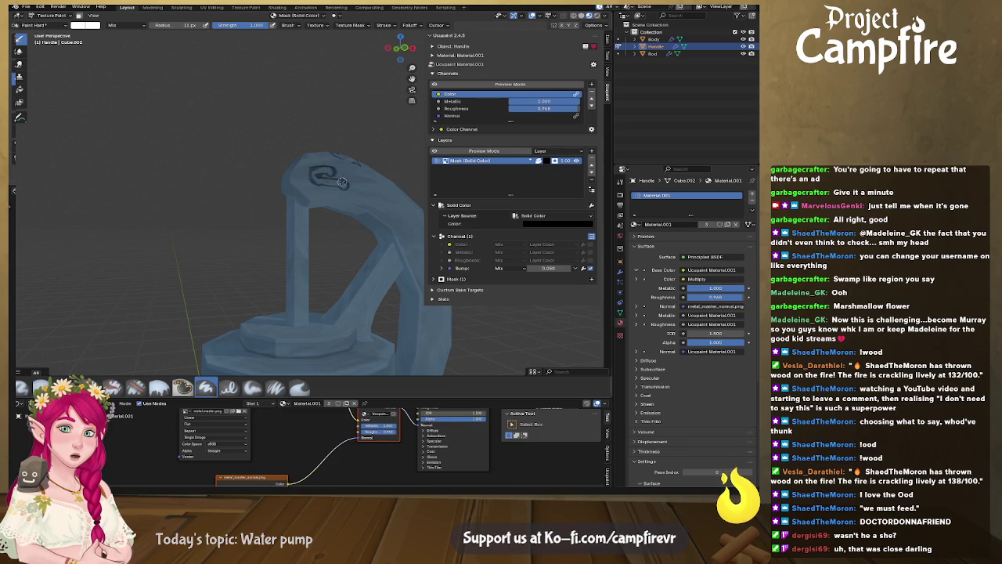
mouse_move(341, 183)
middle_mouse_down()
mouse_move(264, 214)
mouse_move(258, 201)
mouse_move(285, 203)
mouse_move(288, 192)
mouse_move(261, 143)
mouse_move(227, 133)
mouse_move(135, 172)
mouse_move(293, 194)
mouse_move(307, 214)
mouse_move(208, 277)
mouse_move(339, 157)
middle_mouse_up()
Zoom around the painted spiral, then switch to the UV Editing workspace
scroll(278, 212, "up", 3)
scroll(263, 114, "down", 5)
scroll(135, 172, "up", 3)
scroll(235, 188, "up", 3)
scroll(296, 200, "up", 2)
scroll(300, 207, "down", 1)
scroll(304, 212, "down", 2)
scroll(308, 214, "up", 3)
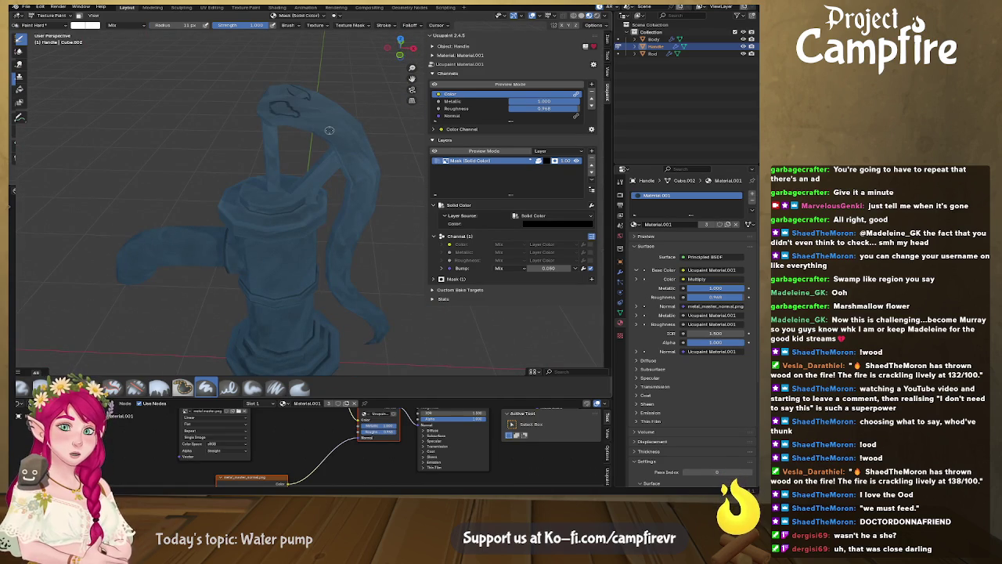
left_click(213, 7)
Select the face strip along the top of the handle in the 3D view
middle_click_drag(596, 235, 532, 238)
scroll(586, 202, "up", 3)
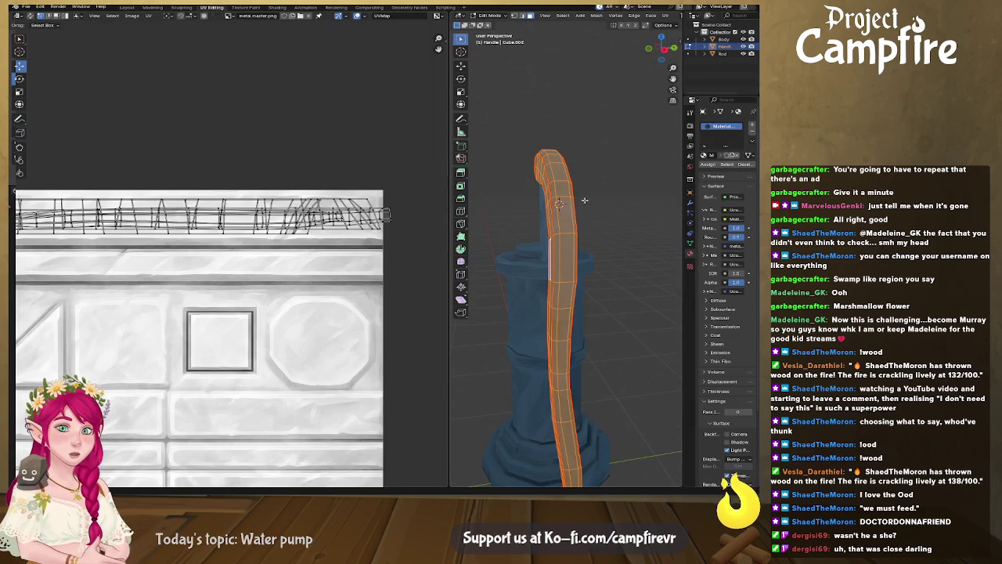
left_click(560, 201, "alt")
mouse_move(554, 201)
middle_mouse_down()
mouse_move(520, 210)
mouse_move(513, 200)
middle_mouse_up()
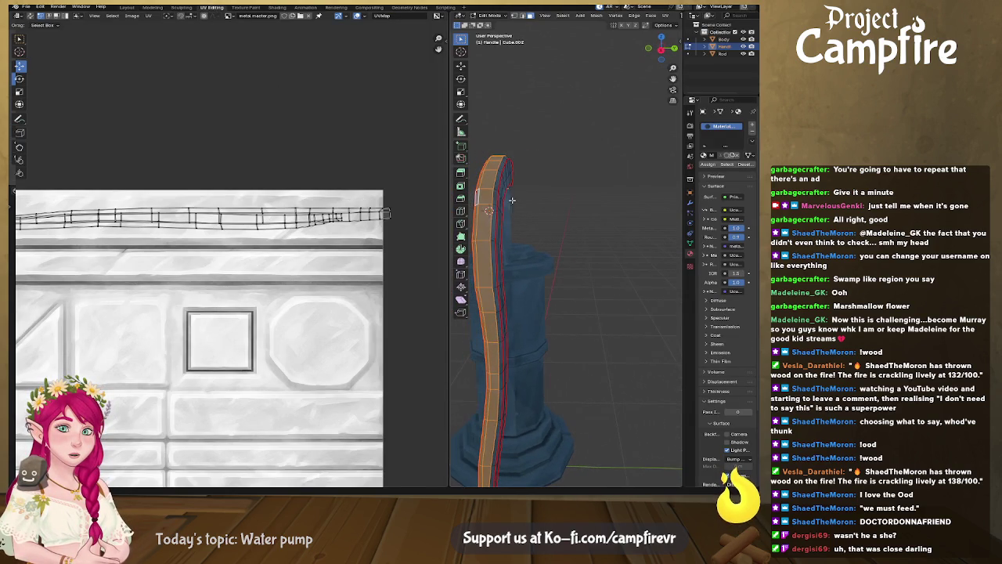
left_click(494, 190)
left_click(494, 189, "alt")
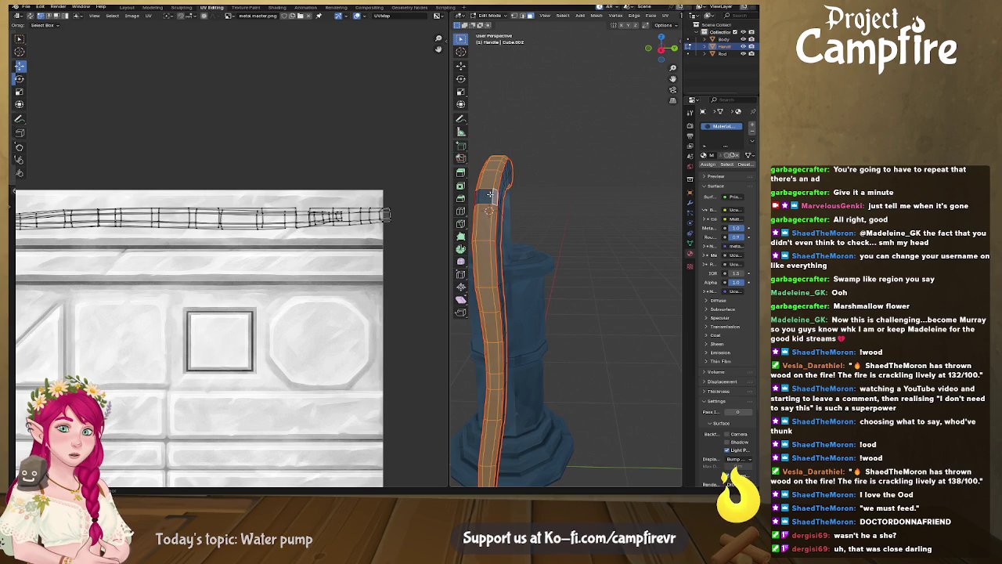
mouse_move(491, 193)
middle_mouse_down()
mouse_move(543, 81)
mouse_move(501, 188)
middle_mouse_up()
scroll(366, 228, "down", 4)
Move the handle's top UV strip down to mid-texture, then return to the Layout workspace
left_click_drag(130, 211, 324, 288)
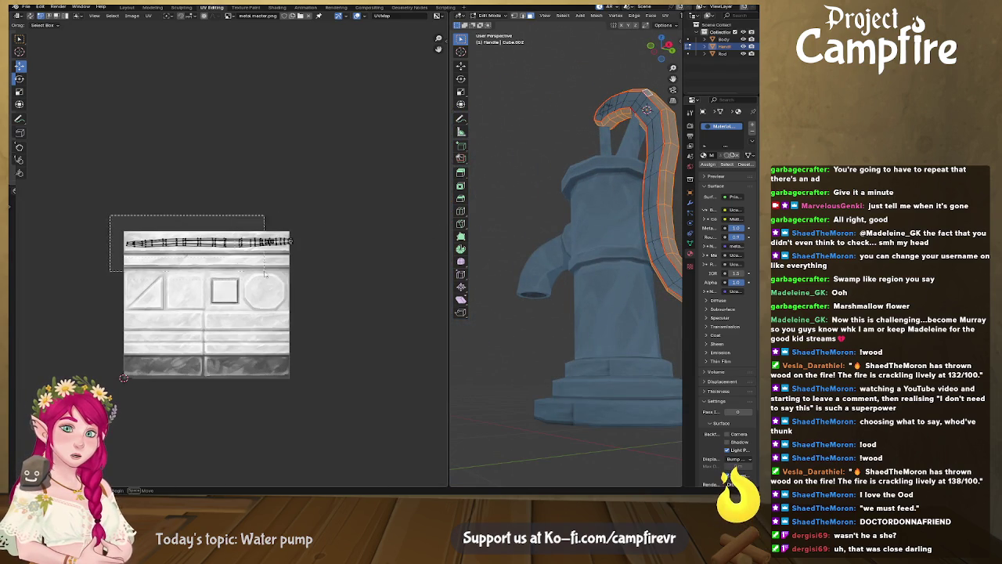
left_click_drag(211, 224, 210, 303)
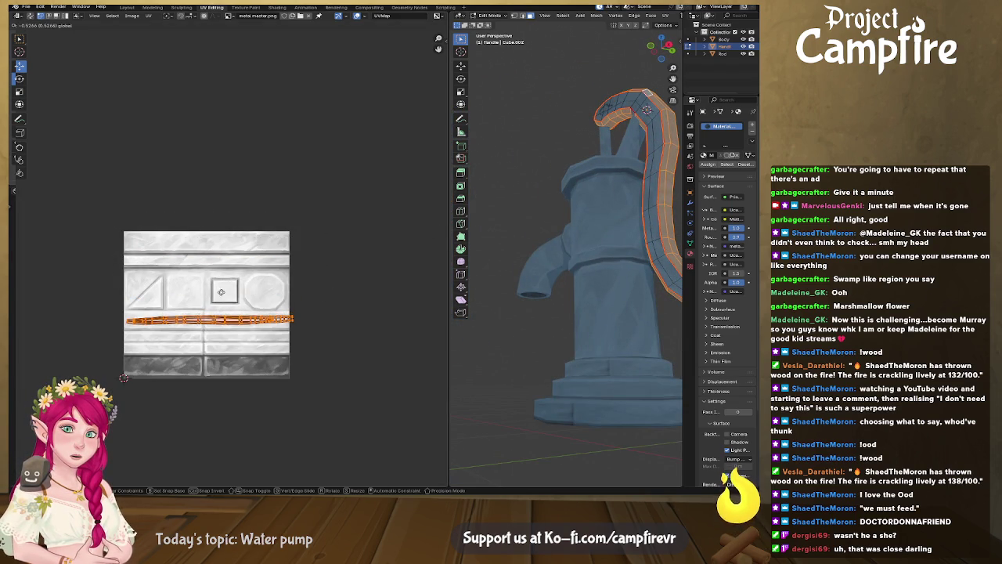
mouse_move(501, 250)
middle_mouse_down()
mouse_move(578, 207)
mouse_move(617, 228)
mouse_move(498, 216)
middle_mouse_up()
left_click(578, 208)
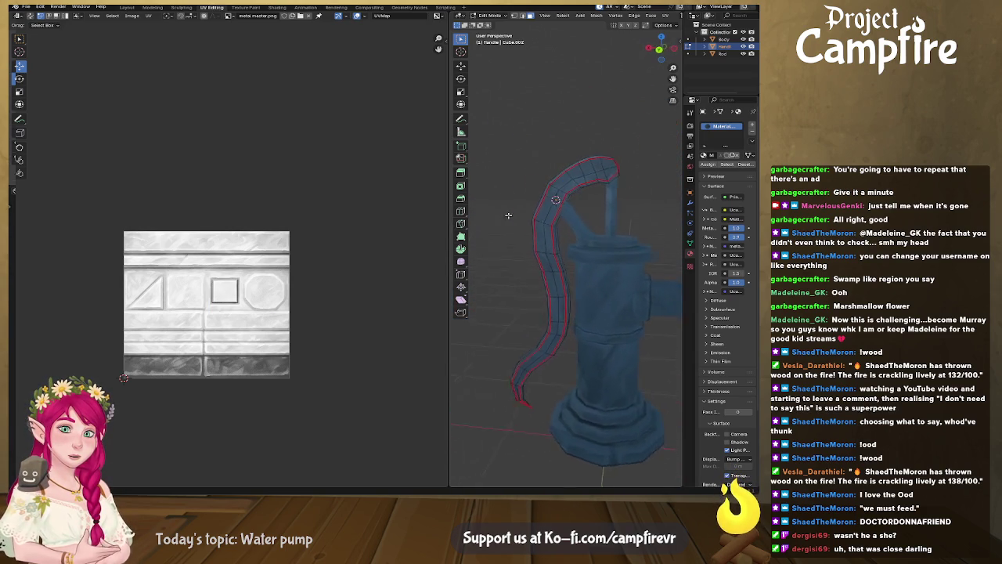
mouse_move(592, 203)
middle_mouse_down()
mouse_move(468, 216)
mouse_move(529, 206)
middle_mouse_up()
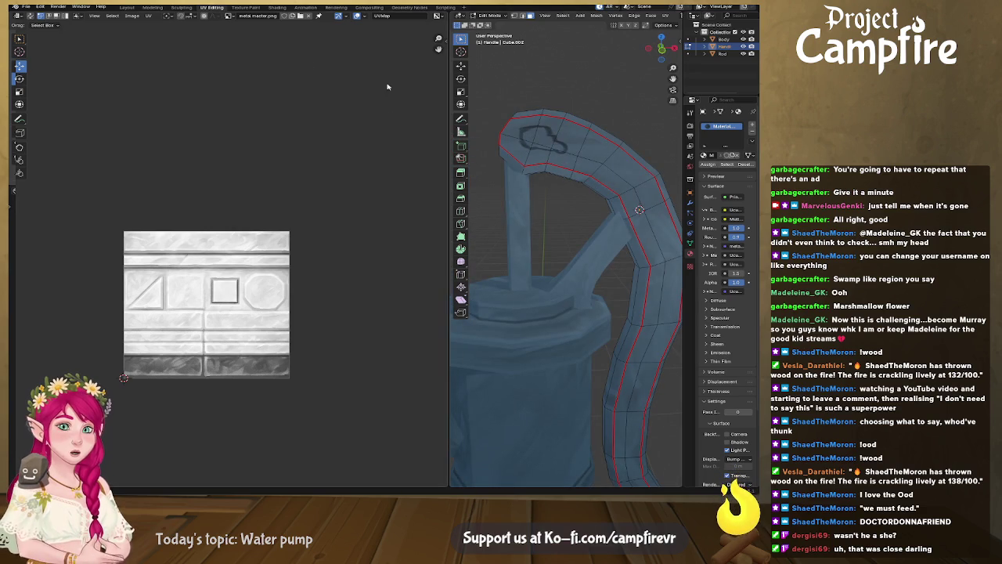
left_click(130, 7)
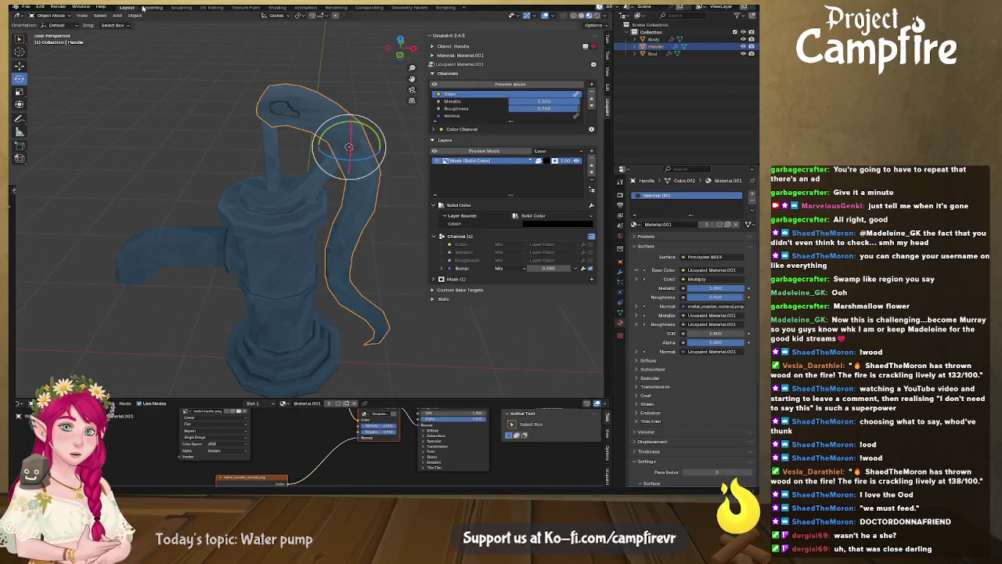
Put the Handle in Texture Paint mode with the Paint Soft brush
left_click(51, 16)
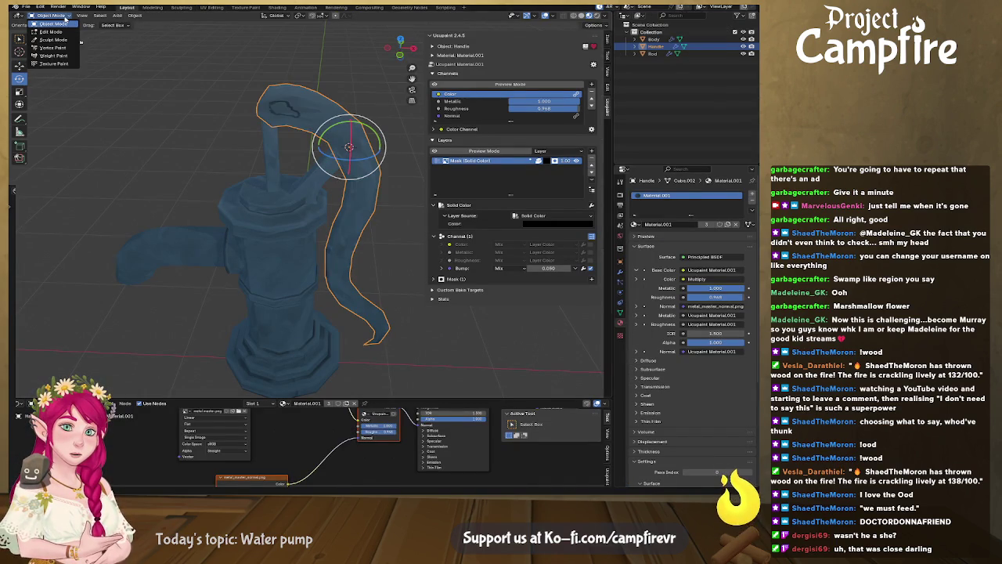
left_click(54, 64)
scroll(270, 141, "up", 2)
scroll(271, 128, "up", 2)
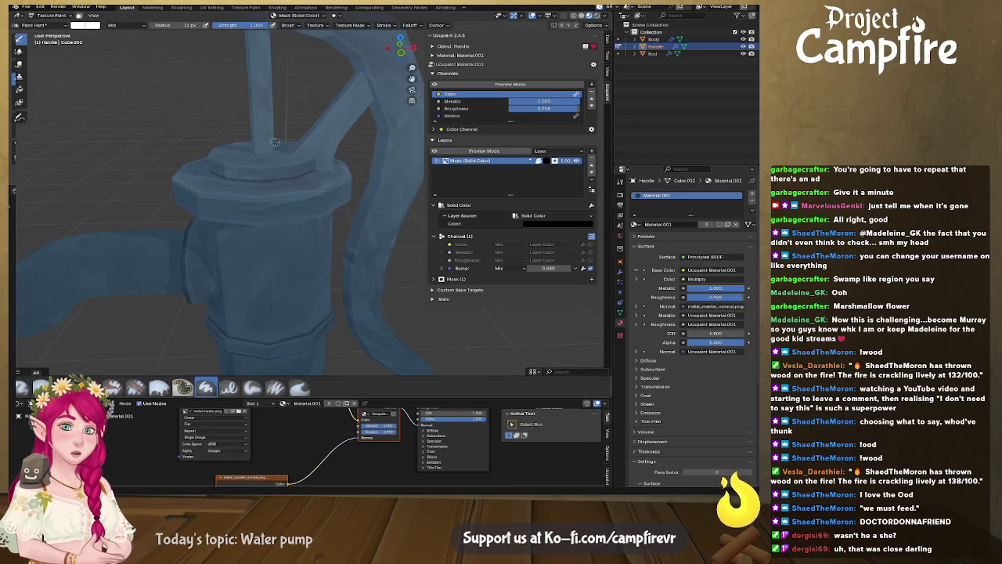
left_click(252, 389)
Paint a dark stroke along the top of the handle's arch and inspect it
middle_click_drag(258, 112, 270, 248)
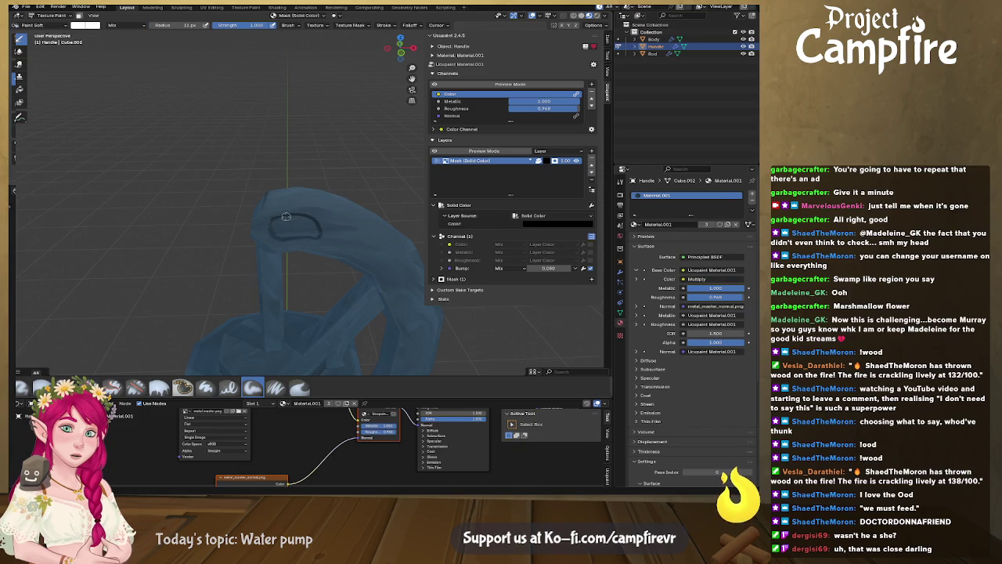
mouse_move(324, 235)
middle_mouse_down()
mouse_move(322, 212)
mouse_move(262, 153)
middle_mouse_up()
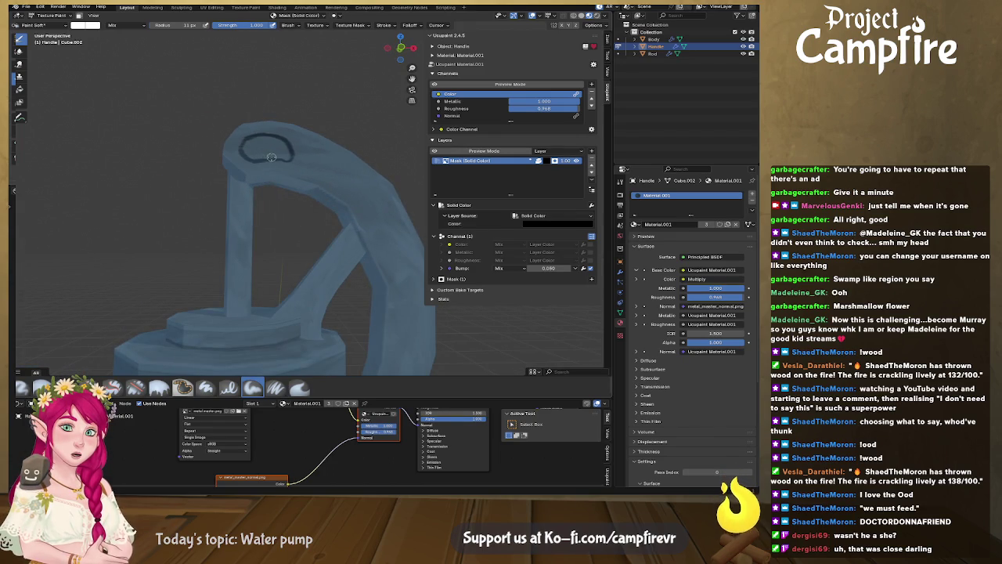
left_click_drag(271, 157, 351, 194)
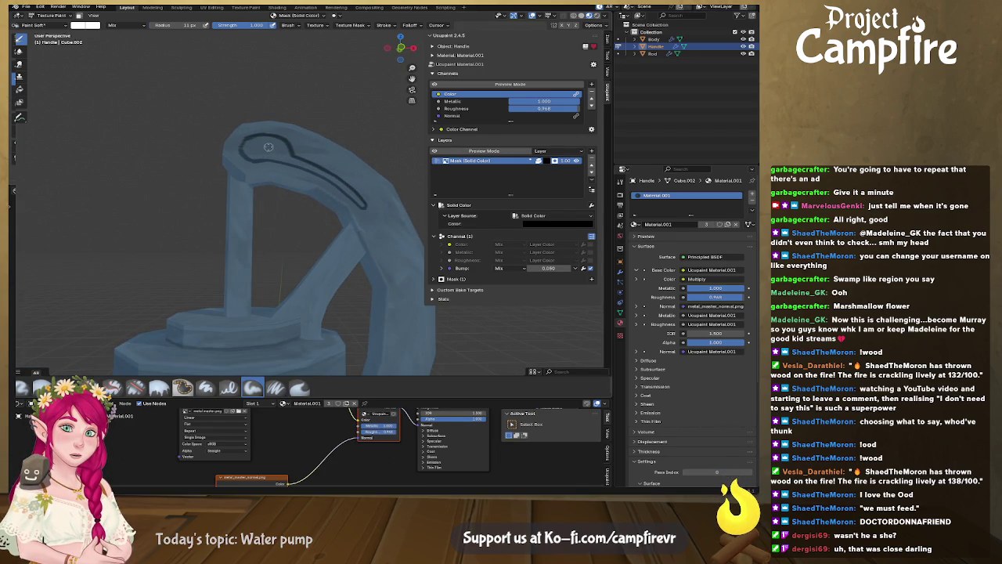
left_click_drag(292, 146, 360, 194)
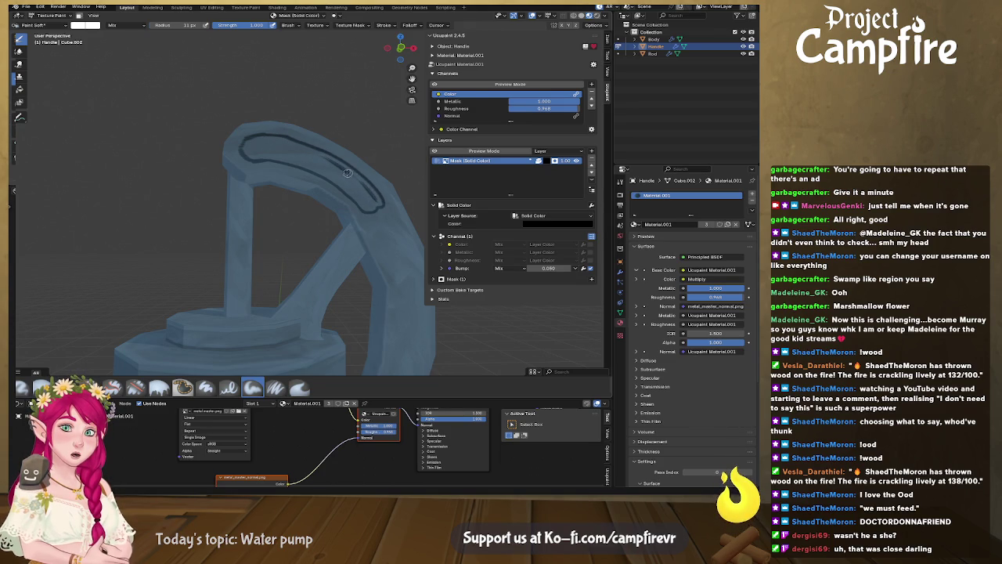
mouse_move(372, 195)
middle_mouse_down()
mouse_move(231, 227)
mouse_move(249, 231)
middle_mouse_up()
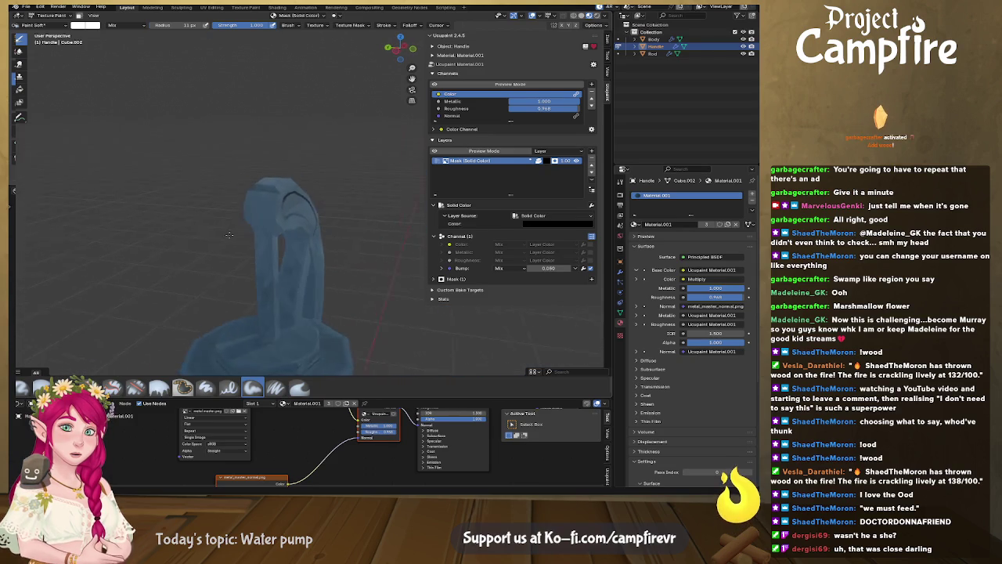
scroll(249, 231, "up", 4)
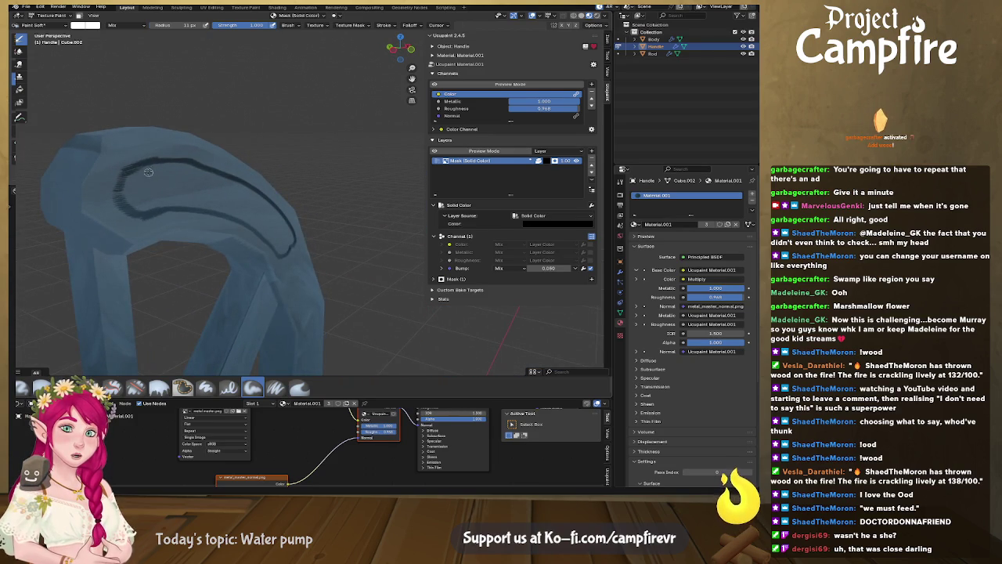
mouse_move(193, 208)
middle_mouse_down()
mouse_move(144, 203)
mouse_move(251, 227)
mouse_move(240, 282)
mouse_move(191, 239)
middle_mouse_up()
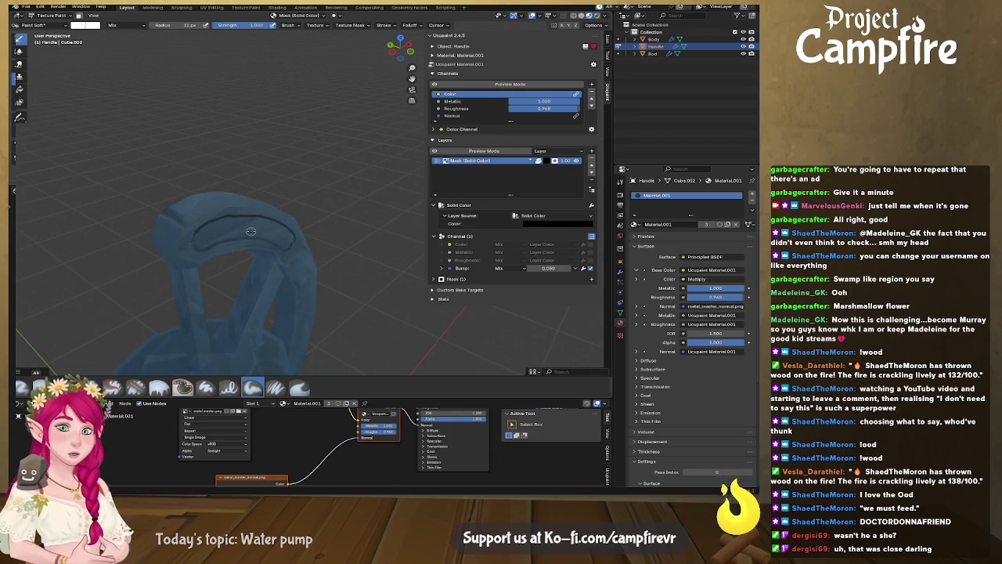
mouse_move(250, 231)
middle_mouse_down()
mouse_move(180, 214)
mouse_move(290, 232)
mouse_move(242, 229)
middle_mouse_up()
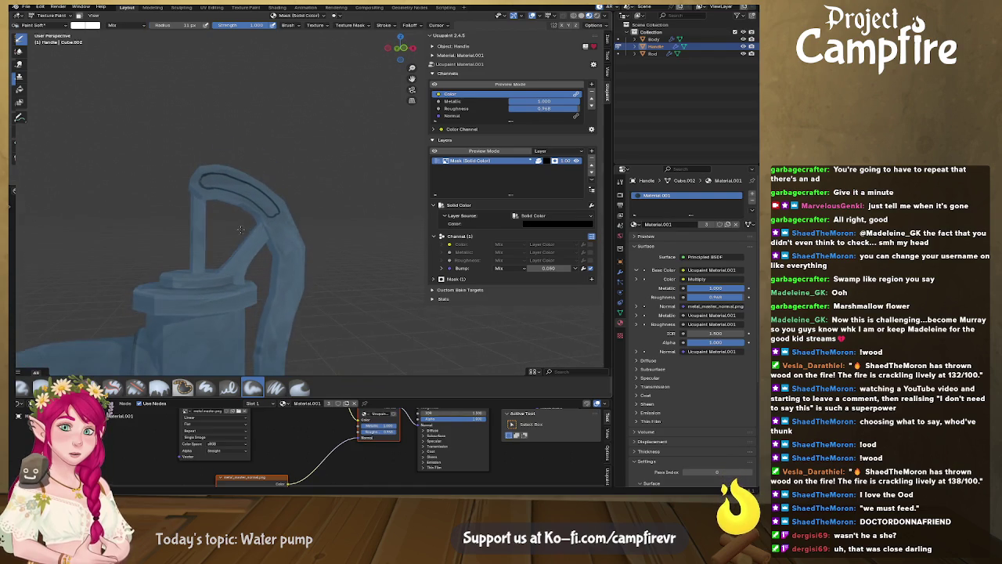
left_click(88, 26)
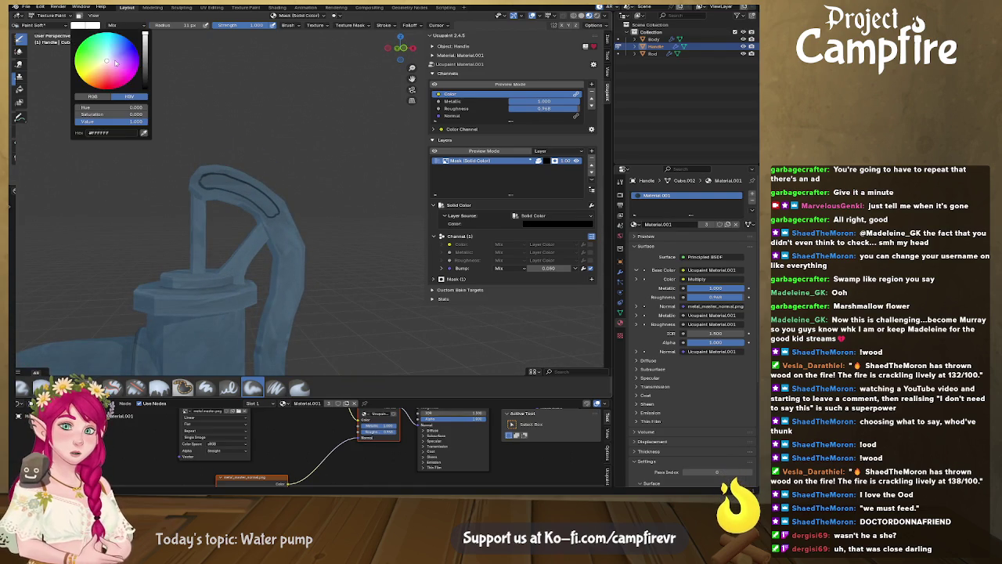
Paint over the handle line in black, then set the brush to dark grey (Value 0.203)
left_click_drag(145, 45, 145, 86)
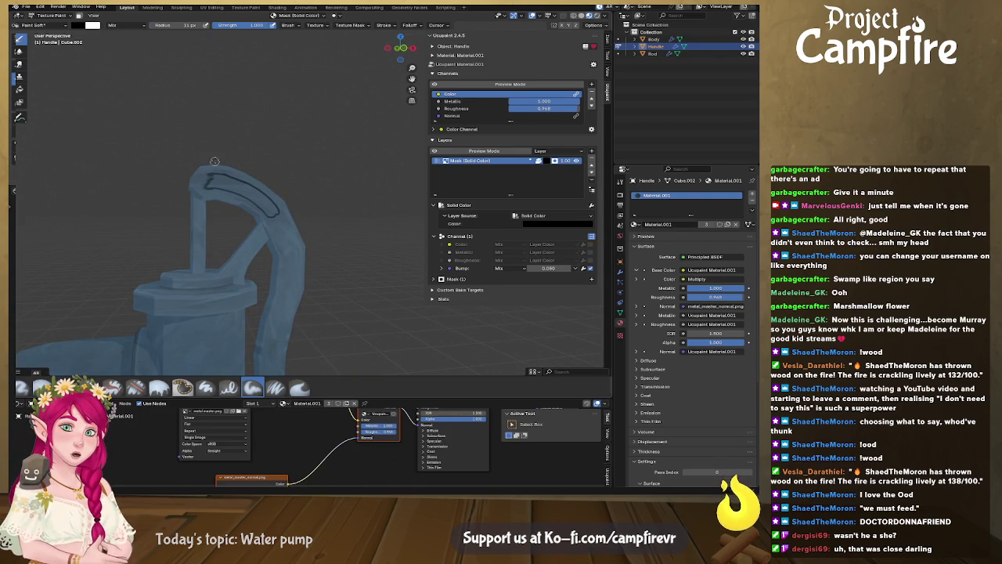
mouse_move(179, 174)
left_mouse_down()
mouse_move(267, 201)
mouse_move(245, 219)
left_mouse_up()
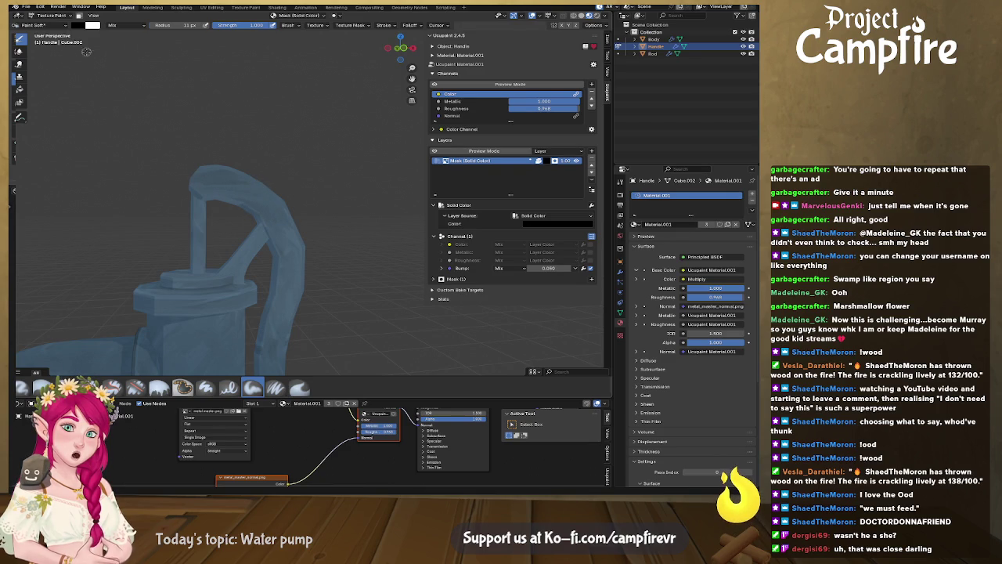
left_click(81, 24)
left_click_drag(146, 83, 145, 77)
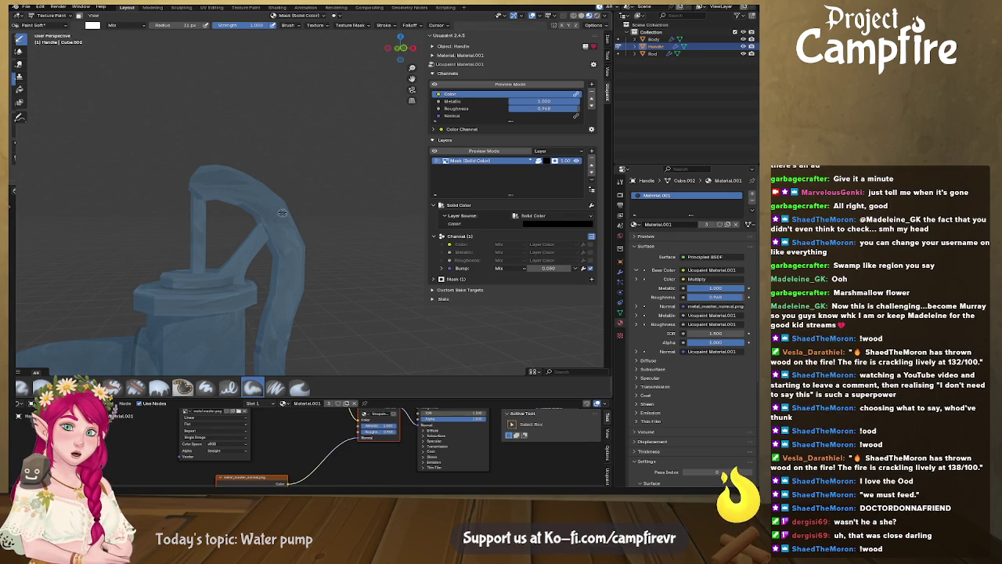
middle_click_drag(260, 234, 211, 235)
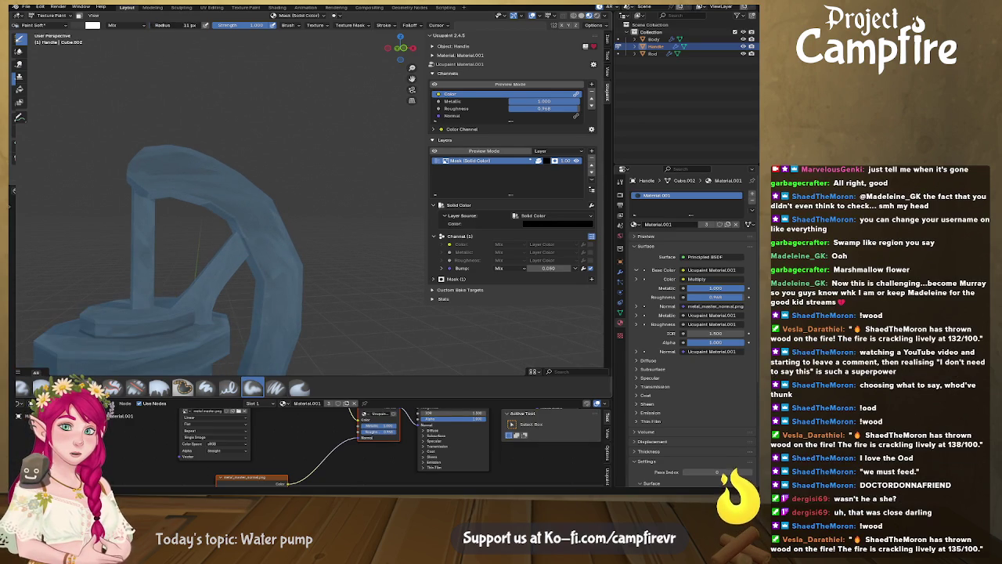
Raise brush strength to about 0.669, enlarge the radius, and save WaterPump.blend
key("Return")
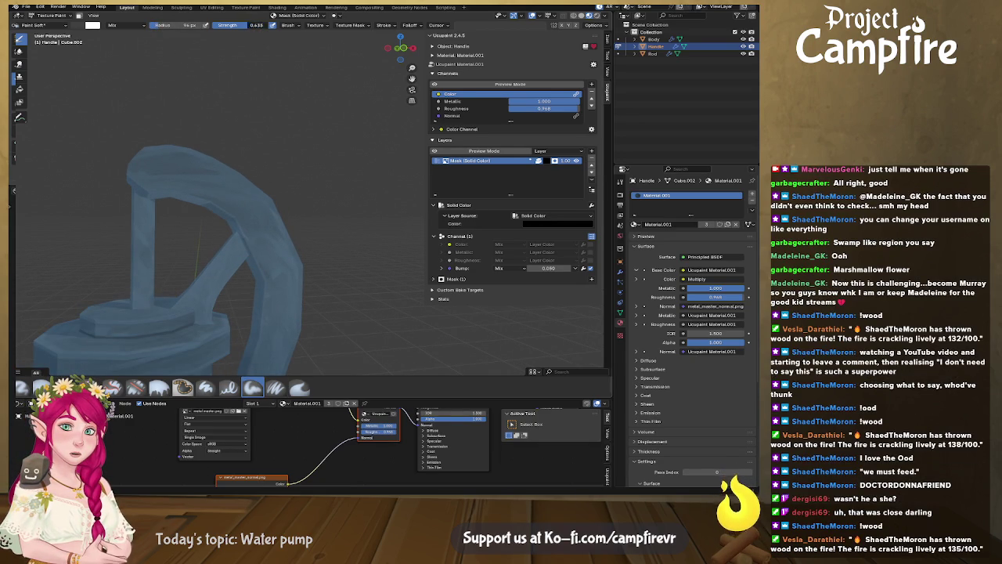
key("shift+f")
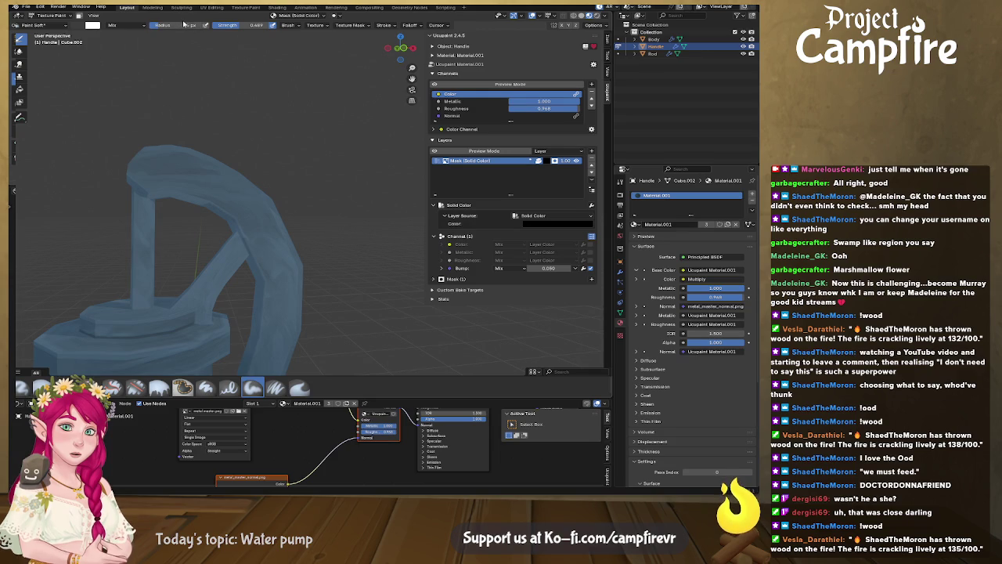
key("f")
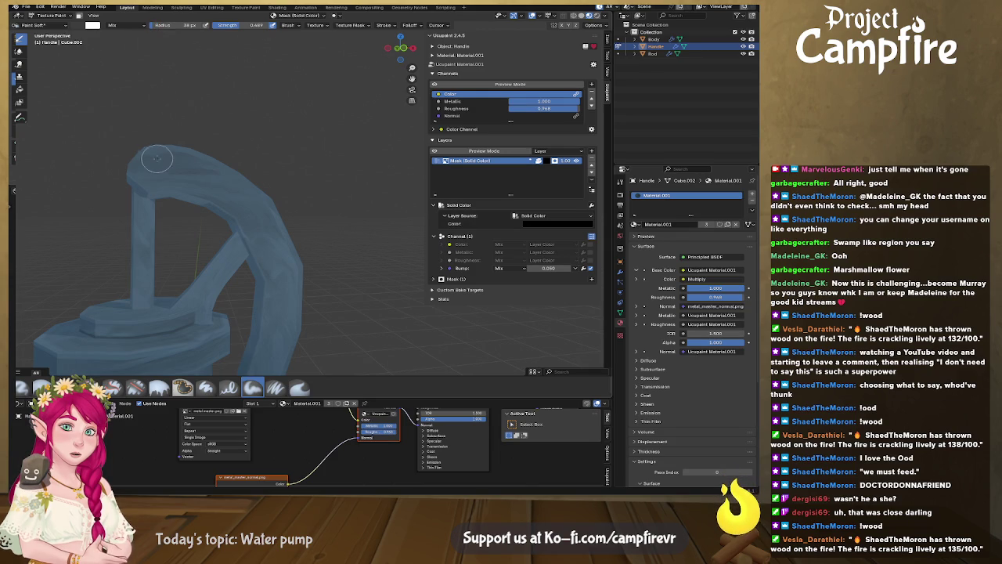
left_click(154, 170)
scroll(154, 170, "down", 4)
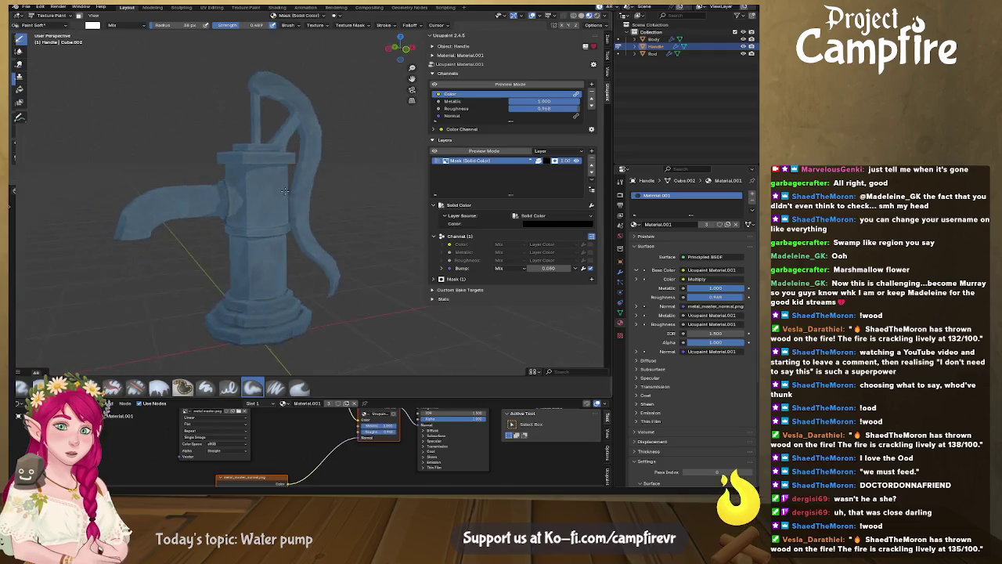
middle_click_drag(154, 170, 277, 191)
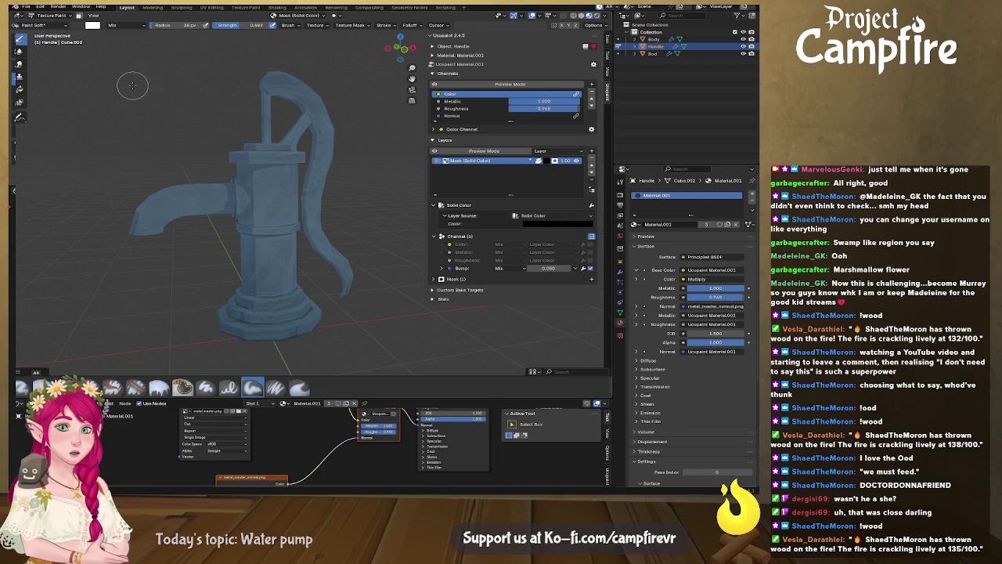
key("ctrl+s")
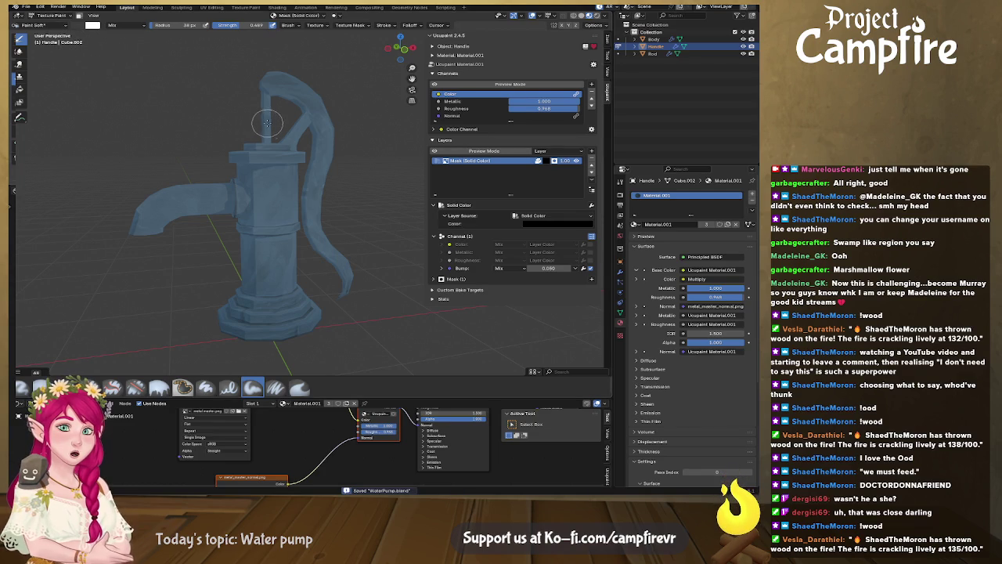
Select Body then Rod, save WaterPump.blend, and show transform values in the Item tab
middle_click_drag(267, 121, 302, 123)
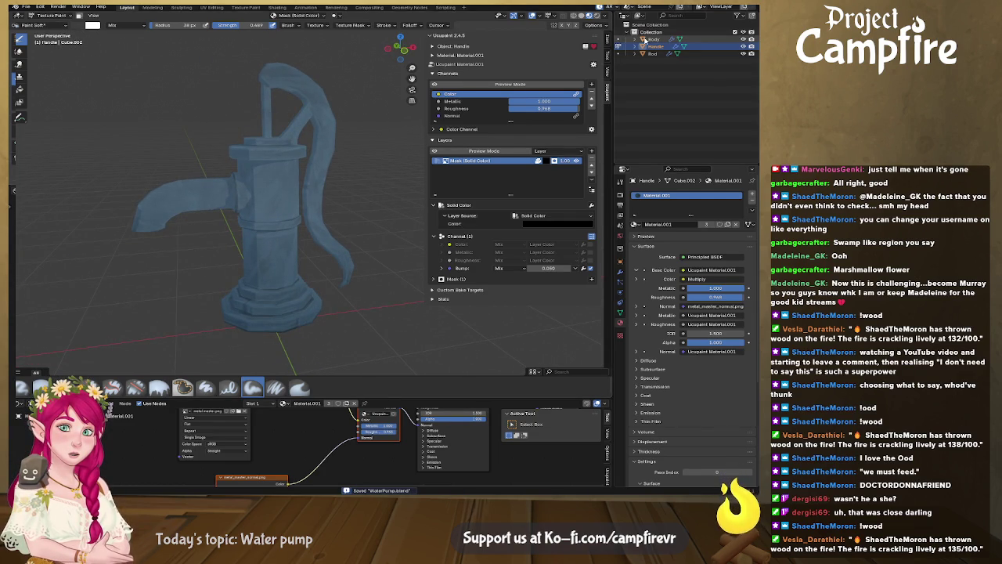
left_click(648, 39)
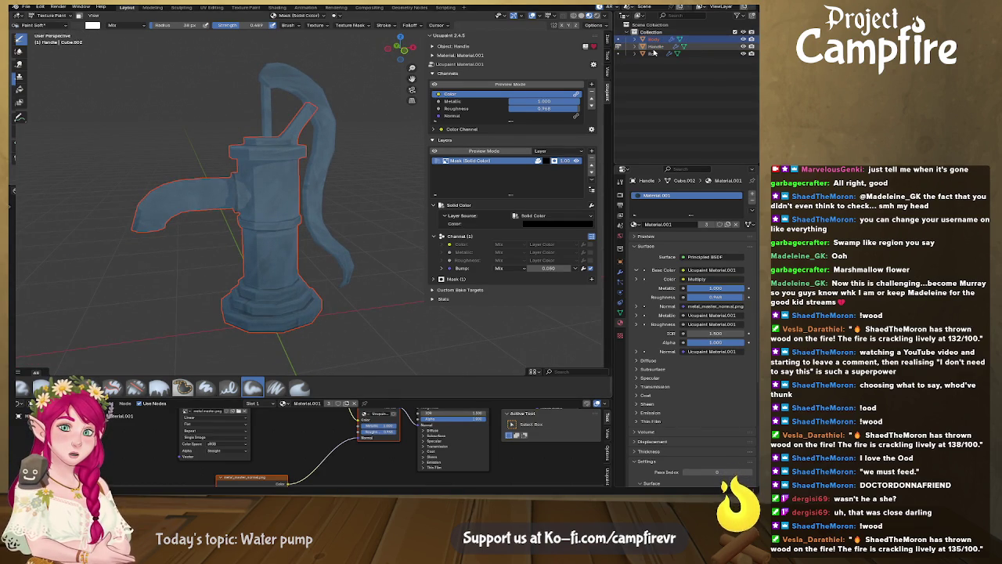
left_click(653, 52)
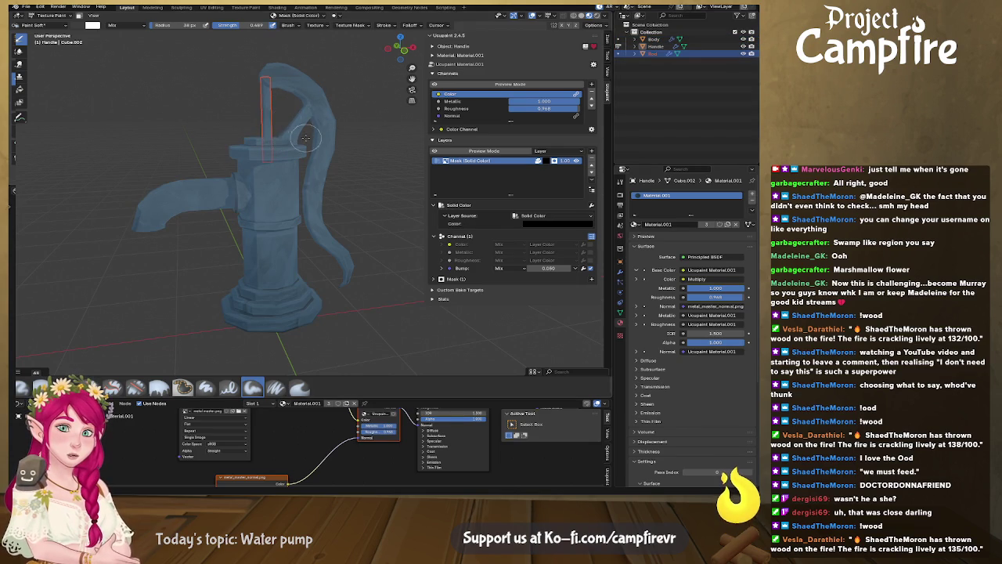
middle_click_drag(298, 129, 288, 123)
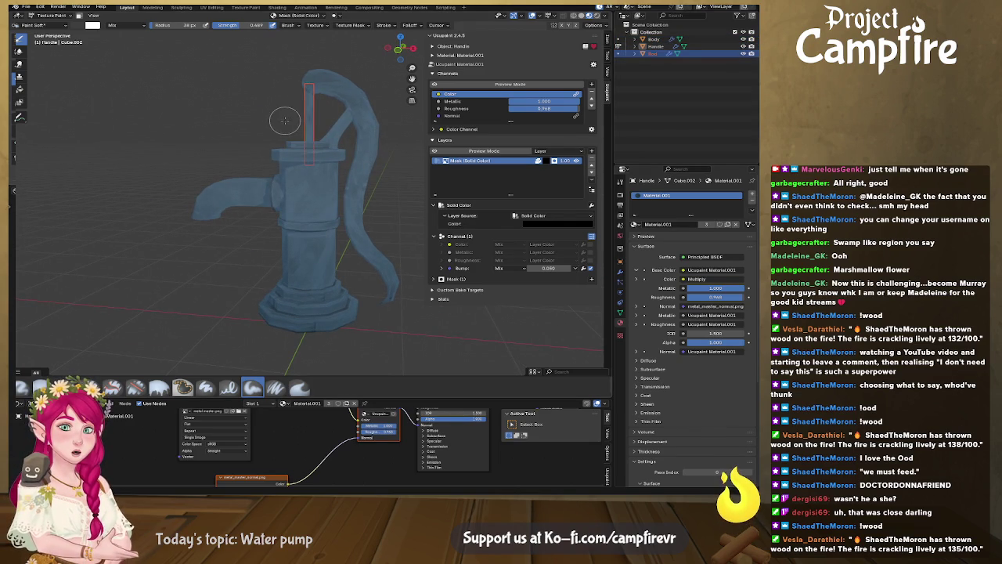
key("ctrl+s")
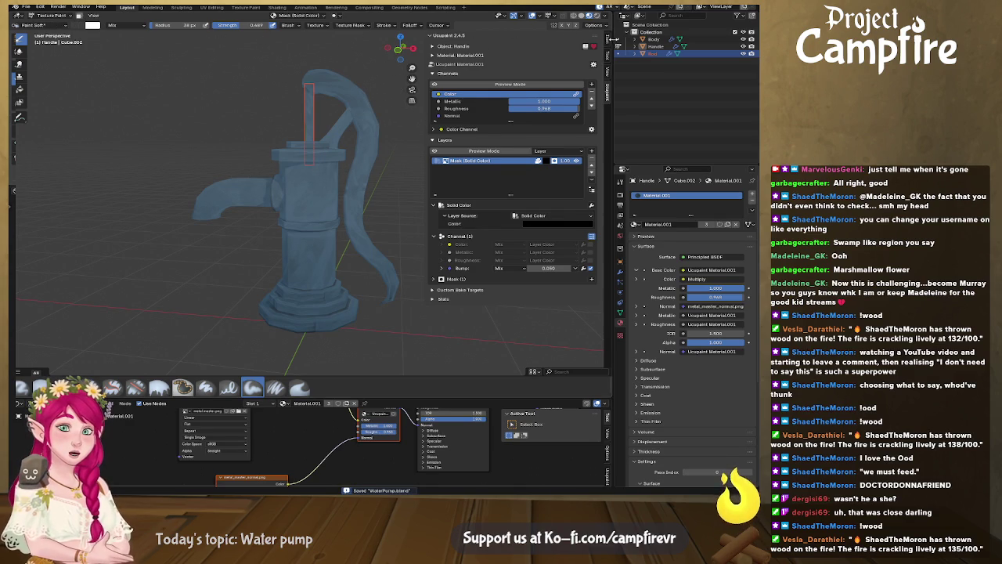
left_click(609, 40)
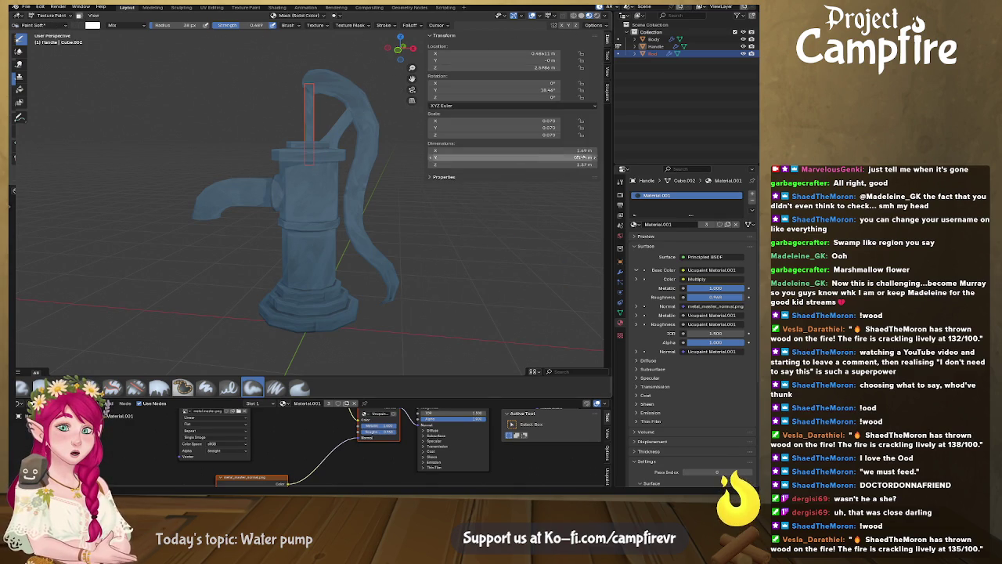
Return to Object Mode and box-select the pump Body and Handle
left_click_drag(476, 374, 471, 438)
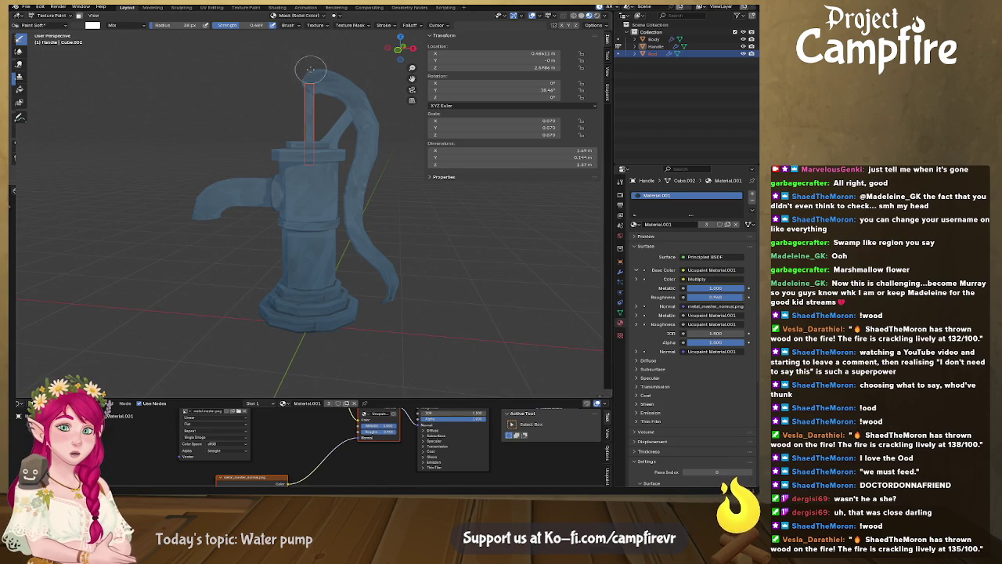
left_click(68, 19)
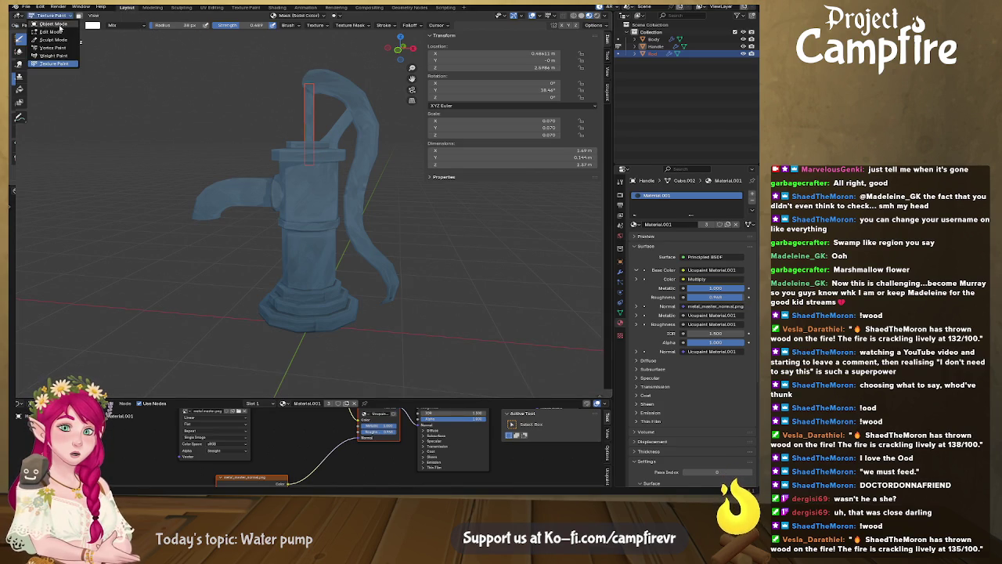
left_click(47, 26)
scroll(338, 185, "down", 1)
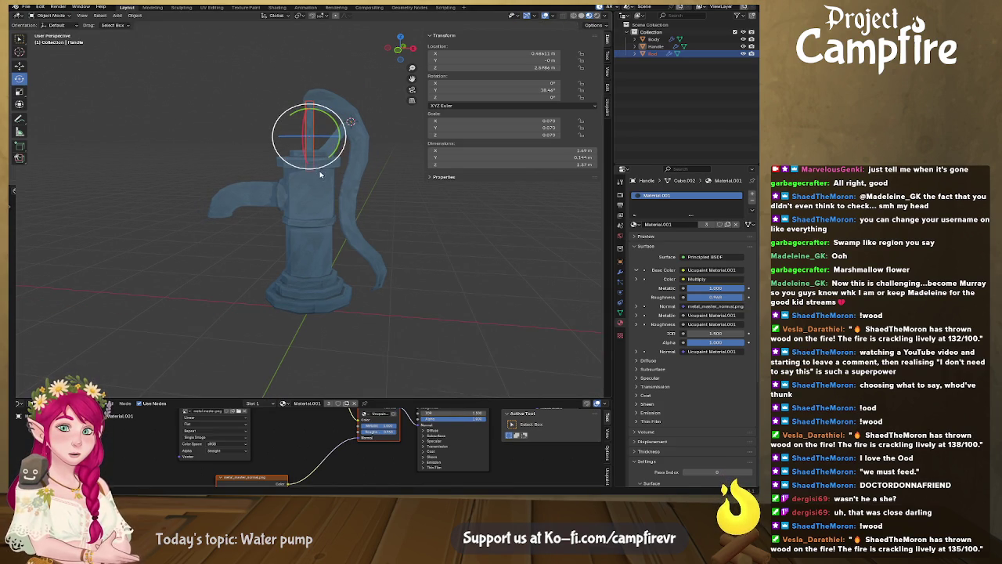
left_click_drag(197, 67, 472, 334)
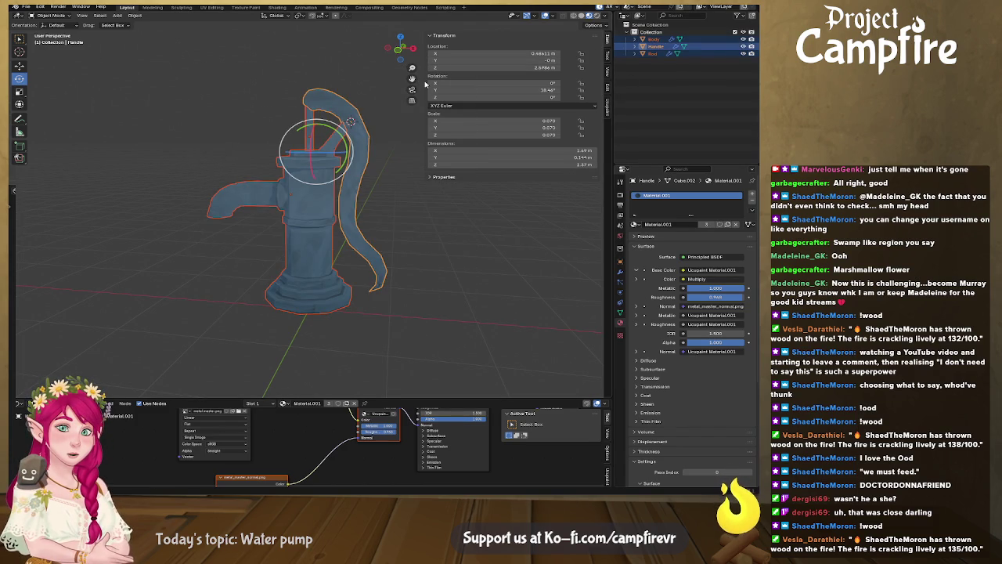
left_click_drag(421, 82, 505, 81)
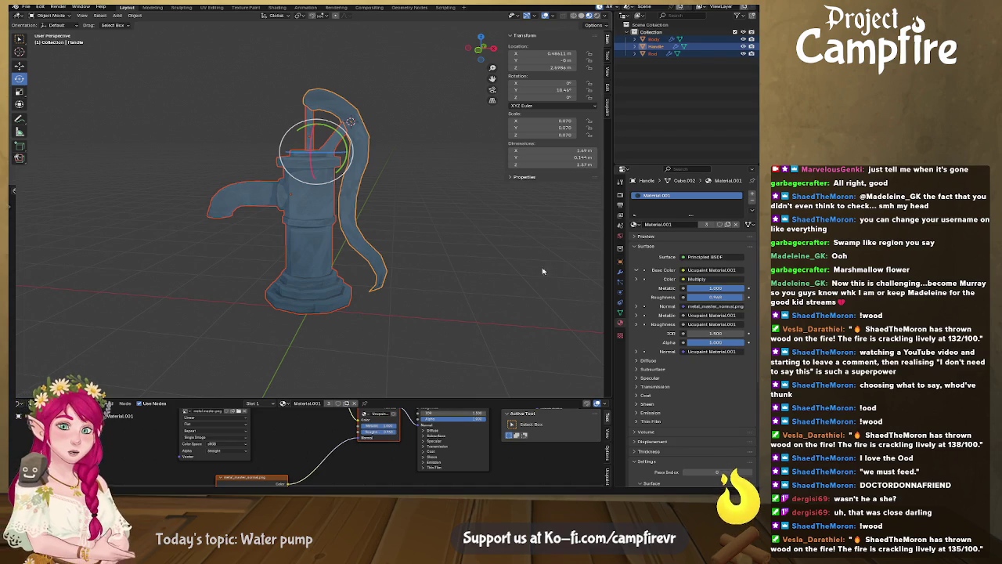
middle_click_drag(494, 280, 417, 327)
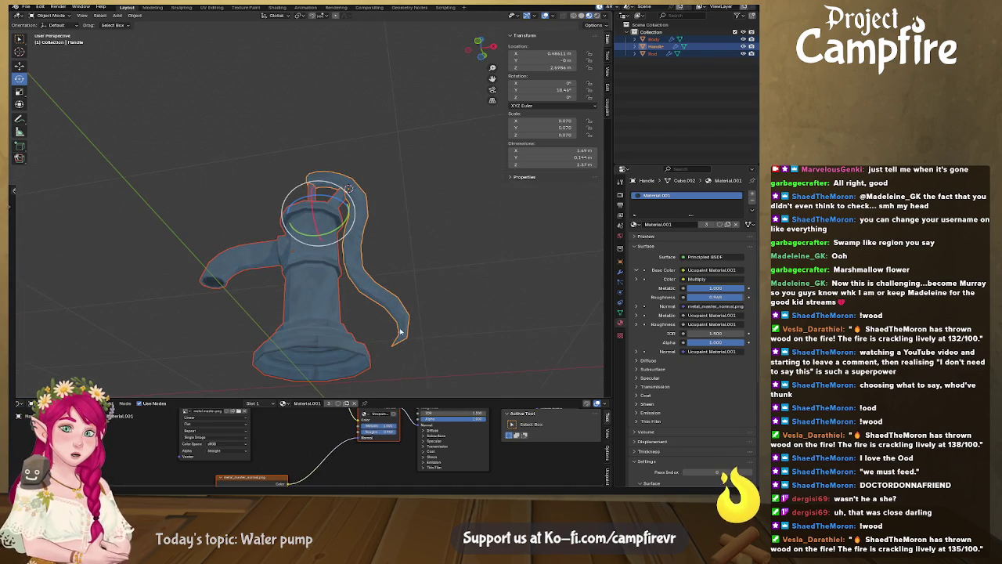
mouse_move(472, 285)
middle_mouse_down()
mouse_move(489, 307)
mouse_move(467, 317)
mouse_move(470, 329)
middle_mouse_up()
Scale the parts to 0.628 and lower them along Z in front orthographic view
key("s")
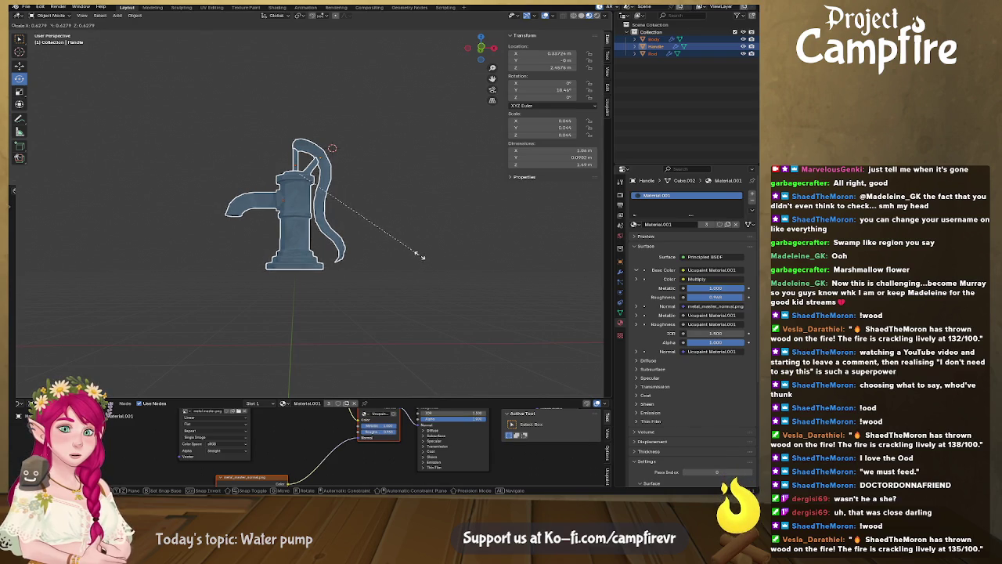
left_click(419, 257)
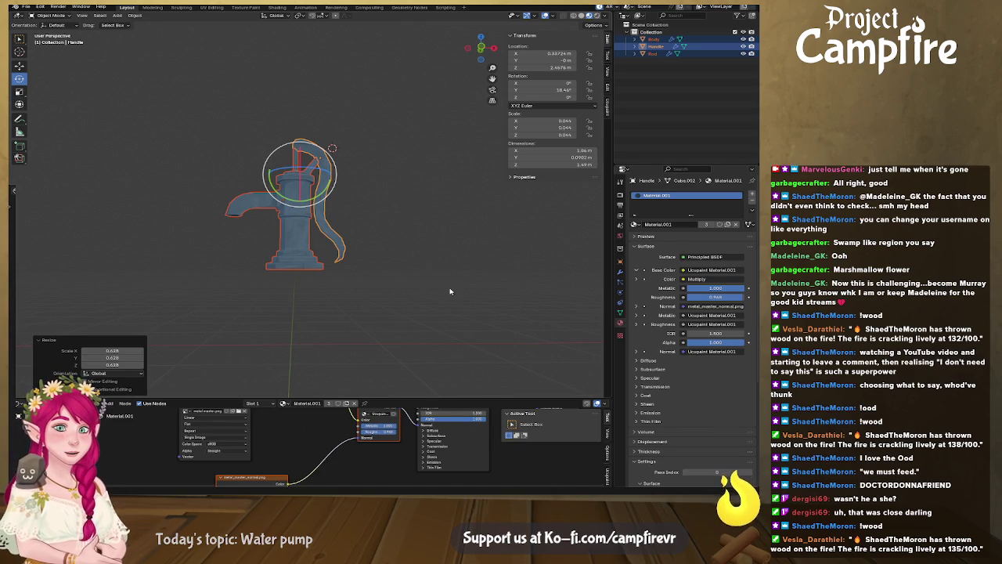
left_click(482, 48)
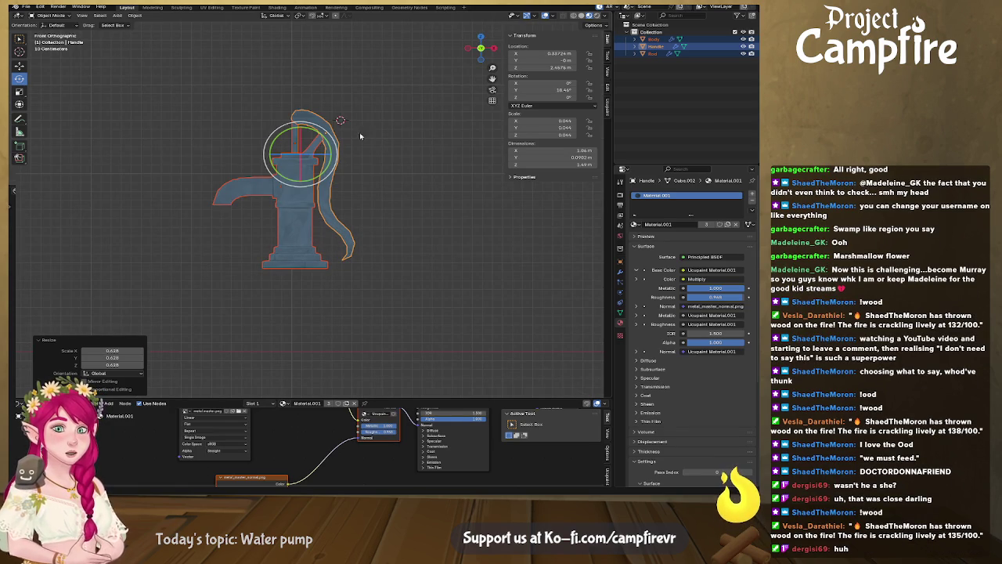
left_click(20, 66)
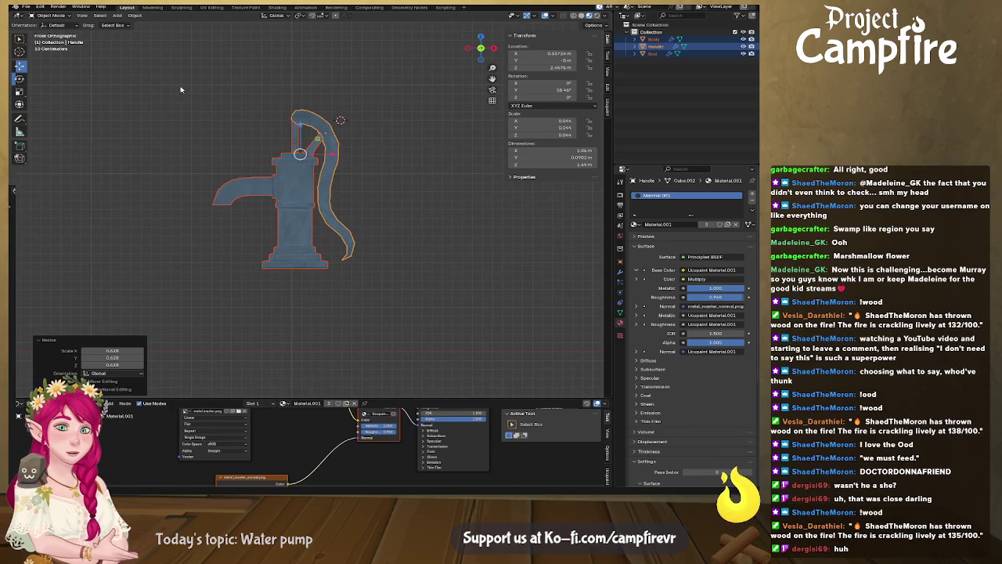
left_click_drag(300, 123, 310, 209)
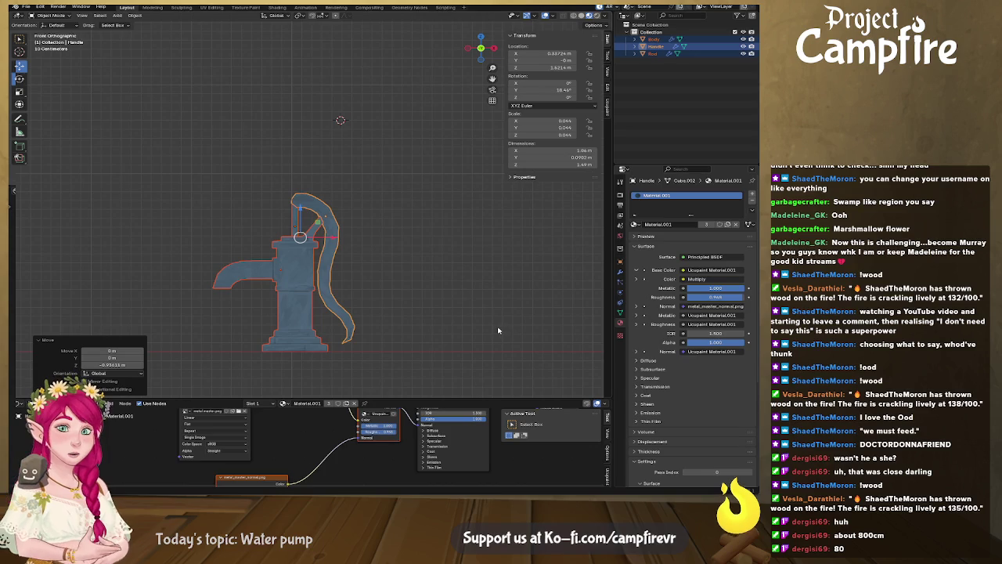
Scale the parts down again to 0.551 and set them on the ground line
key("s")
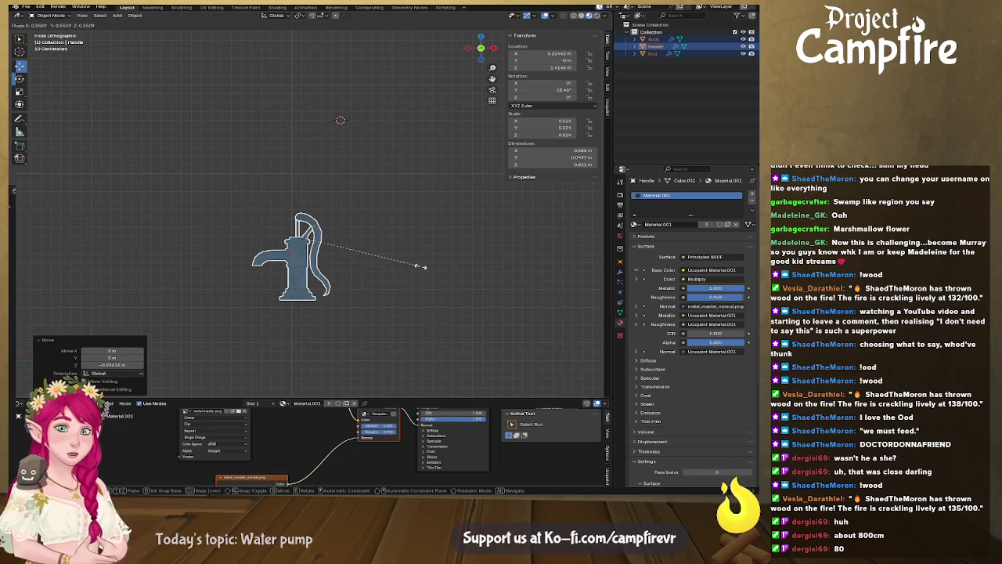
left_click(420, 267)
left_click_drag(300, 210, 305, 261)
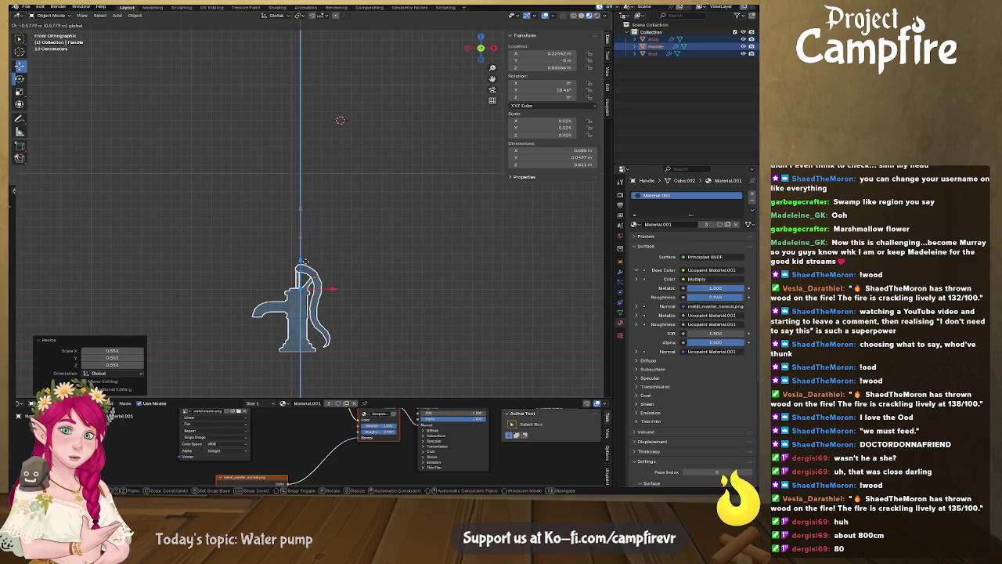
left_click_drag(304, 261, 305, 263)
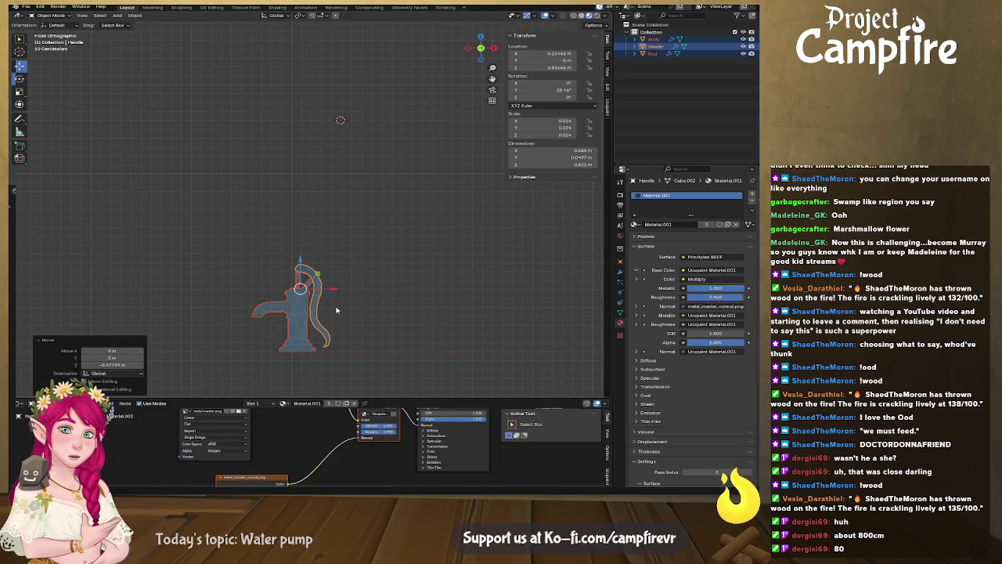
Reframe the pump in perspective and enter Edit Mode on the Handle at its base
middle_click_drag(327, 326, 354, 254, "shift")
scroll(354, 257, "up", 1)
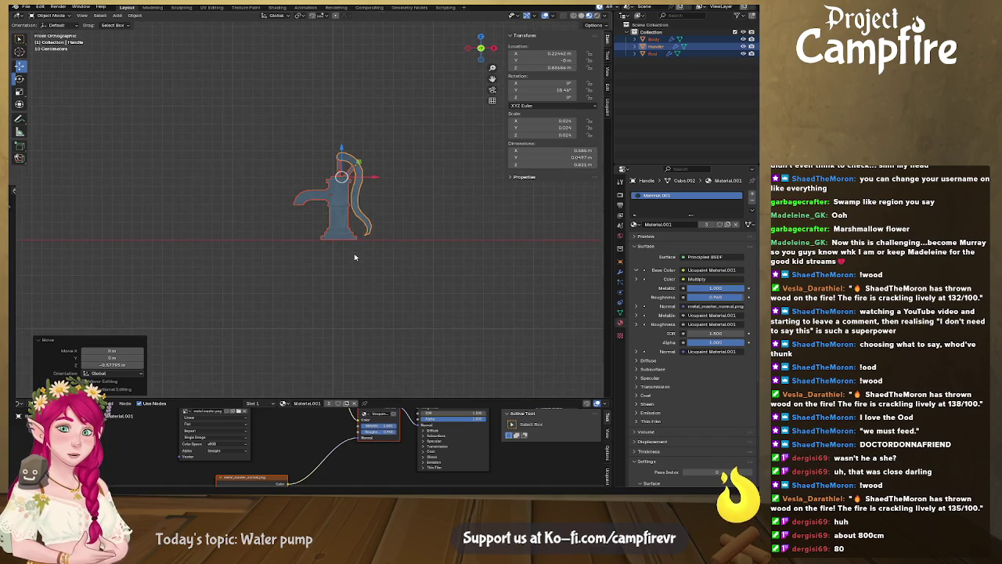
scroll(353, 257, "up", 1)
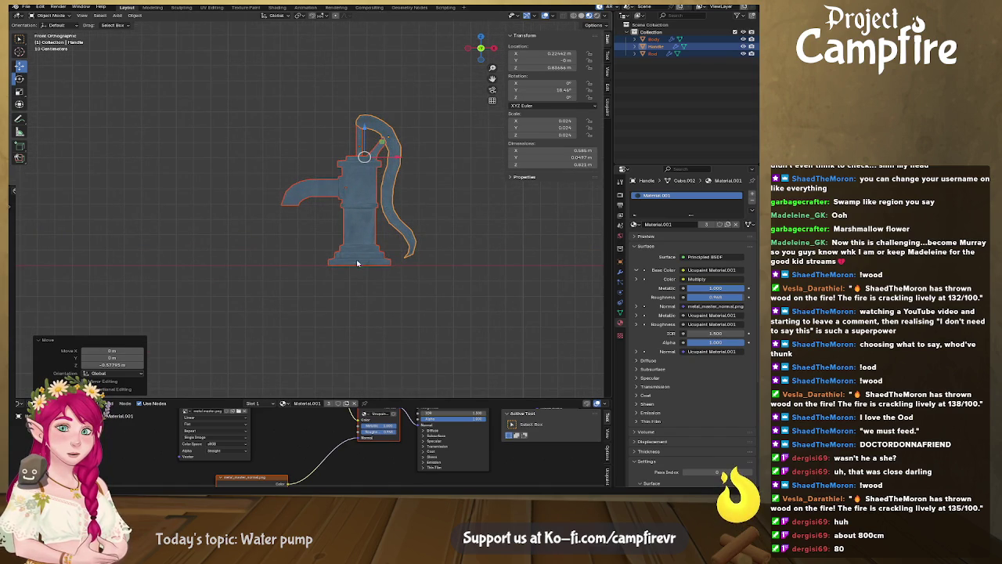
middle_click_drag(358, 265, 354, 284)
key("Tab")
left_click(354, 286)
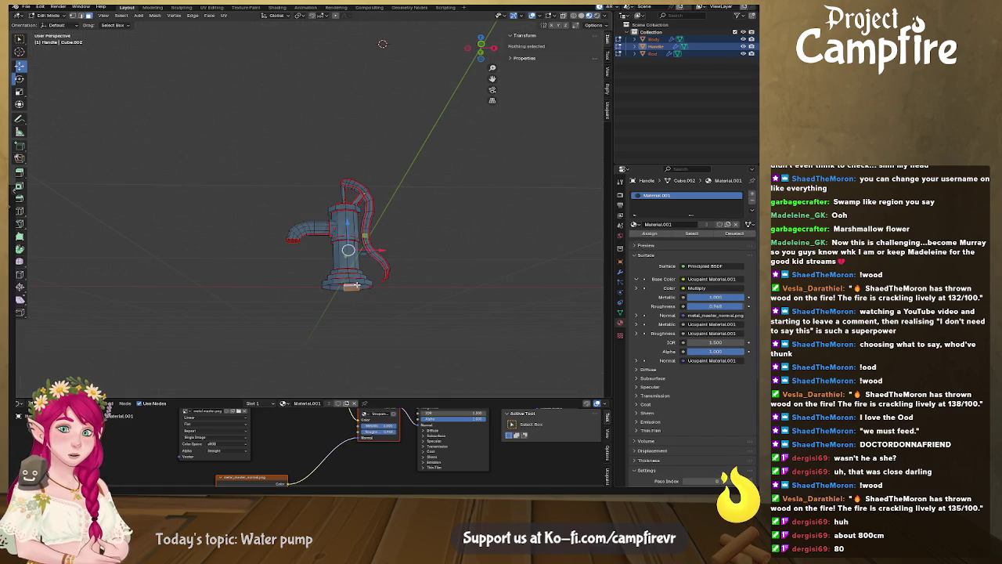
Select the base ring and set the origin to the 3D cursor at the pump base
left_click(361, 283, "alt")
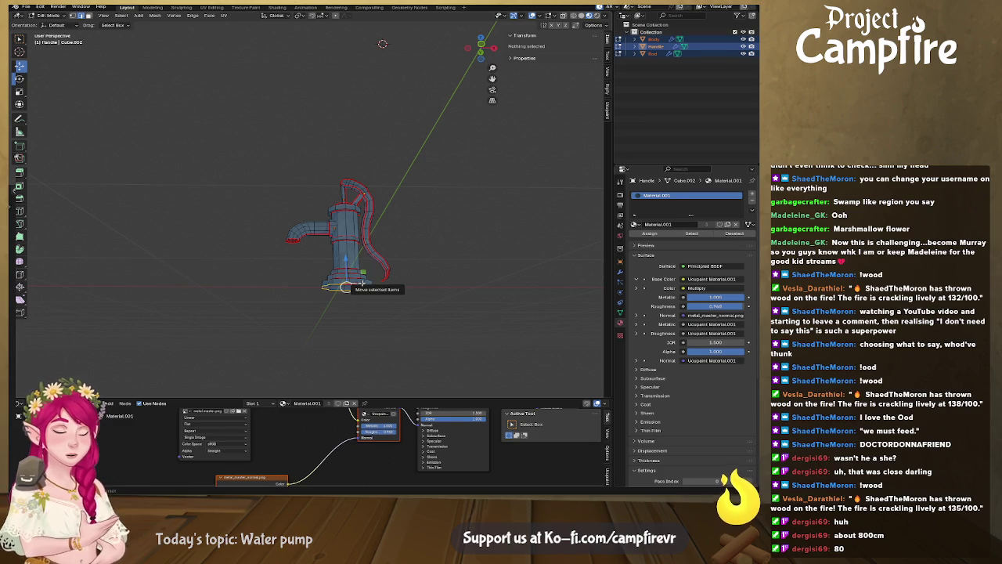
key("ctrl+Tab")
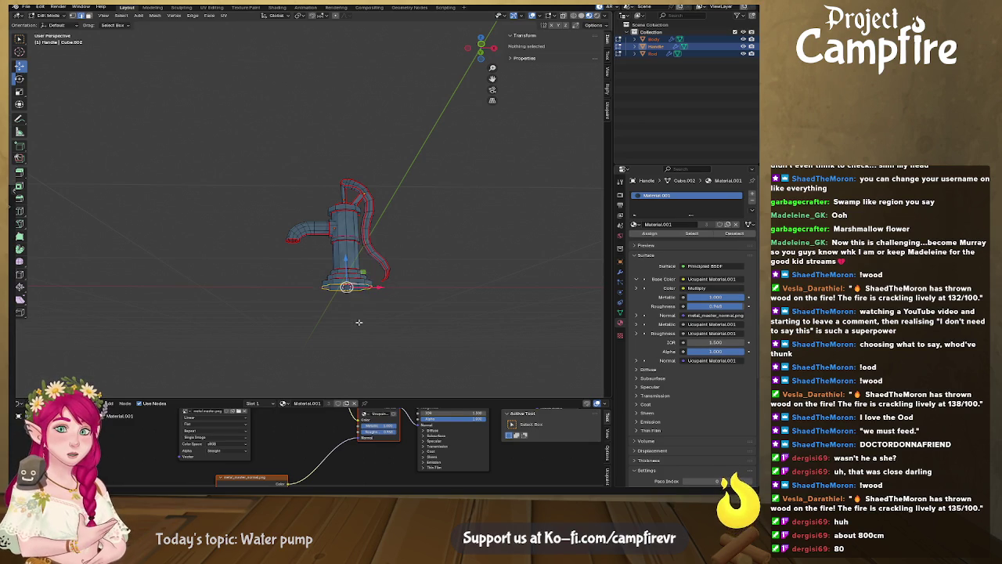
left_click(360, 325)
right_click(346, 273)
mouse_move(295, 310)
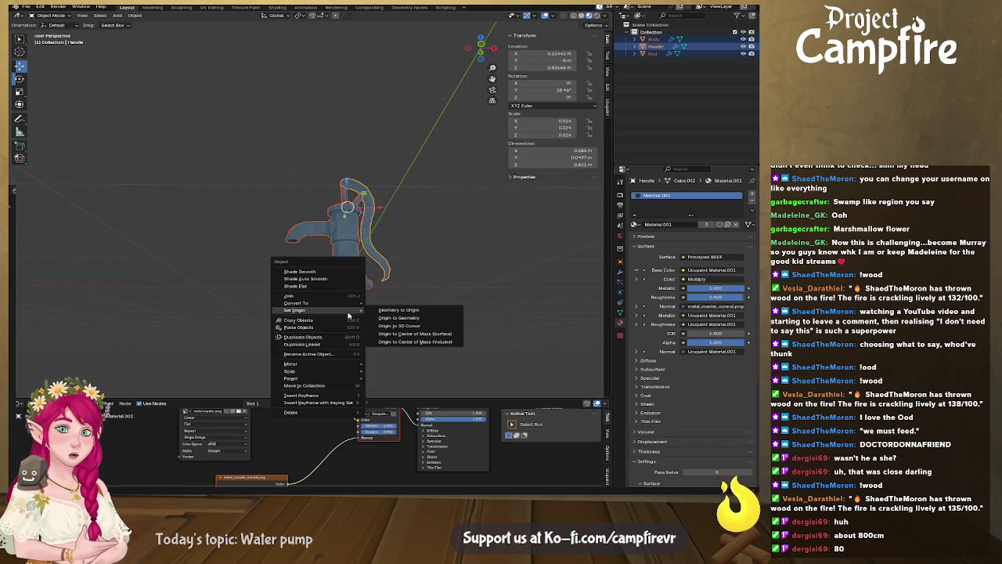
left_click(420, 328)
Level and zoom the view, then select the Rod object
middle_click_drag(392, 273, 394, 292)
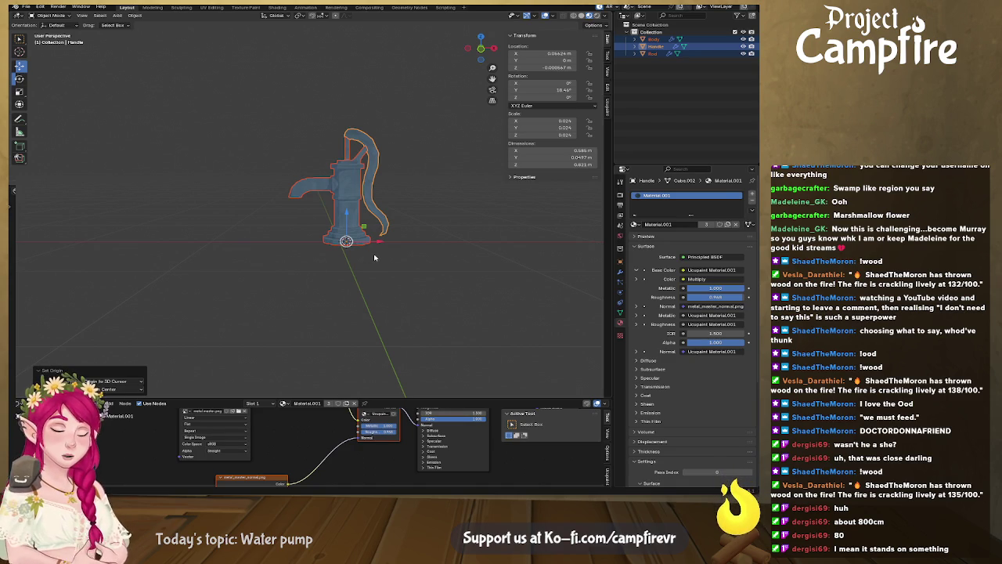
scroll(374, 244, "up", 1)
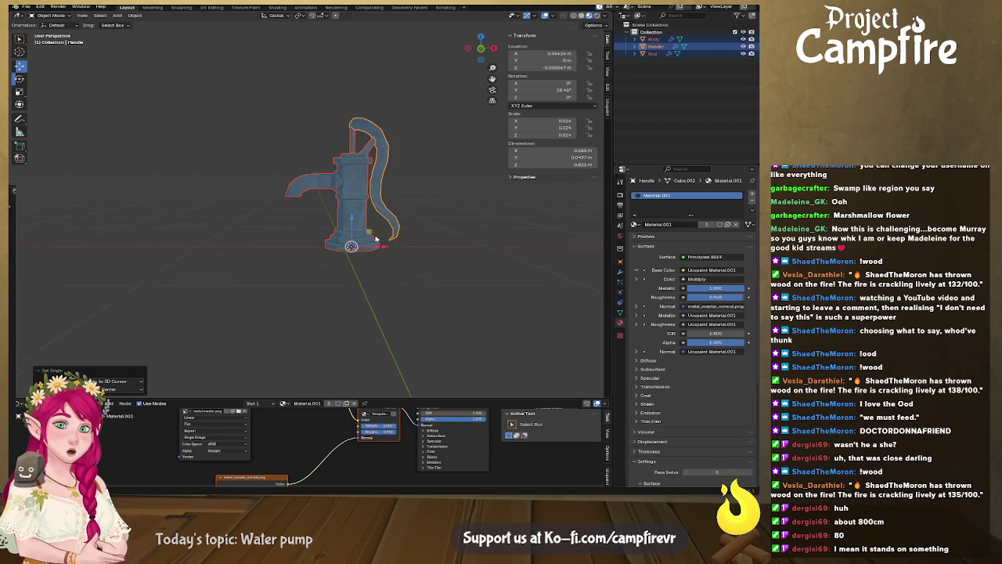
scroll(376, 240, "up", 2)
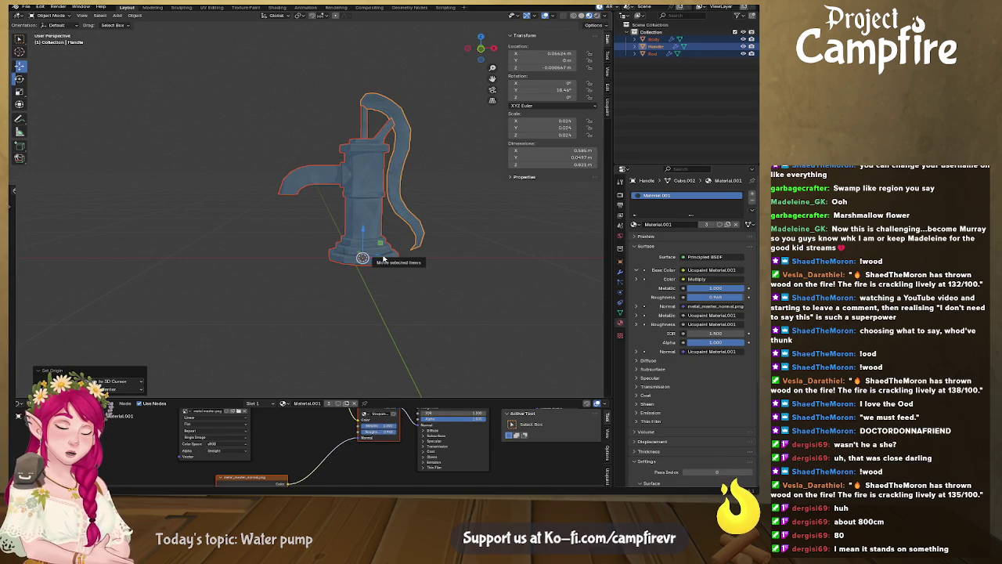
left_click(364, 132)
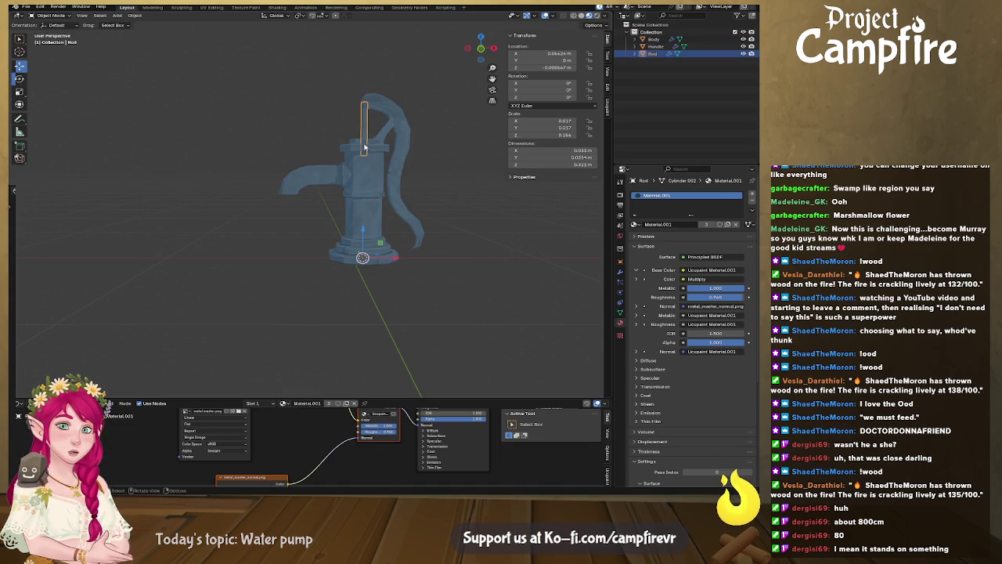
With the Body hidden, snap the 3D cursor to the selected Rod geometry in Edit Mode
middle_click_drag(364, 150, 378, 158)
key("Tab")
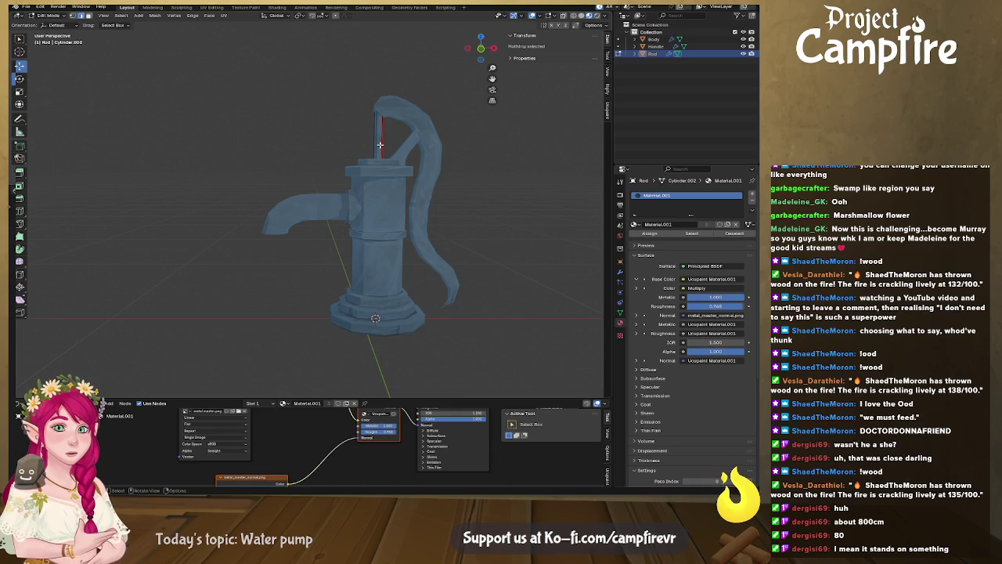
left_click(380, 145)
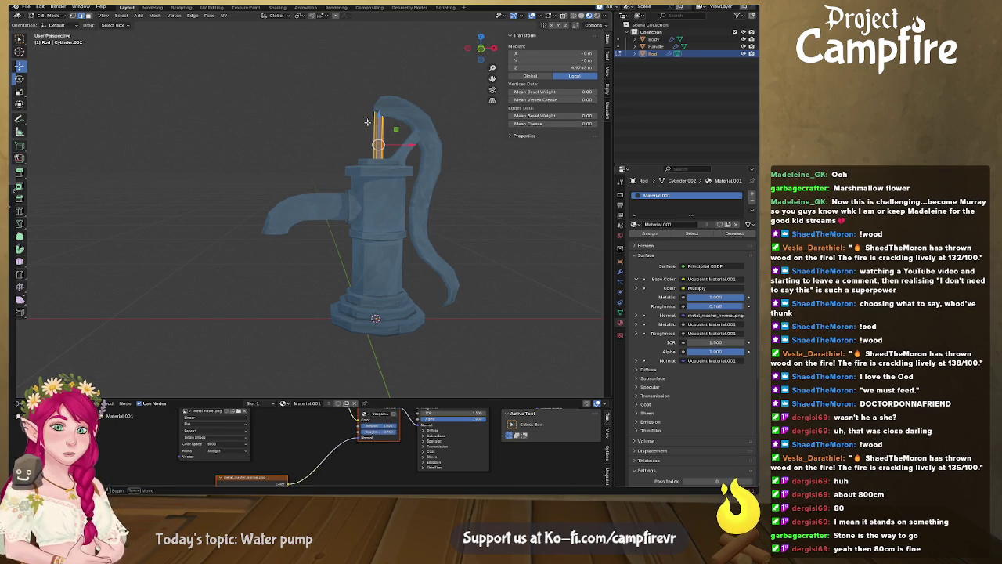
left_click(367, 197)
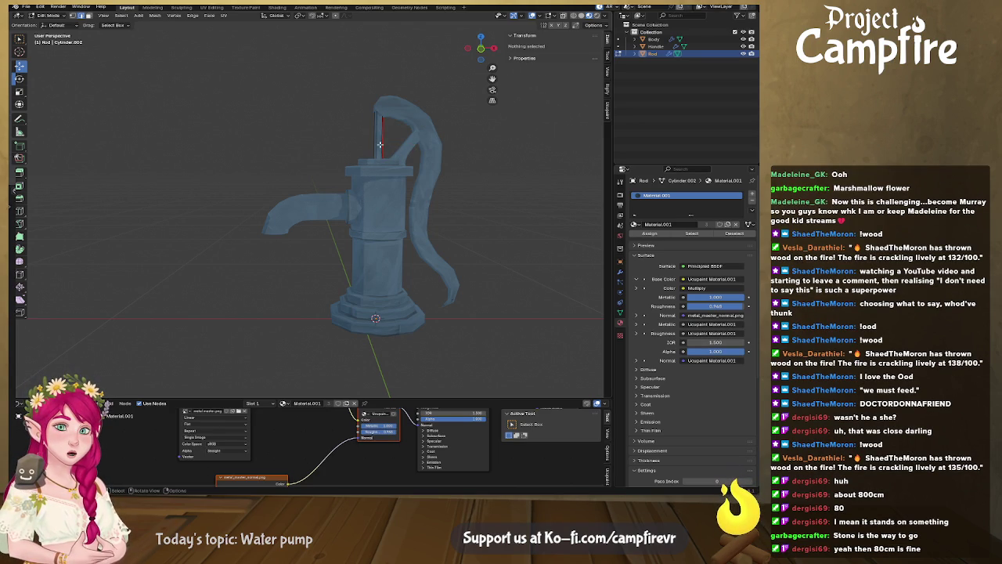
left_click(380, 144)
middle_click_drag(381, 146, 383, 196)
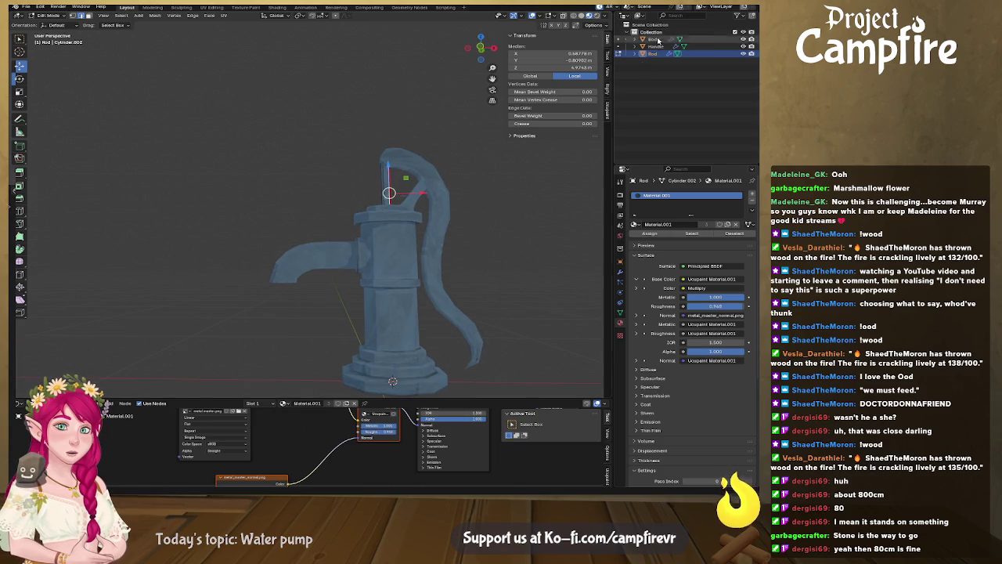
left_click(744, 39)
scroll(404, 232, "up", 2)
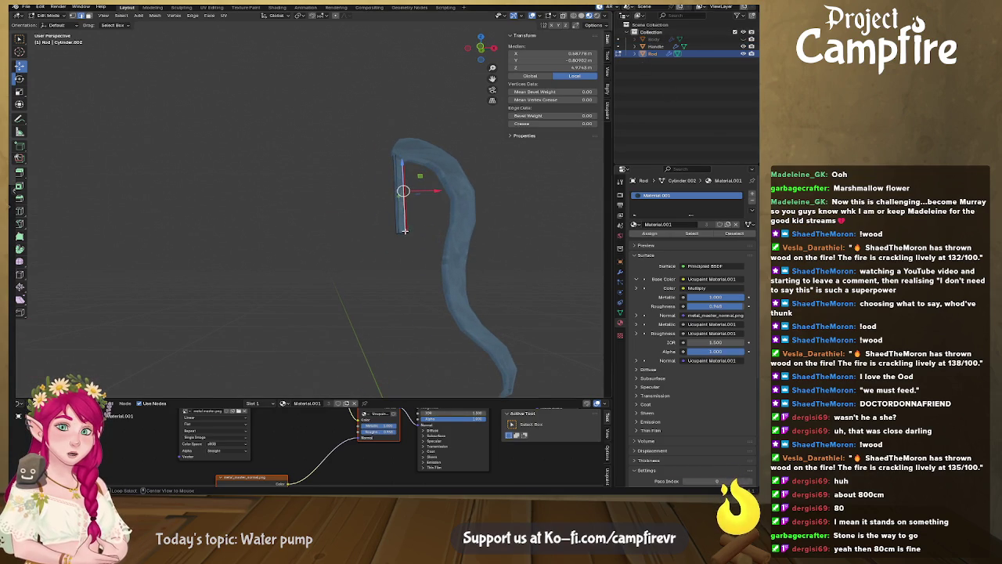
key("shift+s")
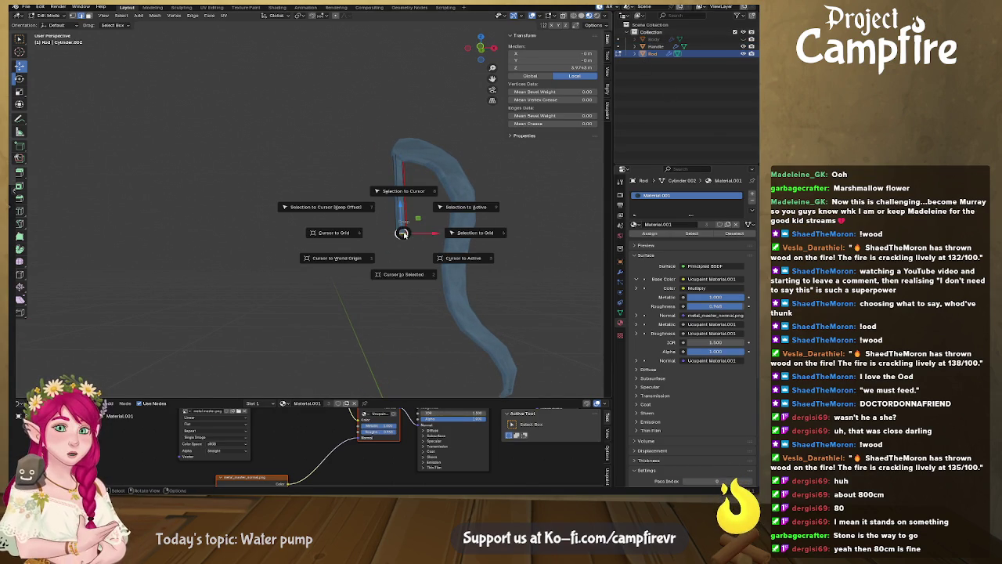
left_click(409, 276)
key("Tab")
Set the Rod's origin to the 3D cursor and set its Location Z and X to 0
right_click(377, 216)
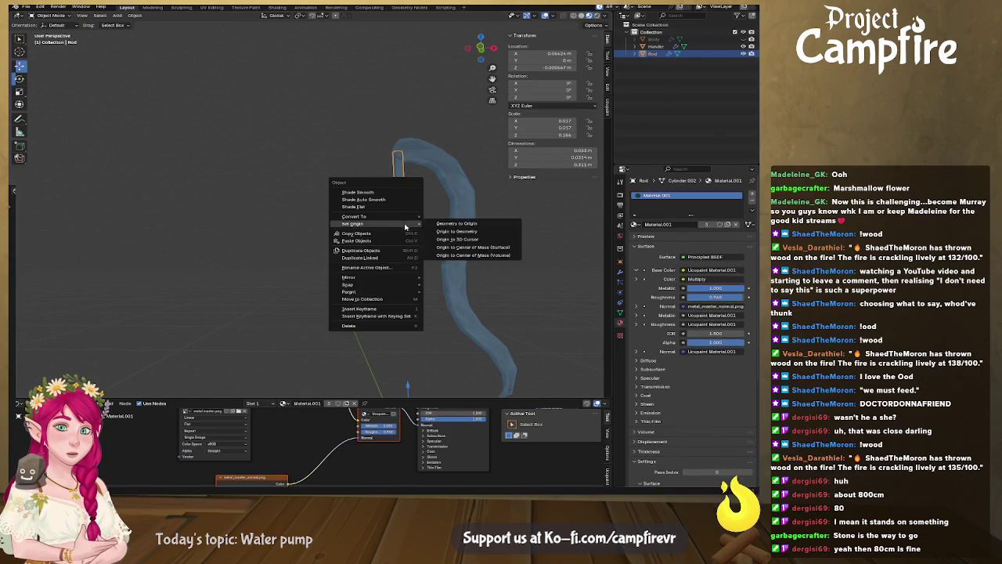
mouse_move(354, 224)
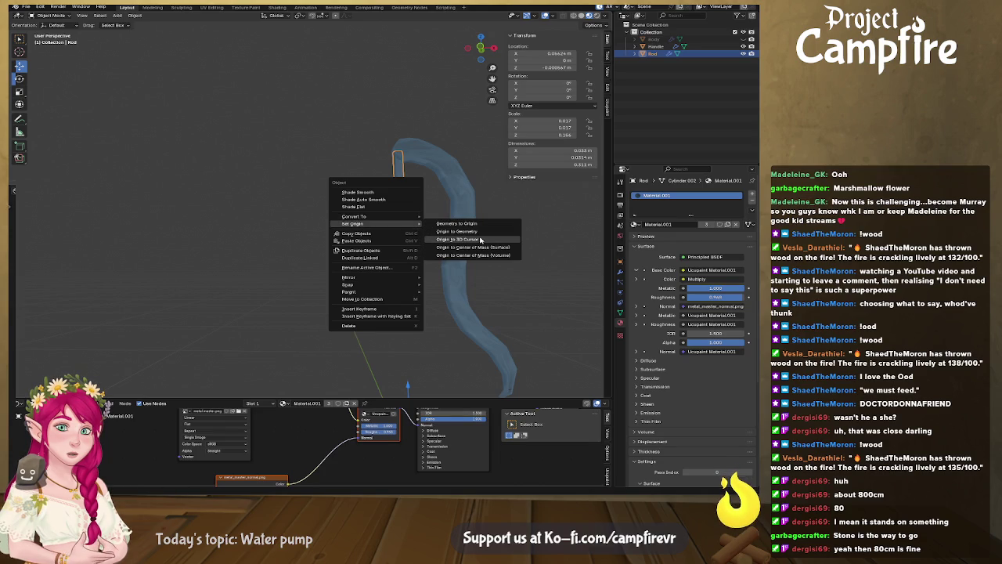
left_click(482, 240)
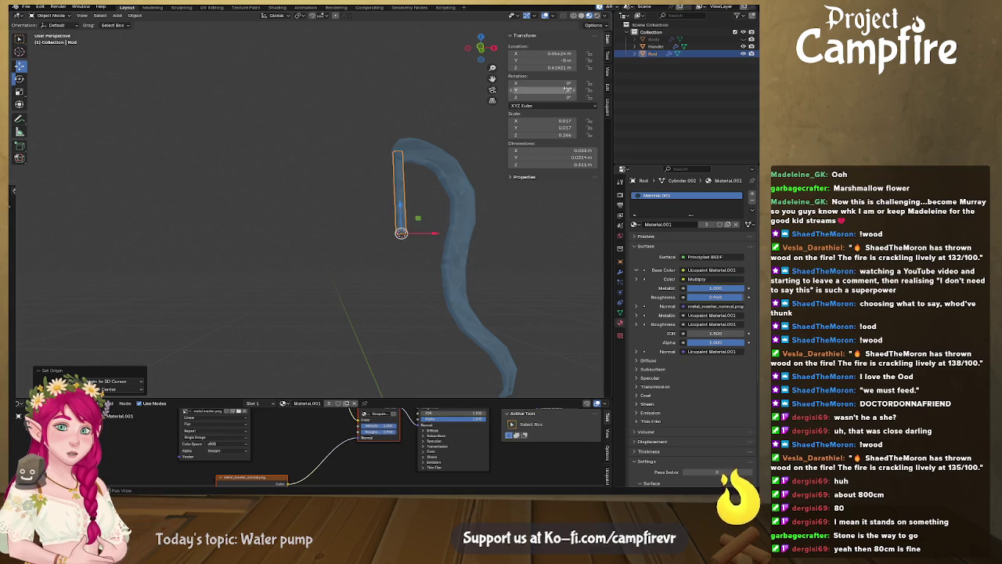
left_click(563, 68)
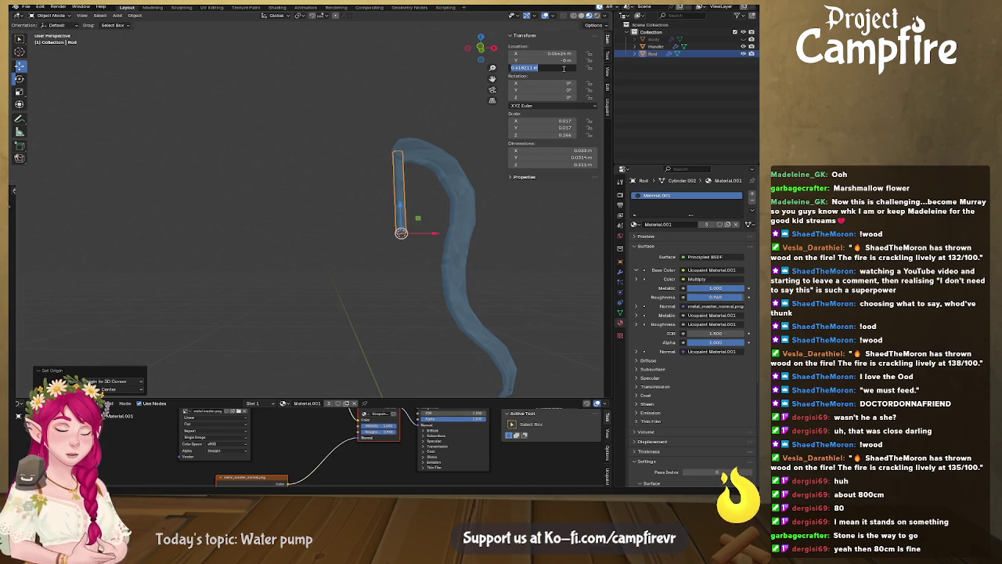
type("0")
key("Return")
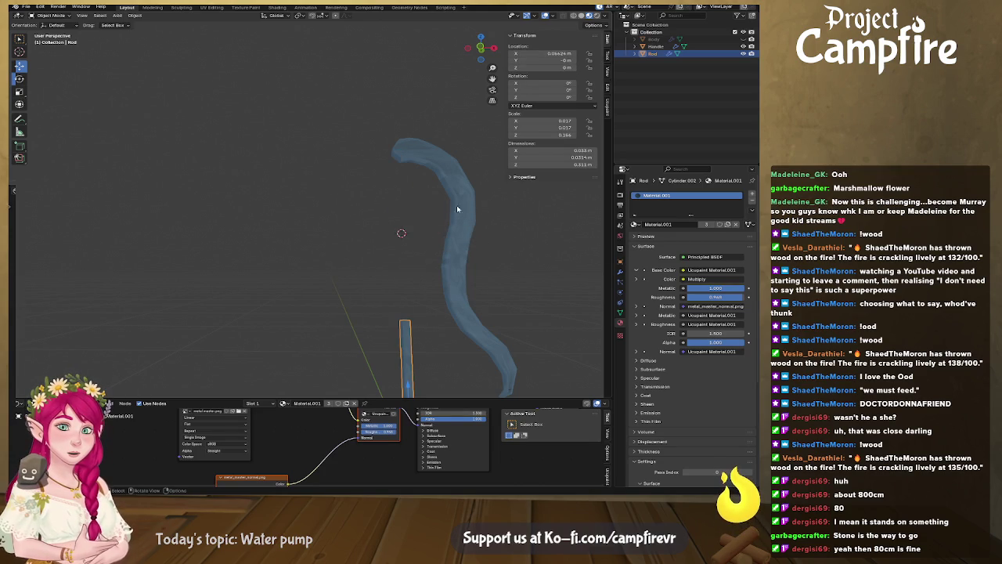
scroll(502, 193, "down", 2)
middle_click_drag(502, 192, 482, 164, "shift")
left_click(556, 53)
type("0")
key("Return")
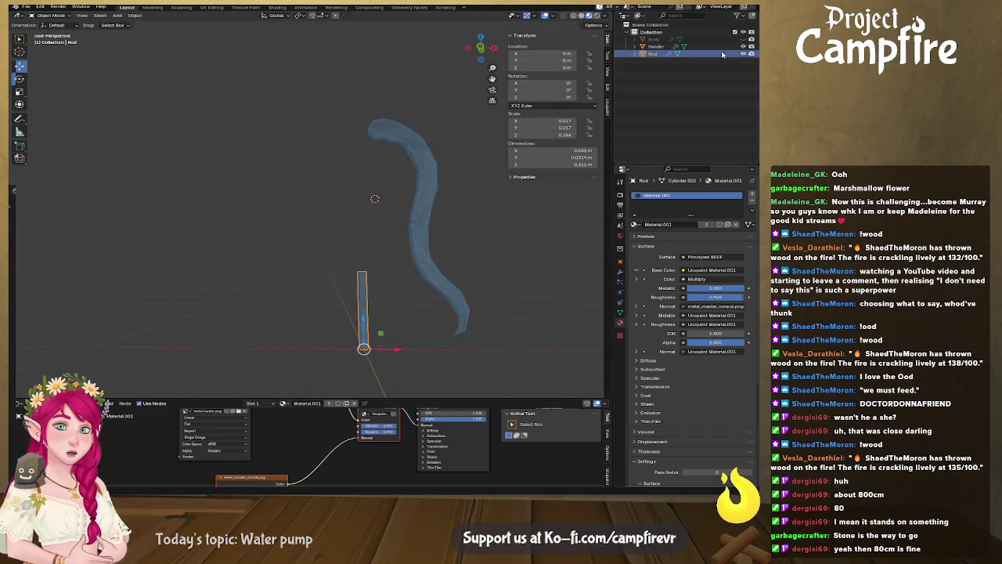
Unhide the pump Body and set its Location X to 0
left_click(744, 39)
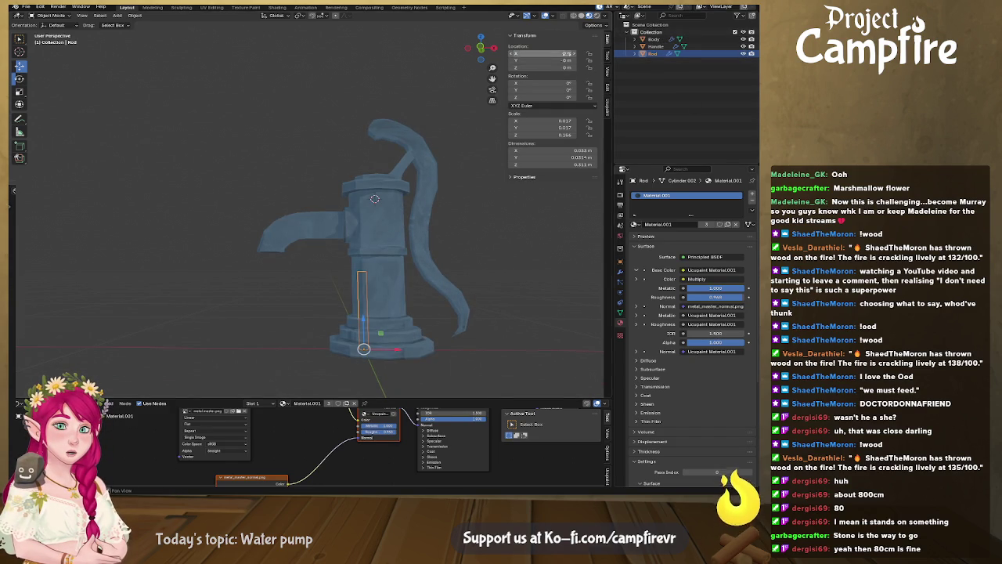
left_click(395, 226)
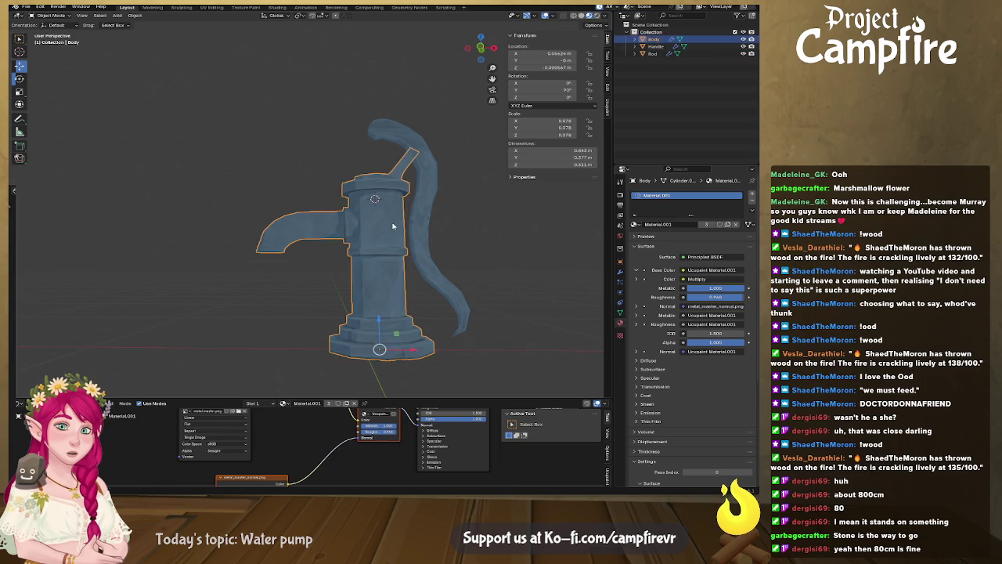
left_click(557, 52)
type("0")
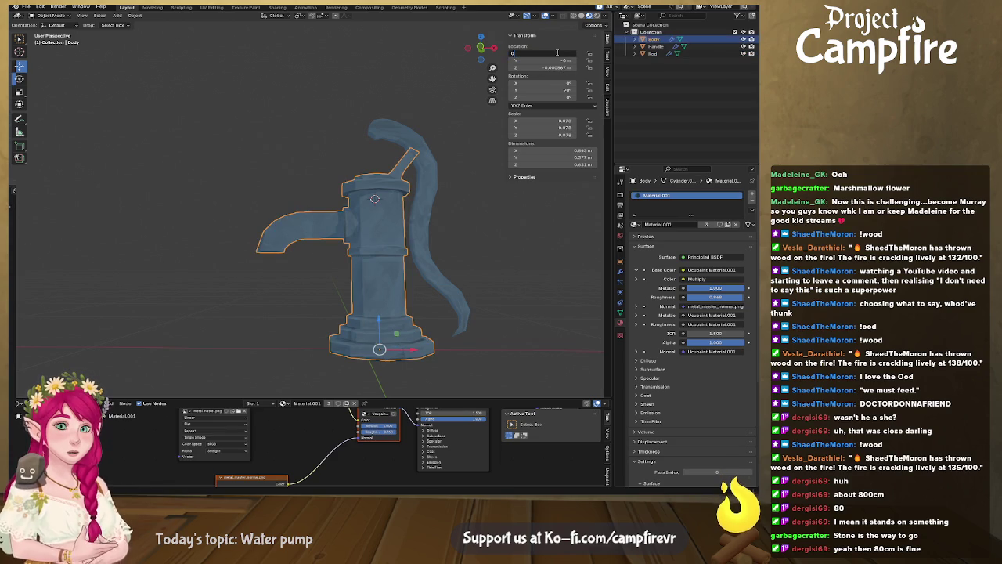
key("Return")
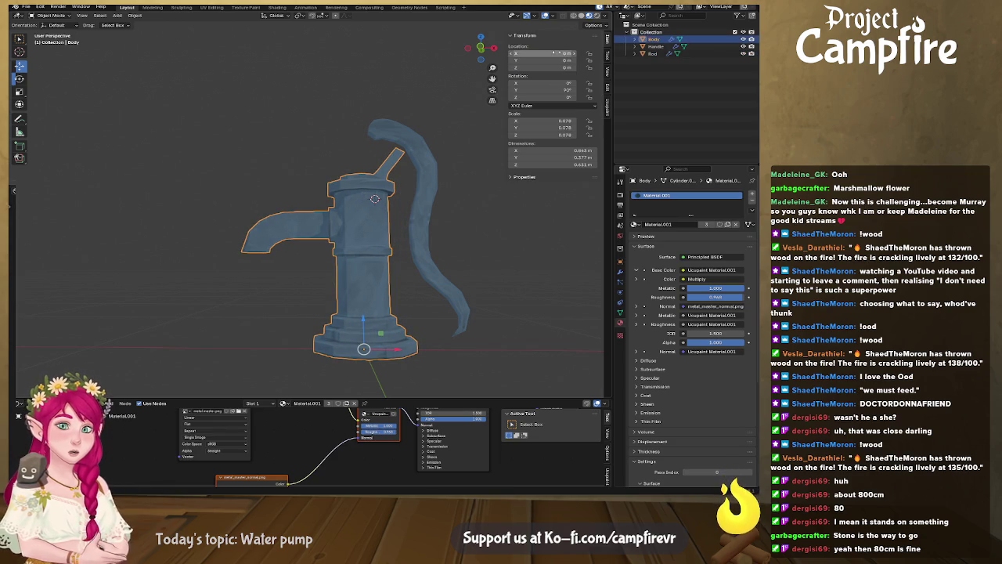
left_click(430, 190)
scroll(430, 189, "down", 3, "shift")
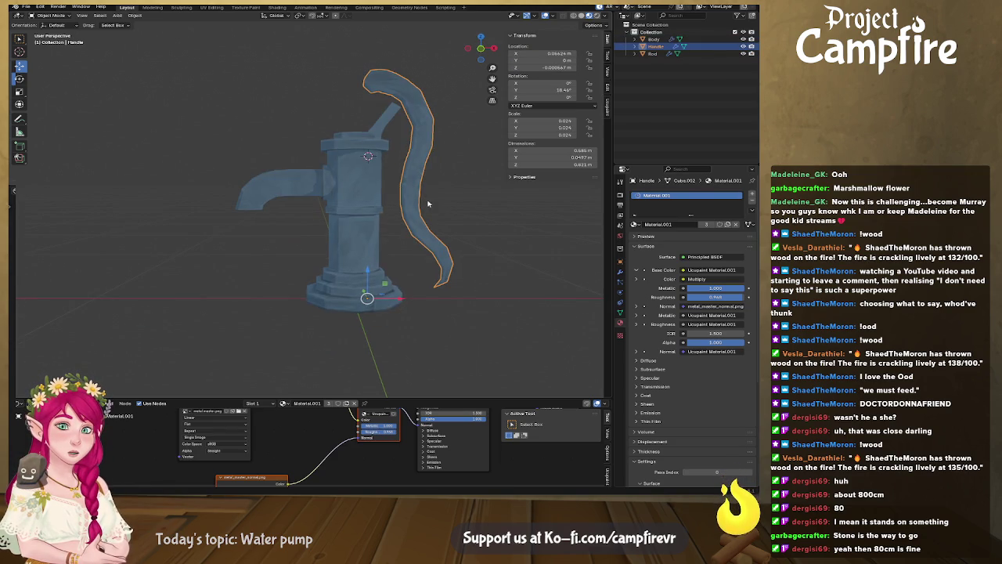
In the Handle's Edit Mode, select a vertex at its pivot end in vertex mode
middle_click_drag(430, 149, 446, 147)
mouse_move(378, 197)
middle_mouse_down()
mouse_move(365, 163)
mouse_move(345, 166)
middle_mouse_up()
middle_click_drag(329, 208, 285, 252, "shift")
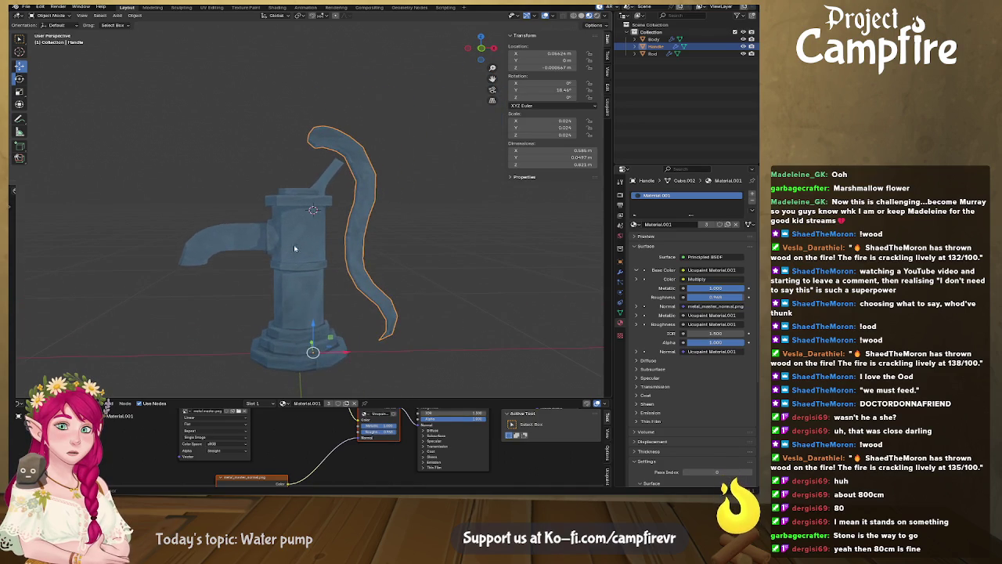
key("Tab")
mouse_move(359, 180)
middle_mouse_down()
mouse_move(322, 157)
mouse_move(315, 124)
middle_mouse_up()
scroll(319, 150, "up", 2)
scroll(319, 150, "up", 2)
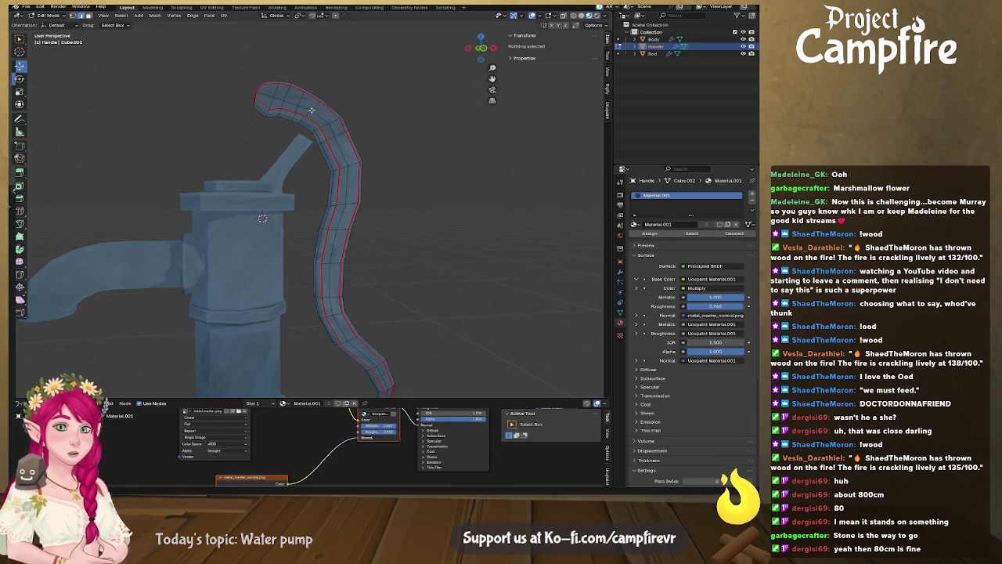
key("1")
left_click(311, 109)
scroll(219, 152, "down", 10)
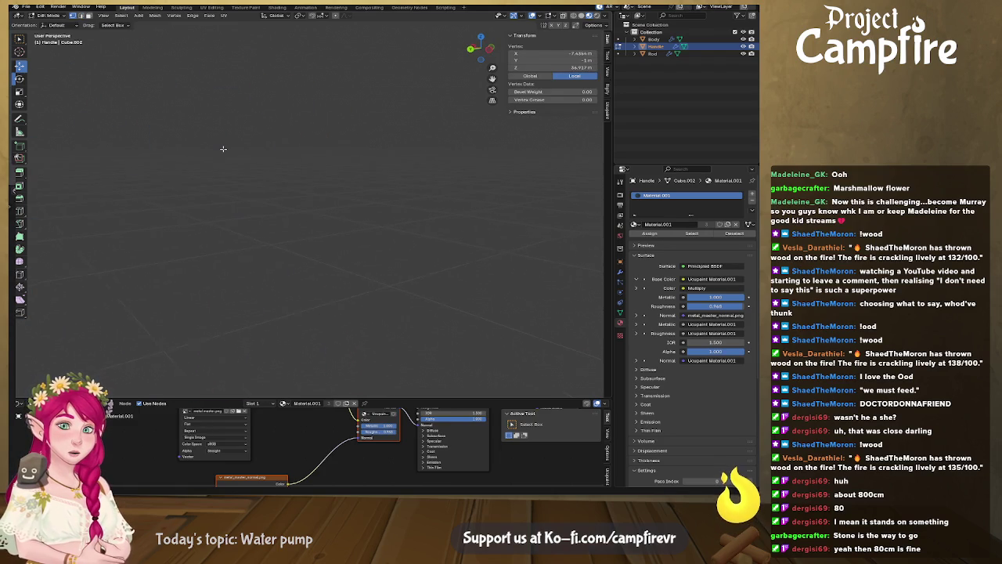
Extend the selection to the handle's pivot vertices and snap the 3D cursor to them
scroll(210, 166, "up", 5)
middle_click_drag(210, 165, 345, 198, "shift")
scroll(345, 198, "up", 3)
key("a")
mouse_move(359, 207)
middle_mouse_down()
mouse_move(240, 206)
mouse_move(318, 210)
middle_mouse_up()
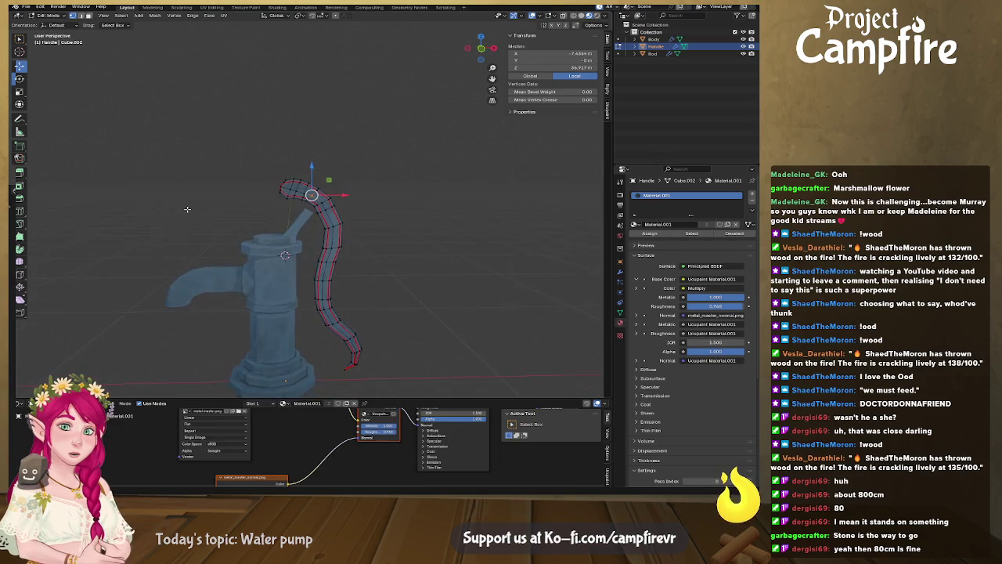
key("shift+s")
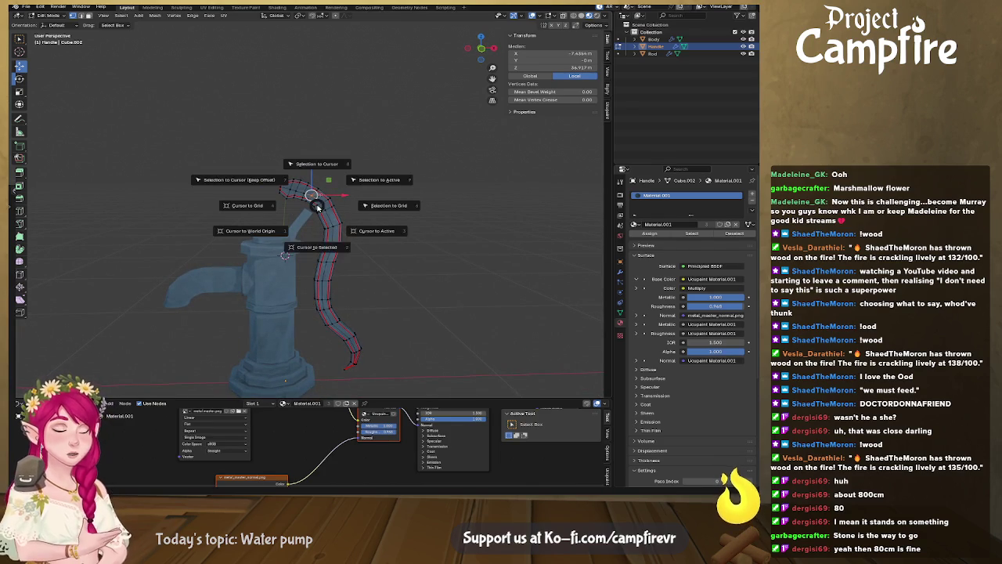
left_click(323, 248)
Set the Handle's origin to the 3D cursor and set its Location X and Z to 0
key("Tab")
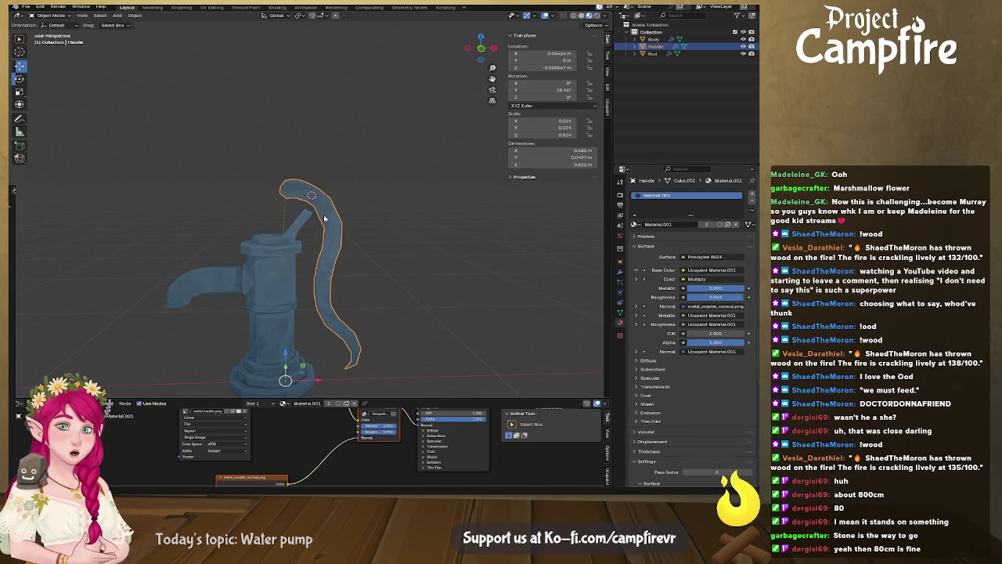
right_click(325, 218)
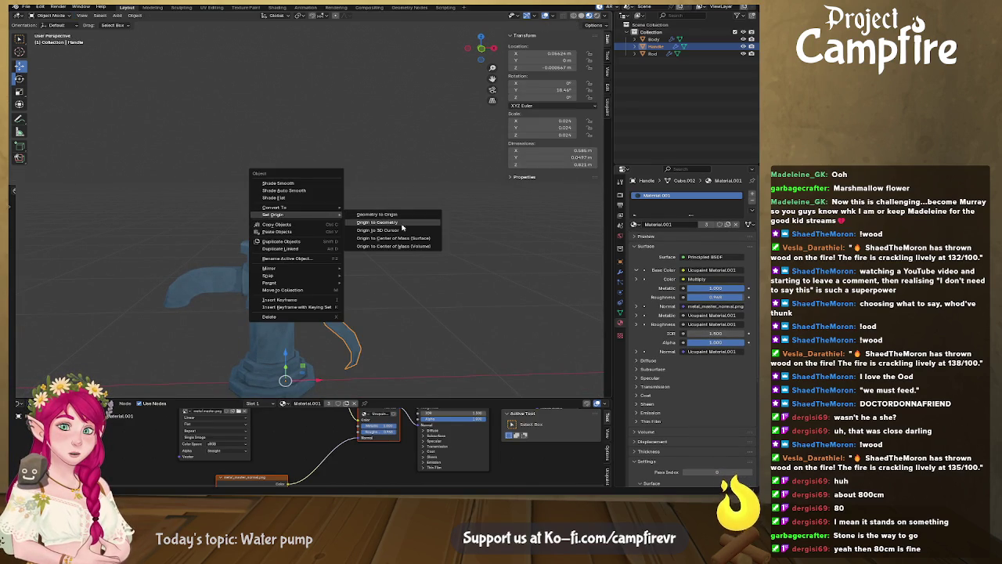
left_click(380, 230)
scroll(354, 220, "down", 3)
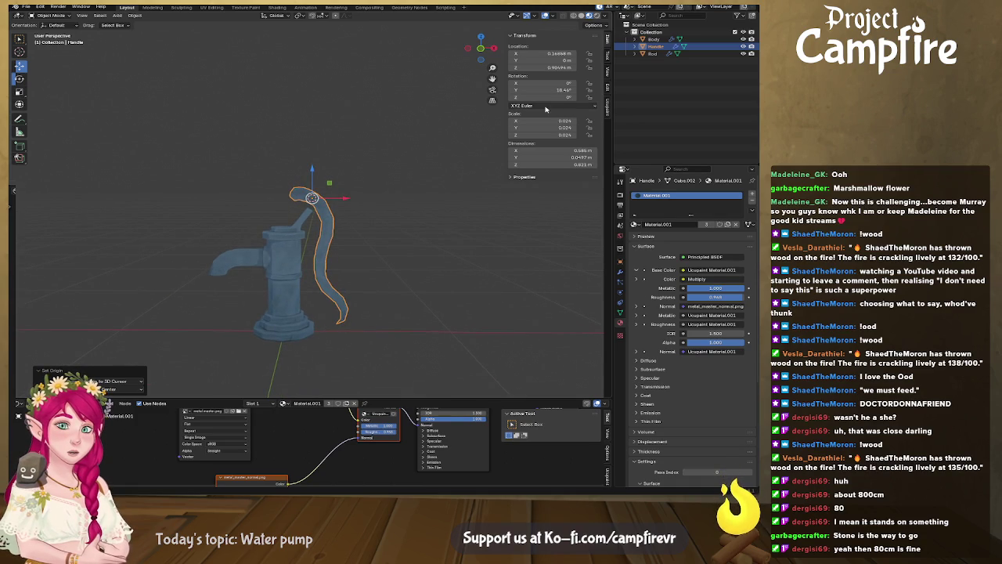
left_click(560, 53)
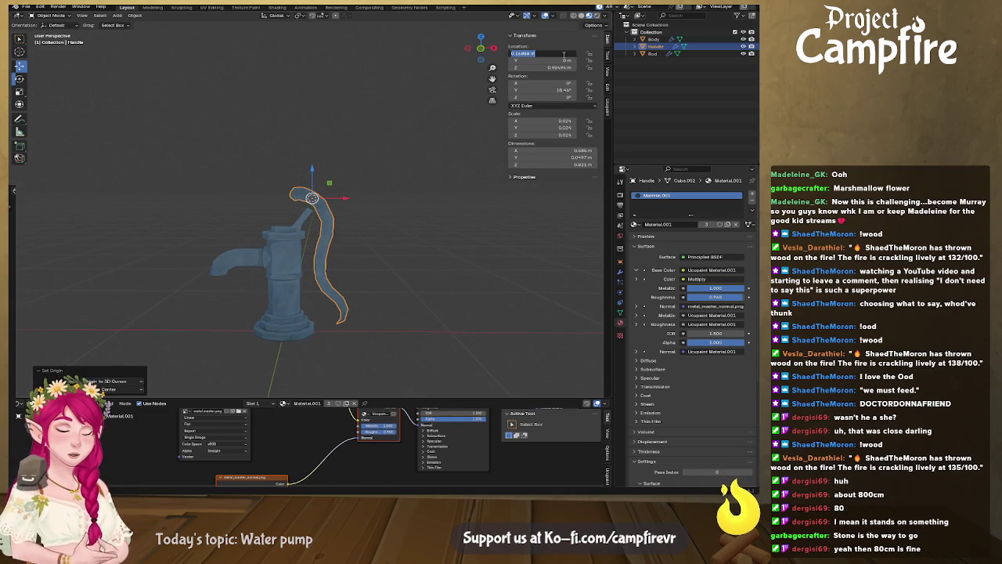
type("0")
key("Tab")
key("Tab")
type("0")
key("Return")
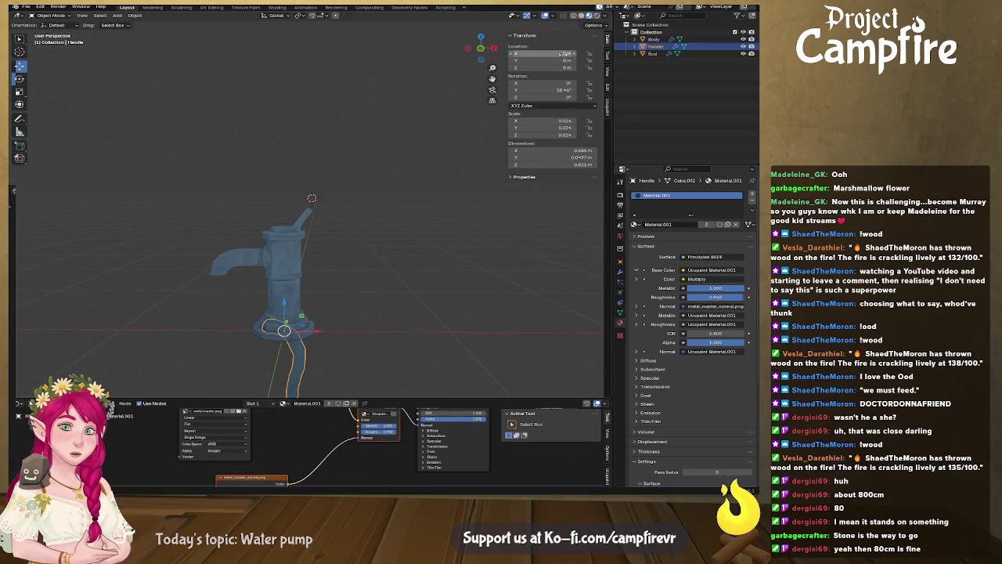
Start tilting the Handle around its pivot with the Rotate tool
middle_click_drag(335, 364, 309, 227)
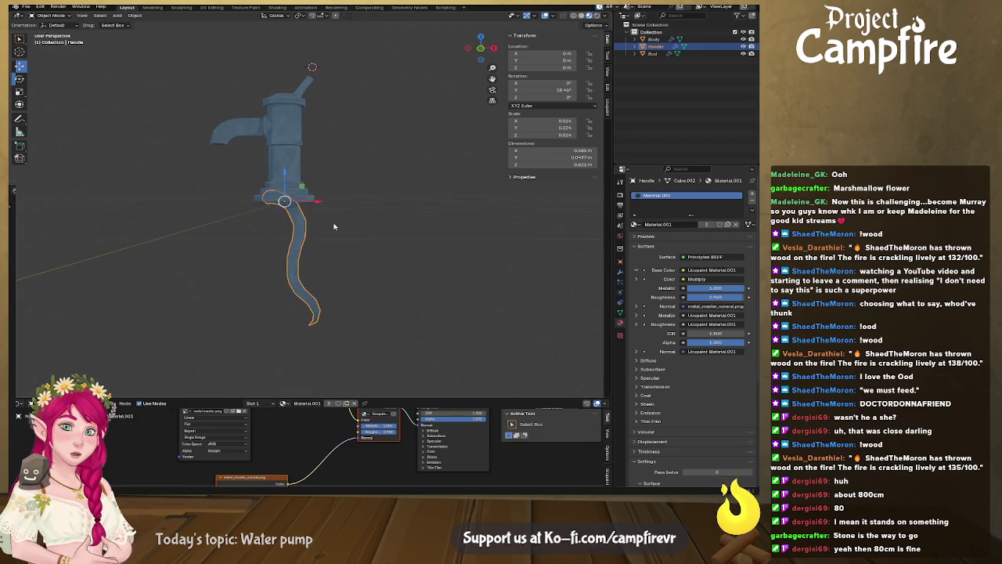
left_click(20, 78)
left_click_drag(314, 190, 300, 190)
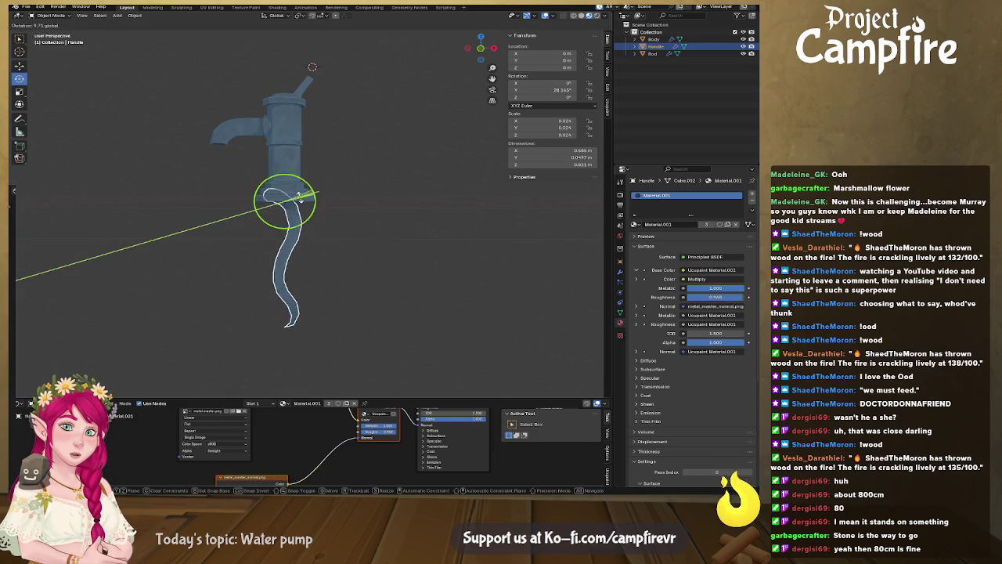
Finish tilting the Handle, then apply All Transforms to all box-selected pump parts
left_click_drag(296, 187, 301, 191)
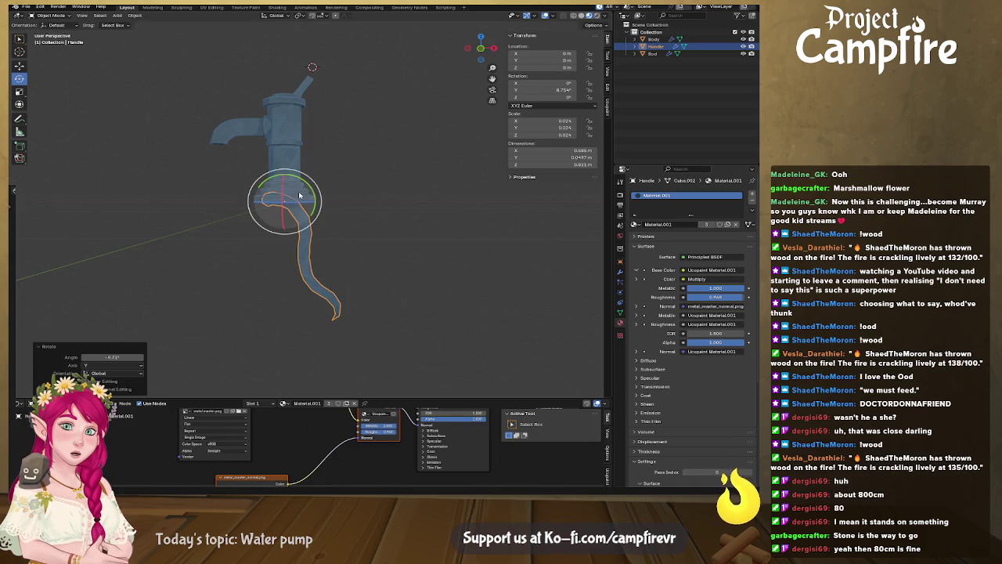
middle_click_drag(328, 121, 342, 203)
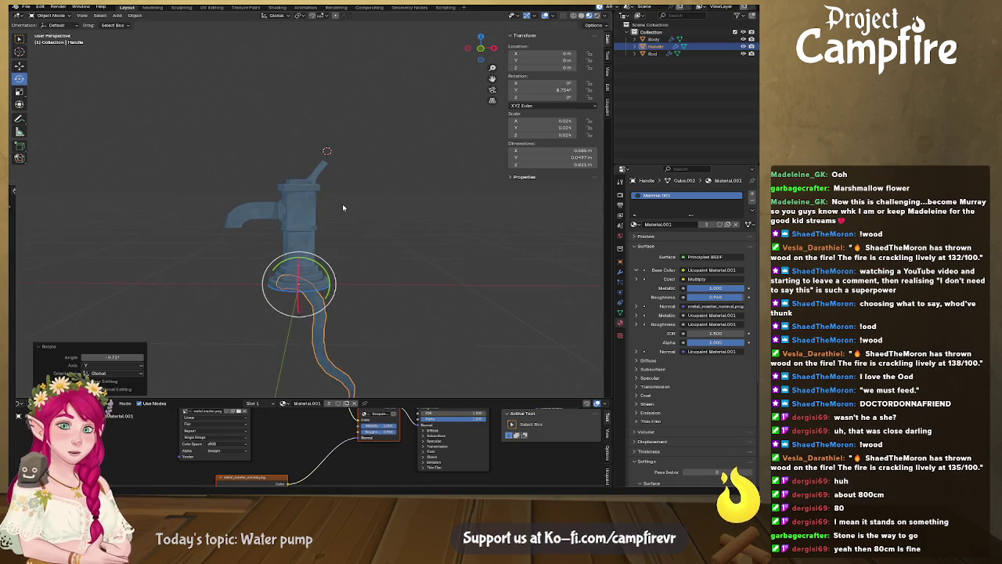
left_click_drag(141, 125, 461, 370)
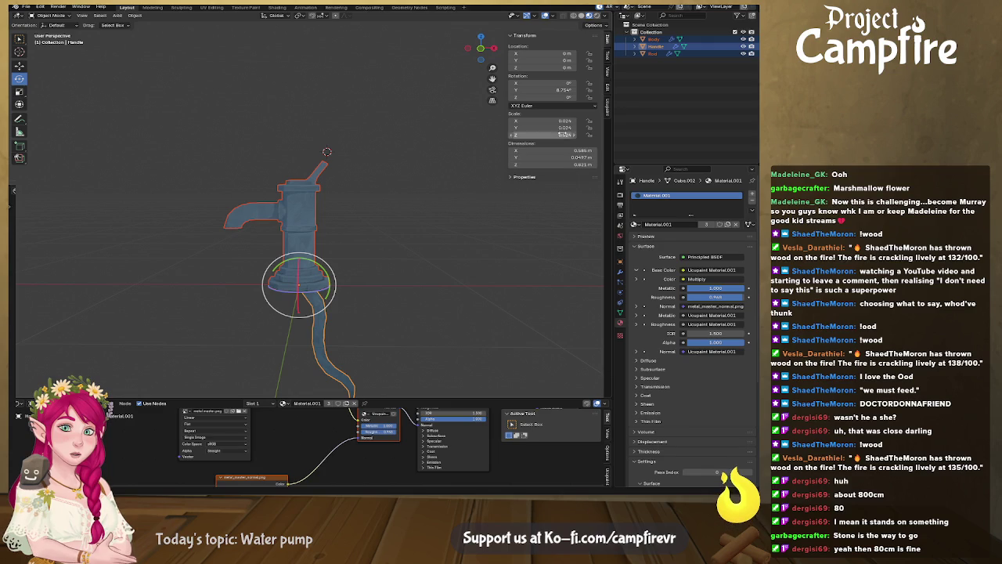
left_click(139, 17)
mouse_move(149, 52)
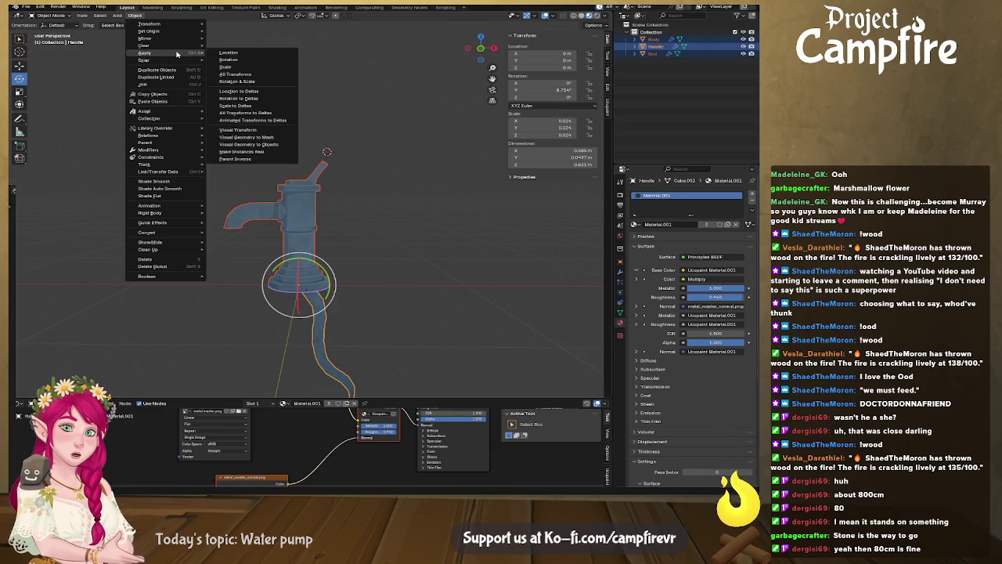
left_click(270, 75)
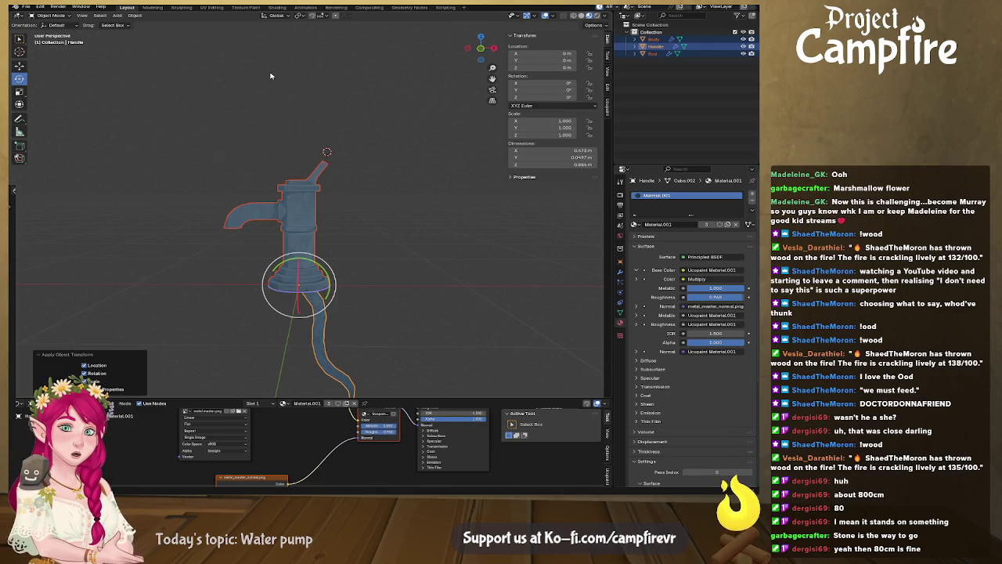
Deselect everything, save WaterPump.blend, then undo the last change
left_click(256, 254)
middle_click_drag(165, 242, 396, 269)
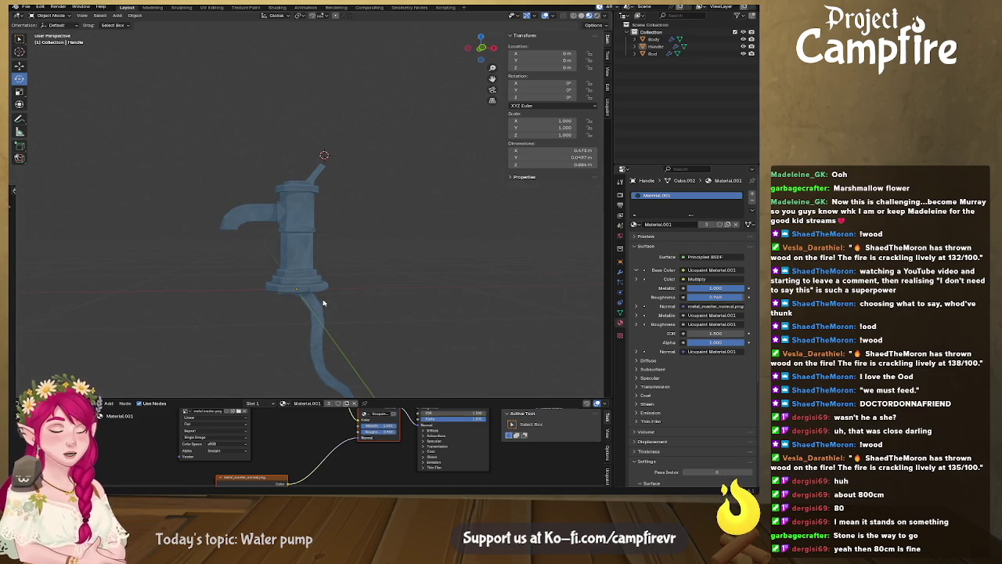
middle_click_drag(395, 389, 322, 301)
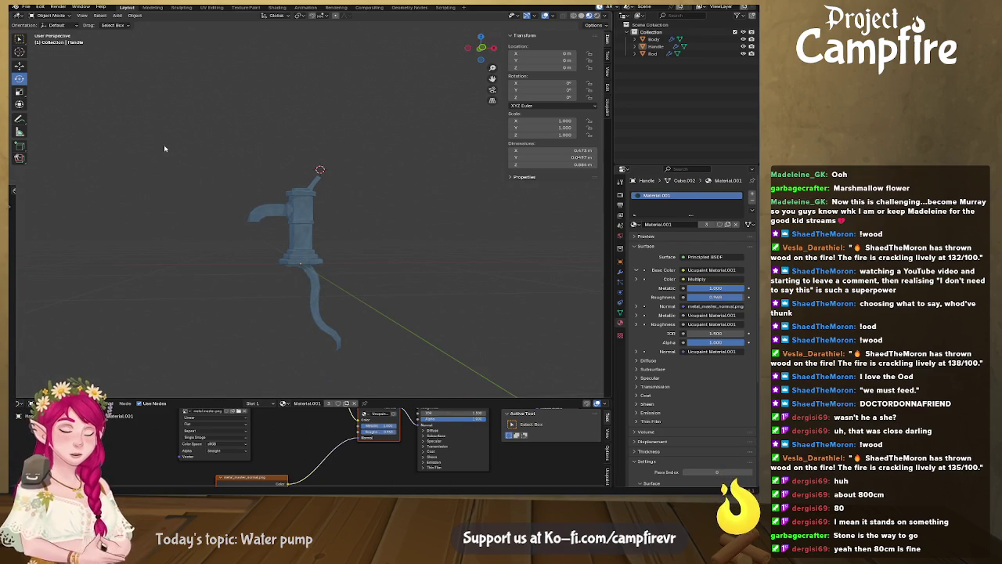
key("ctrl+s")
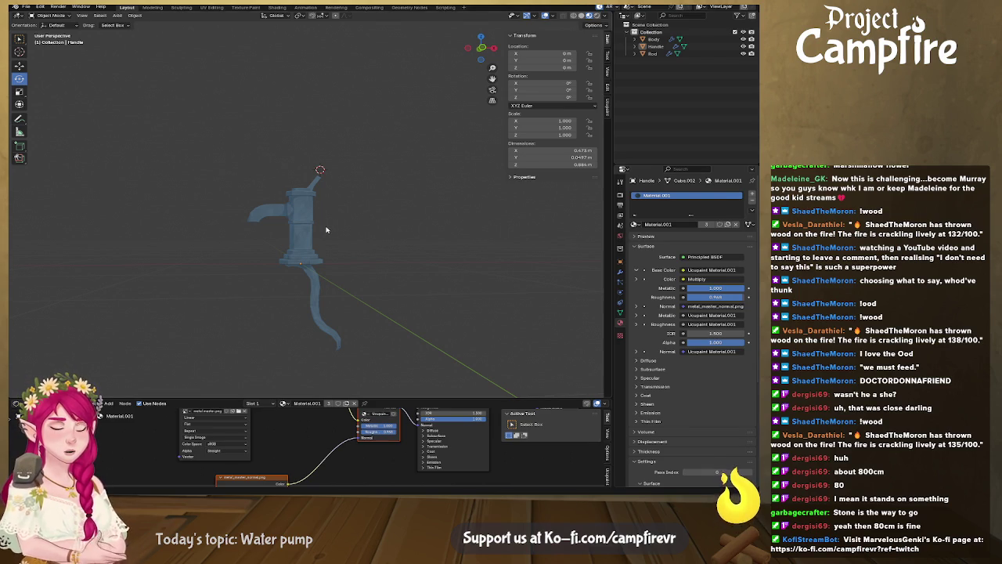
key("ctrl+z")
Undo several more changes, return the Rod to Object Mode and deselect it
key("ctrl+z")
key("ctrl+z")
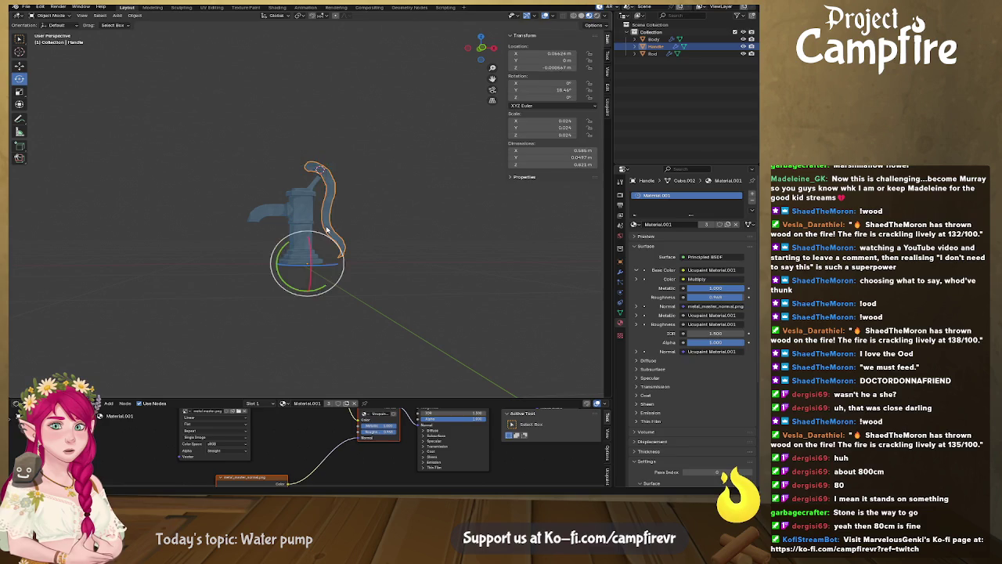
key("ctrl+z")
key("ctrl+z")
key("ctrl+z")
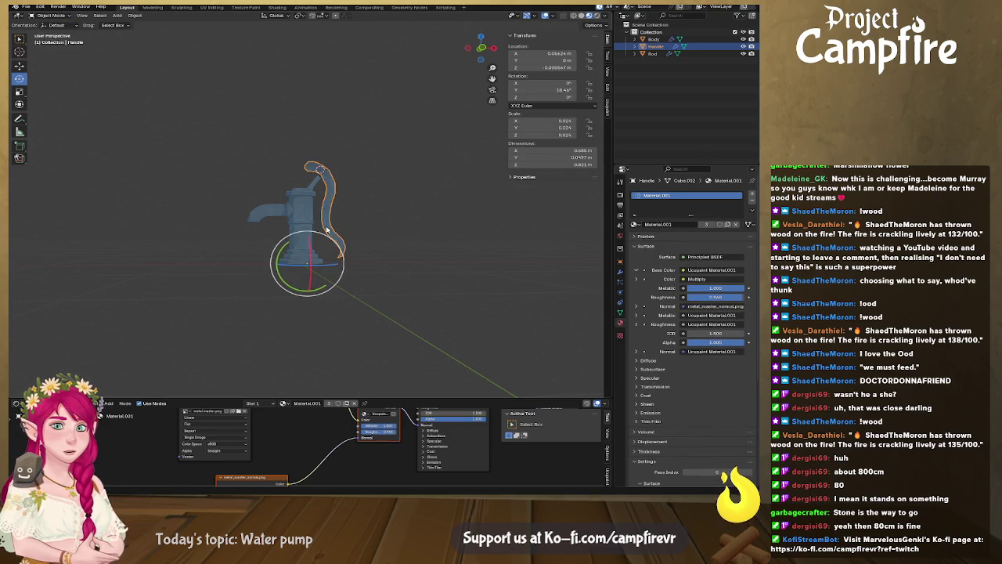
key("ctrl+z")
key("ctrl+z")
key("ctrl+z")
key("ctrl+z")
key("ctrl+z")
key("ctrl+z")
key("ctrl+z")
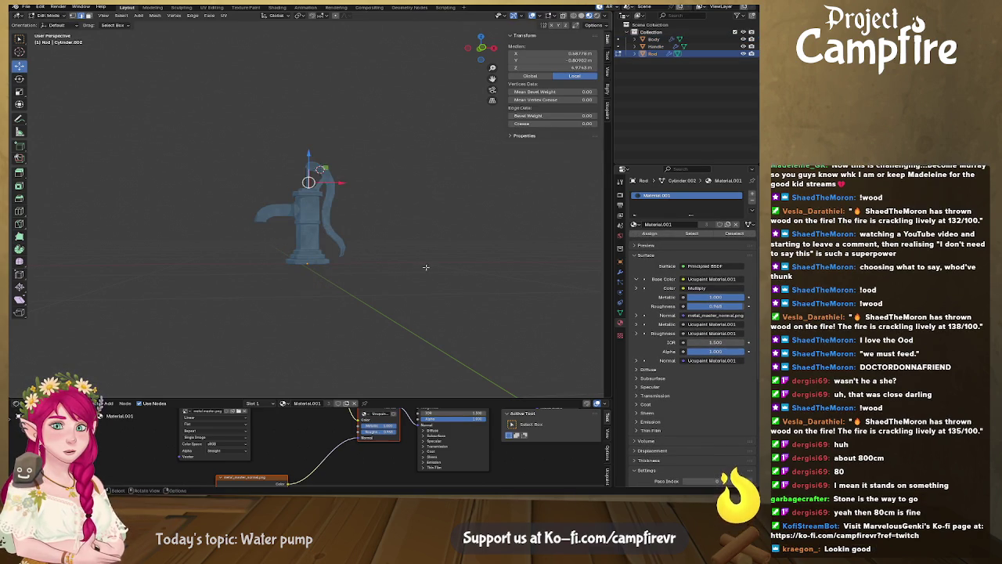
key("ctrl+z")
middle_click_drag(428, 255, 421, 265)
key("Tab")
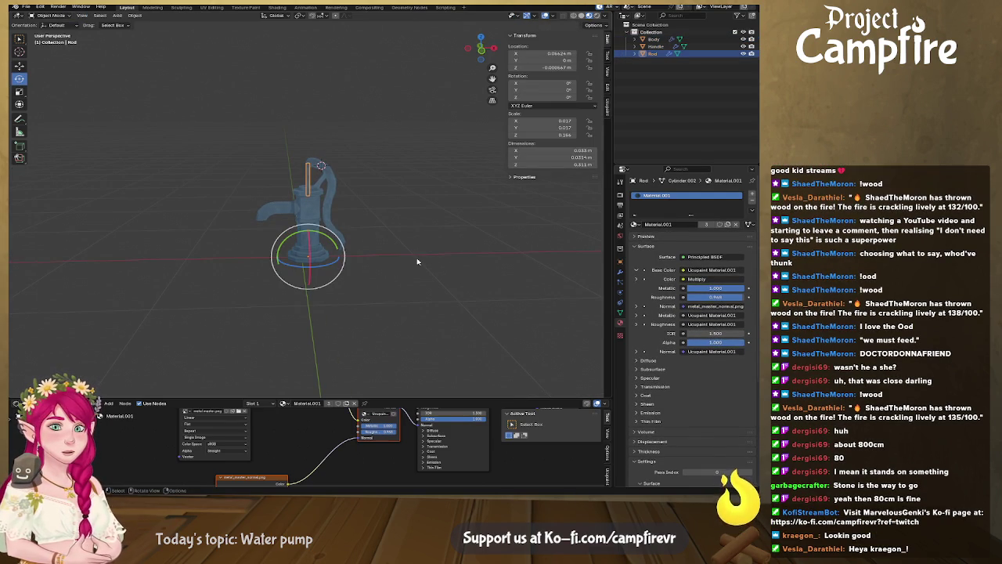
scroll(418, 259, "up", 2)
scroll(427, 260, "up", 2)
scroll(431, 262, "up", 1)
left_click(443, 262)
middle_click_drag(443, 263, 451, 250)
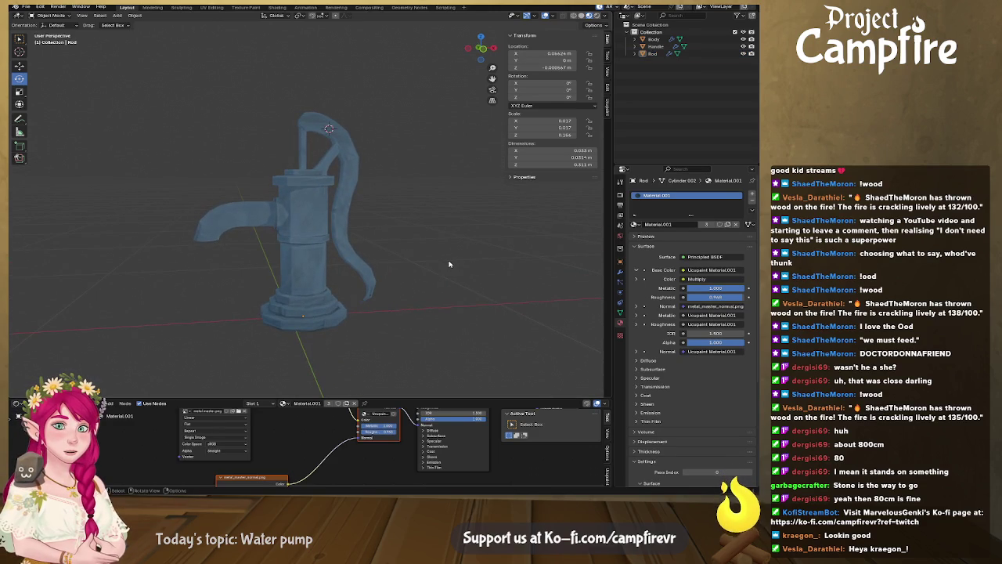
Turn off Viewport Overlays and orbit around the pump to inspect it
left_click(555, 16)
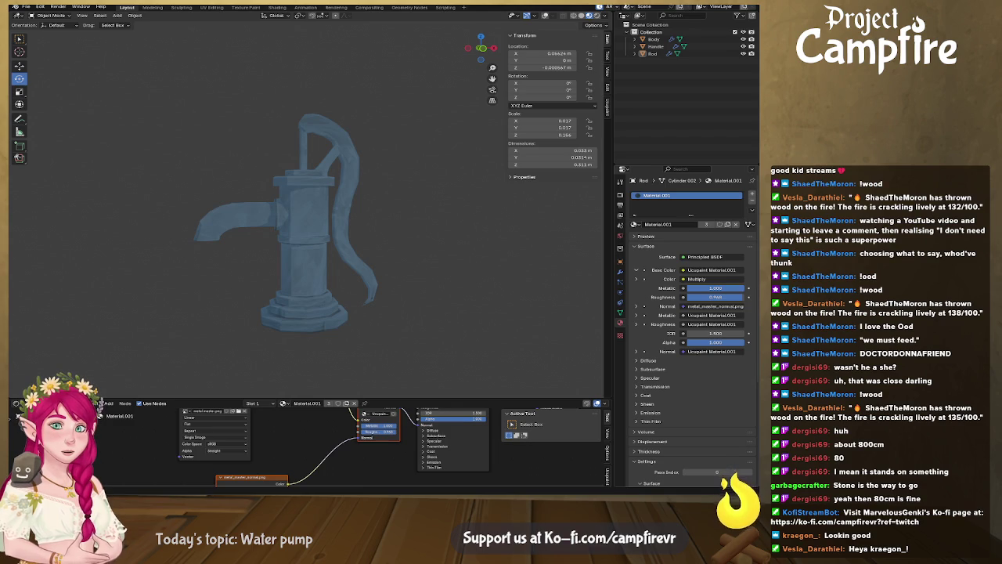
mouse_move(352, 314)
middle_mouse_down()
mouse_move(516, 318)
mouse_move(410, 285)
middle_mouse_up()
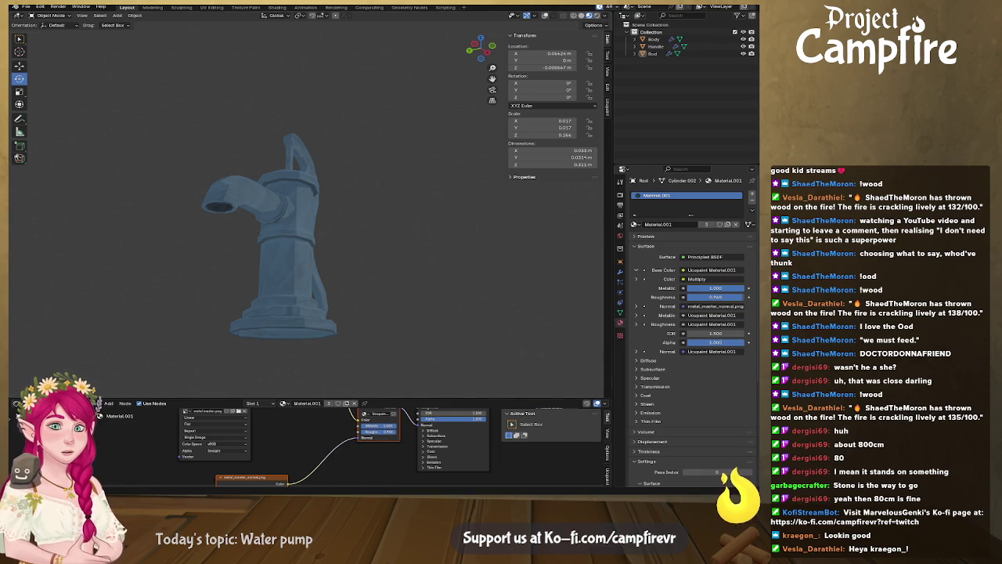
mouse_move(329, 281)
middle_mouse_down()
mouse_move(431, 311)
mouse_move(407, 315)
mouse_move(324, 290)
mouse_move(321, 312)
mouse_move(309, 301)
middle_mouse_up()
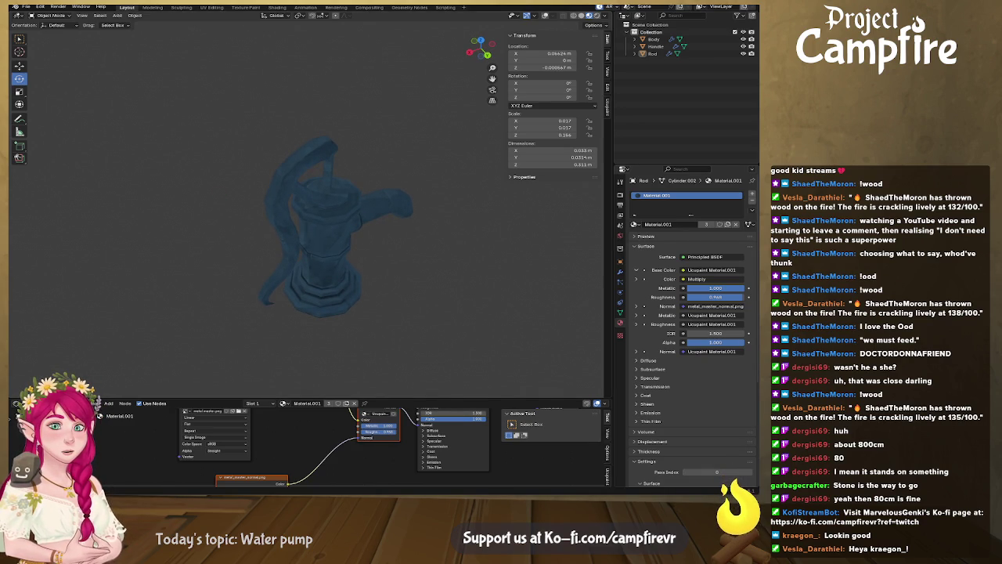
middle_click_drag(387, 280, 540, 259)
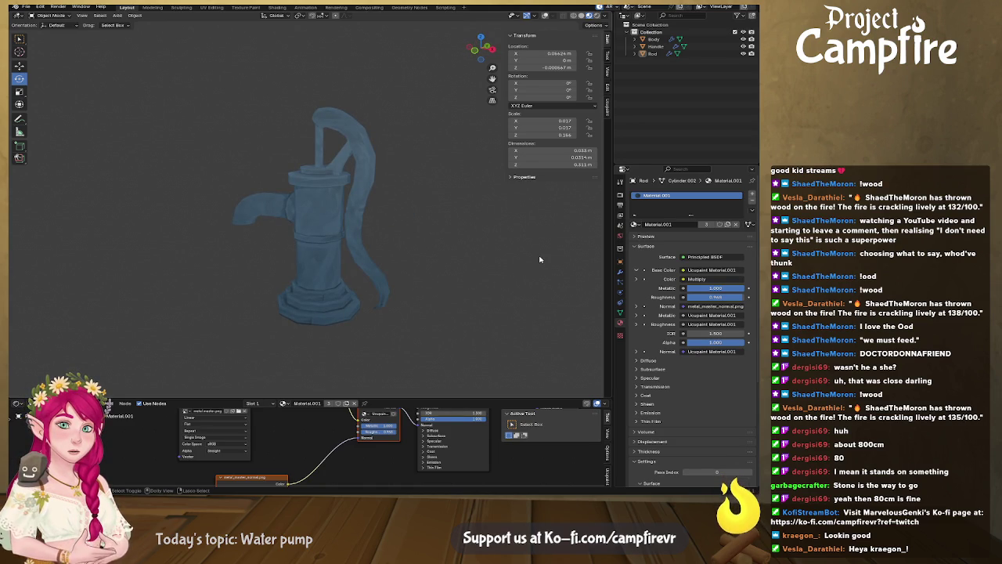
Set the Handle's location to 0 m on all axes
left_click(26, 6)
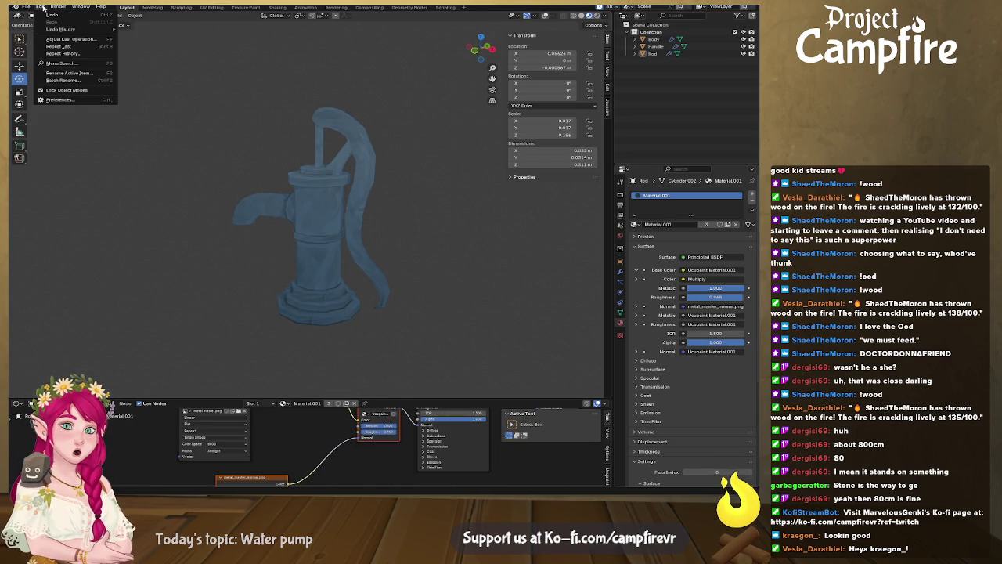
left_click(343, 141)
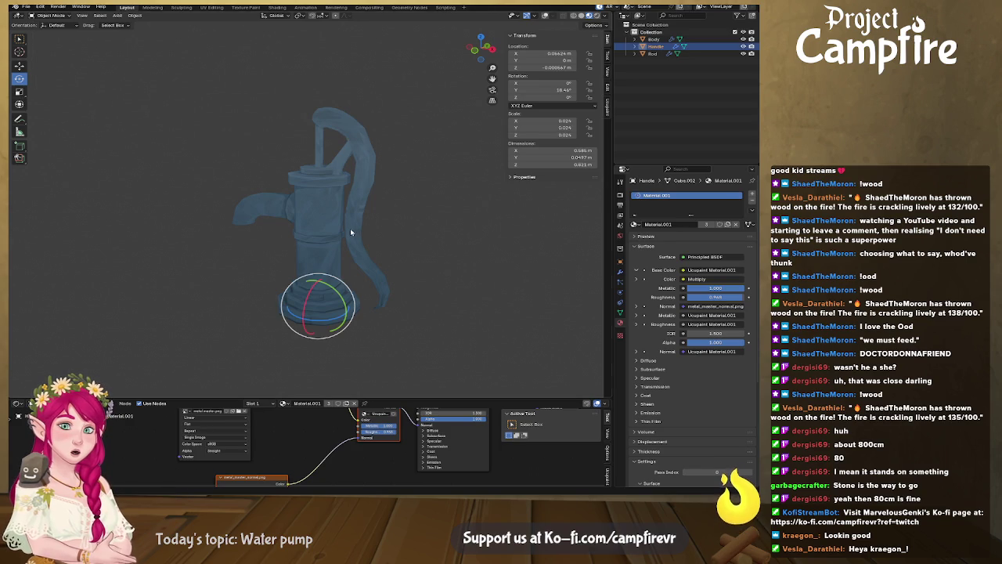
middle_click_drag(353, 239, 382, 228)
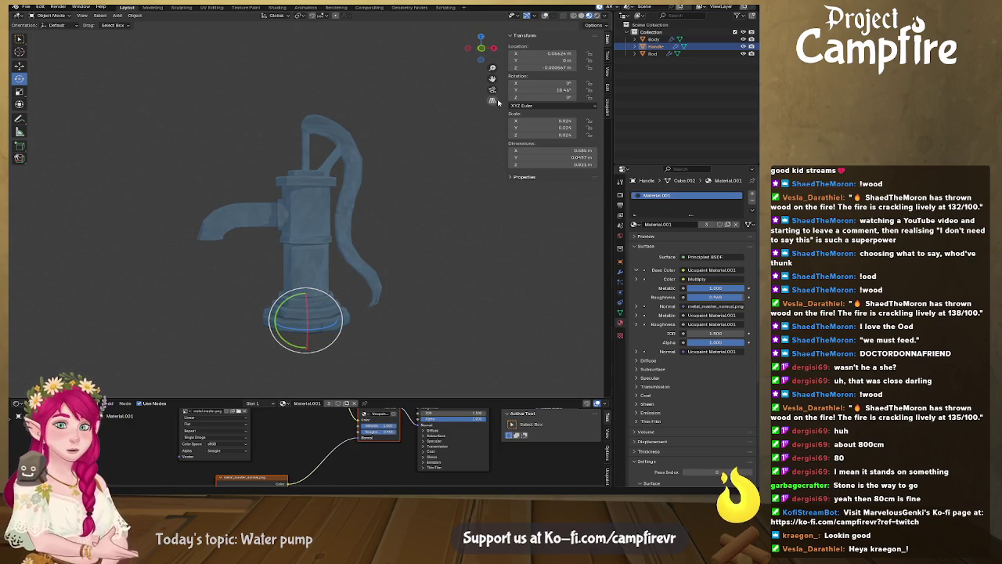
left_click(561, 53)
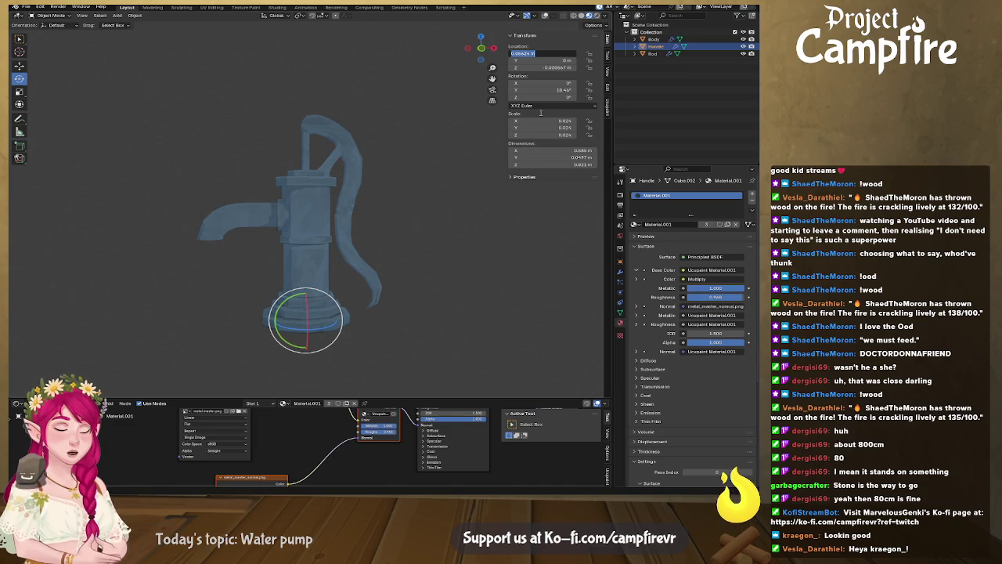
type("0")
key("Tab")
key("Tab")
type("0")
key("Return")
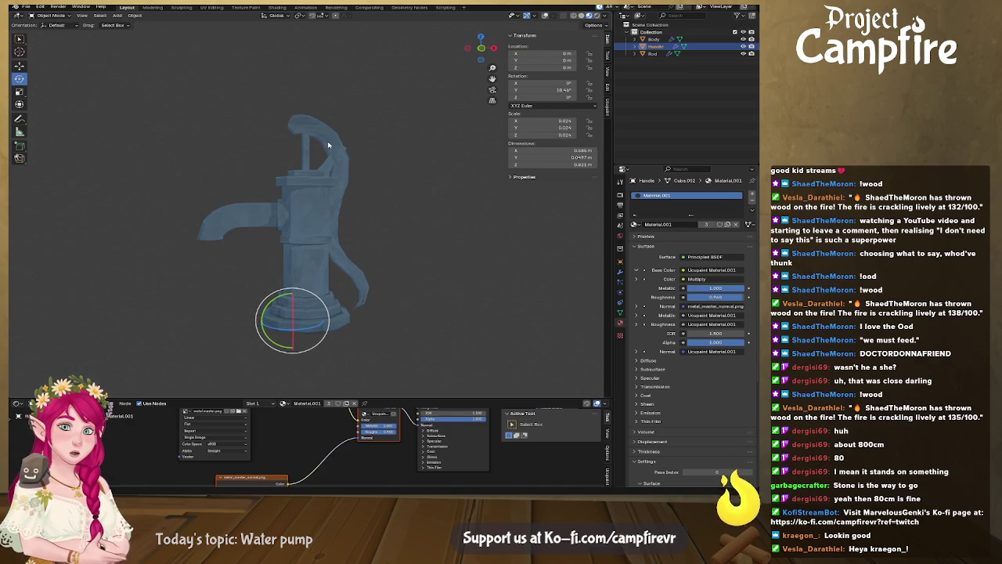
Hide the pump Body, leaving the handle and rod visible
left_click(322, 232)
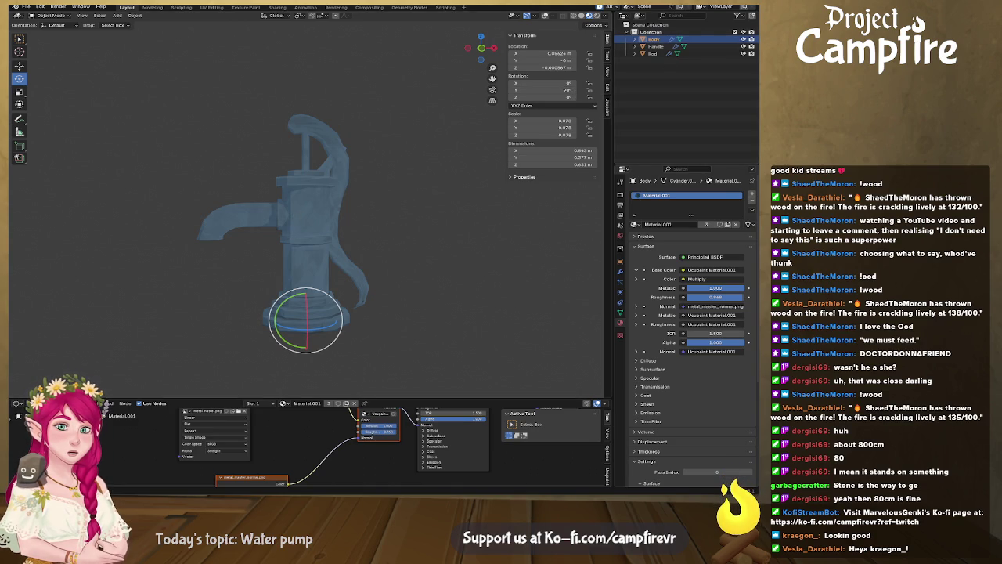
key("h")
left_click(307, 166)
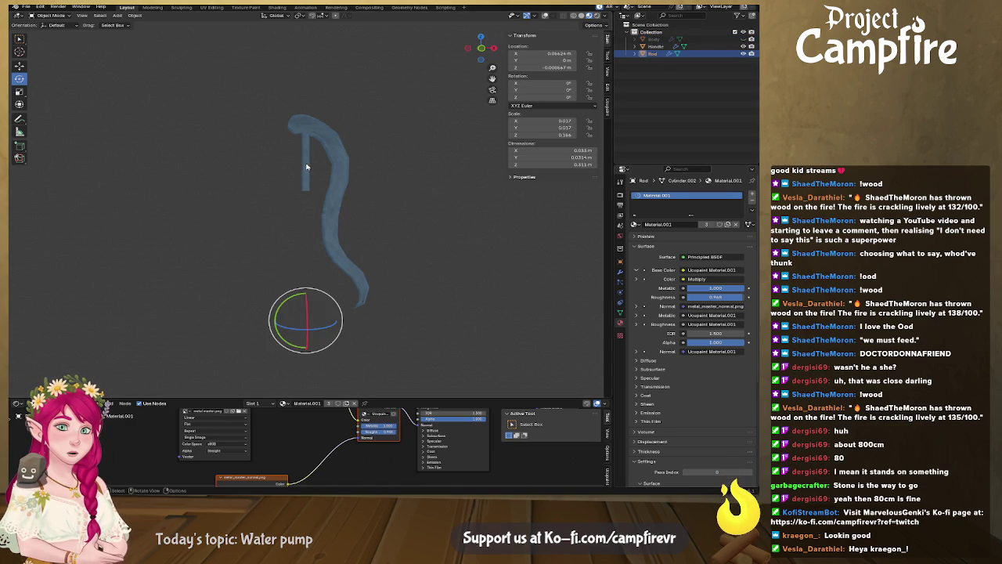
Set the Rod's origin to its pivot point and zero its X and Z location
scroll(304, 186, "up", 3)
key("Tab")
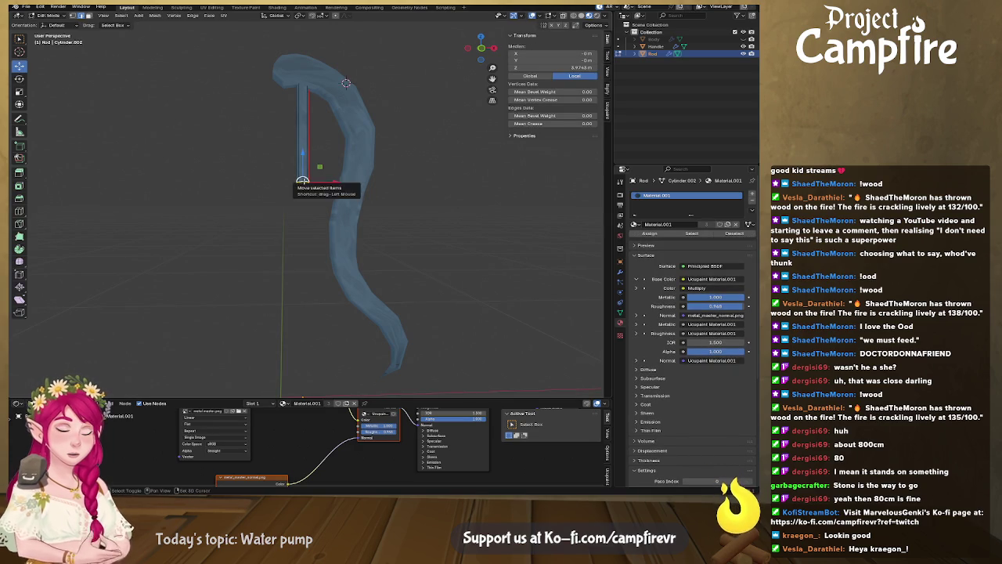
key("ctrl+Tab")
left_click(305, 151)
right_click(305, 151)
mouse_move(266, 148)
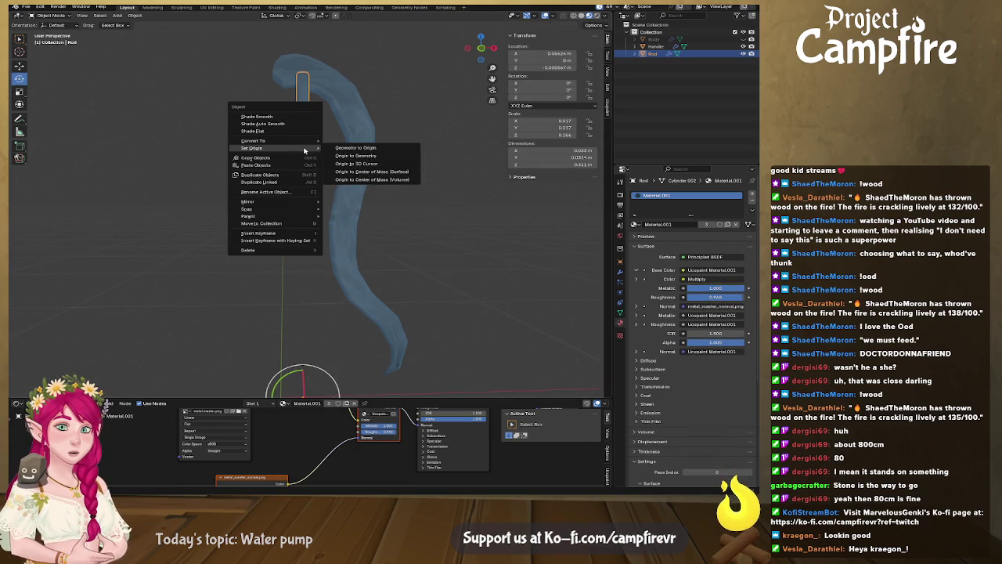
left_click(366, 167)
left_click(561, 53)
type("0")
key("Tab")
type("0")
key("Tab")
type("0")
key("Return")
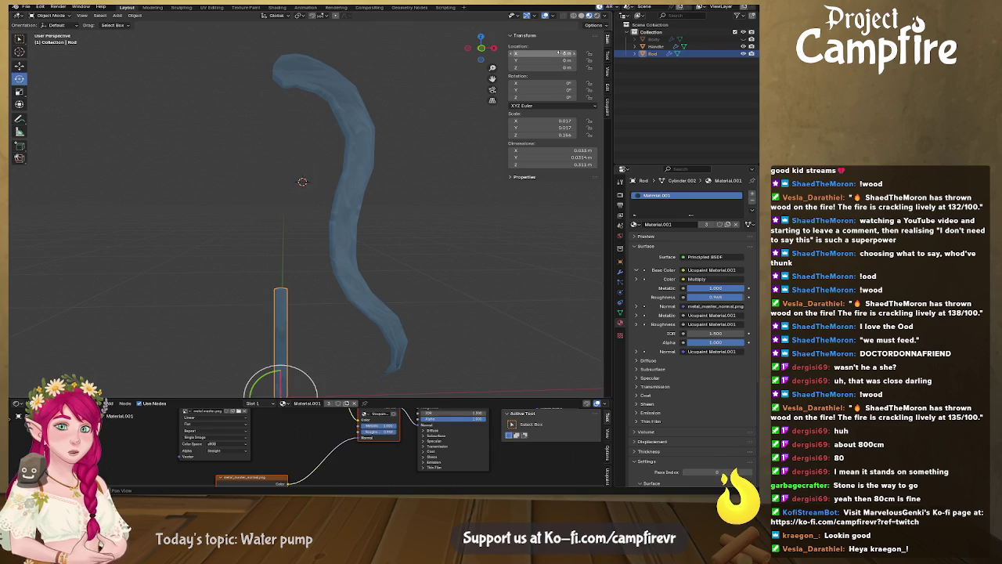
Select the Handle's top vertices in Edit Mode and snap the 3D cursor to them
mouse_move(344, 235)
middle_mouse_down()
mouse_move(331, 253)
mouse_move(351, 168)
mouse_move(291, 347)
middle_mouse_up()
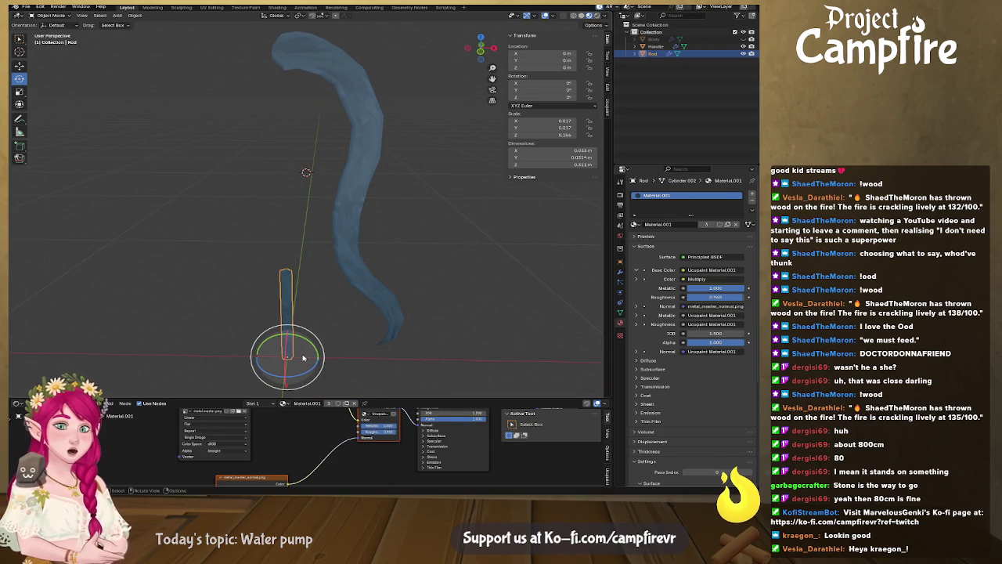
left_click(352, 96)
key("Tab")
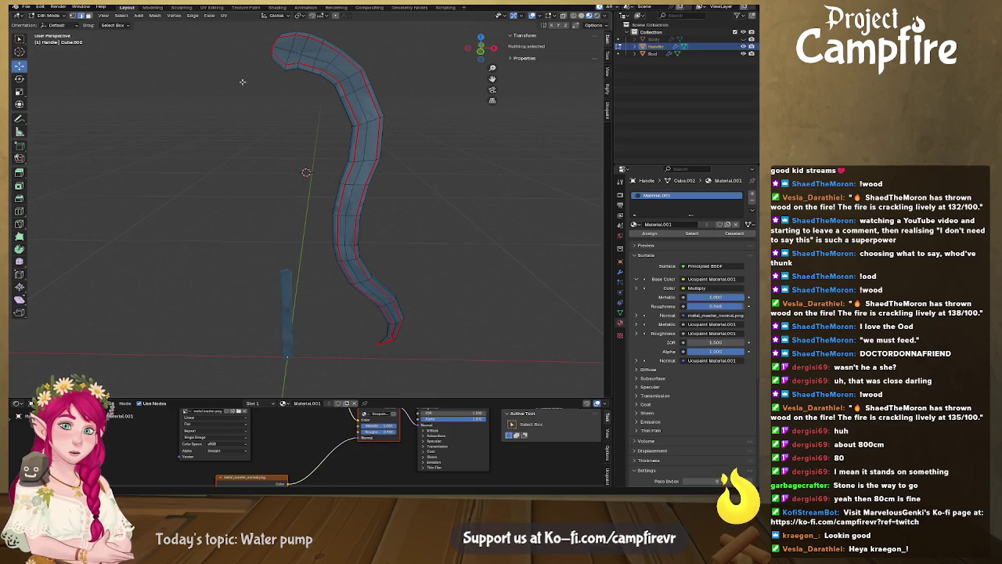
key("1")
left_click(277, 92)
mouse_move(277, 91)
middle_mouse_down()
mouse_move(291, 51)
mouse_move(297, 82)
mouse_move(313, 85)
middle_mouse_up()
left_click(258, 55, "shift")
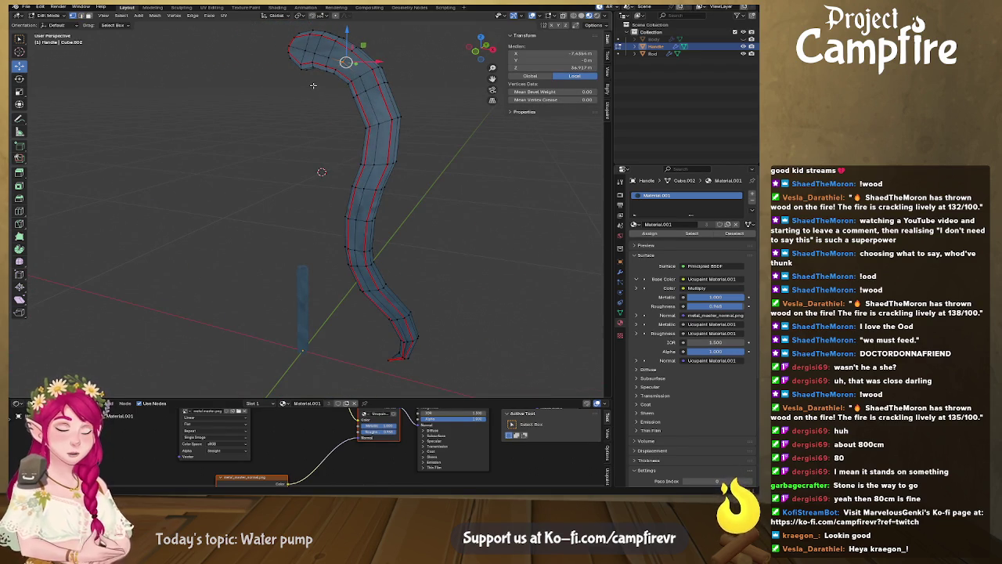
key("shift+s")
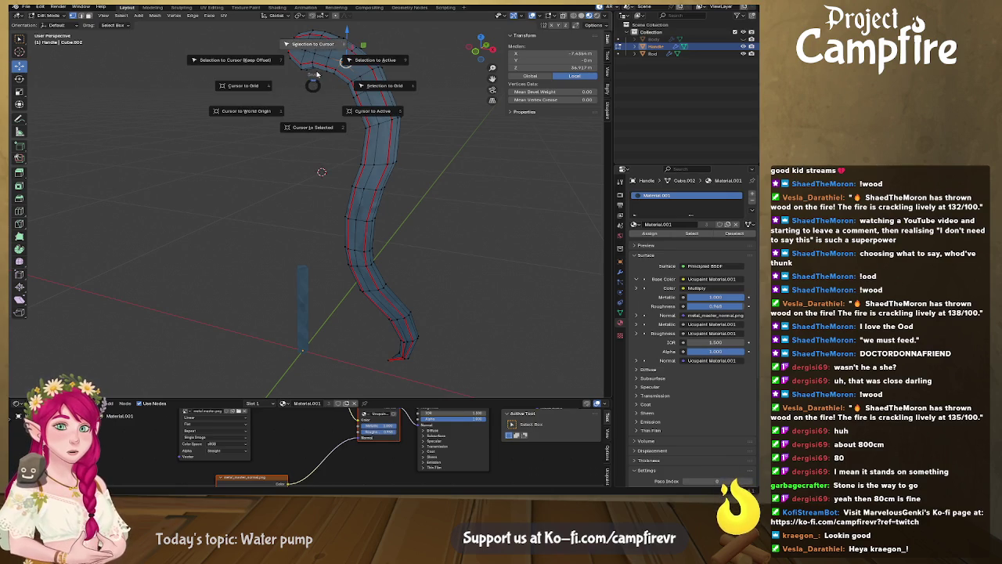
left_click(326, 130)
Set the Handle's origin to the 3D cursor and zero its location
key("Tab")
right_click(344, 68)
mouse_move(296, 68)
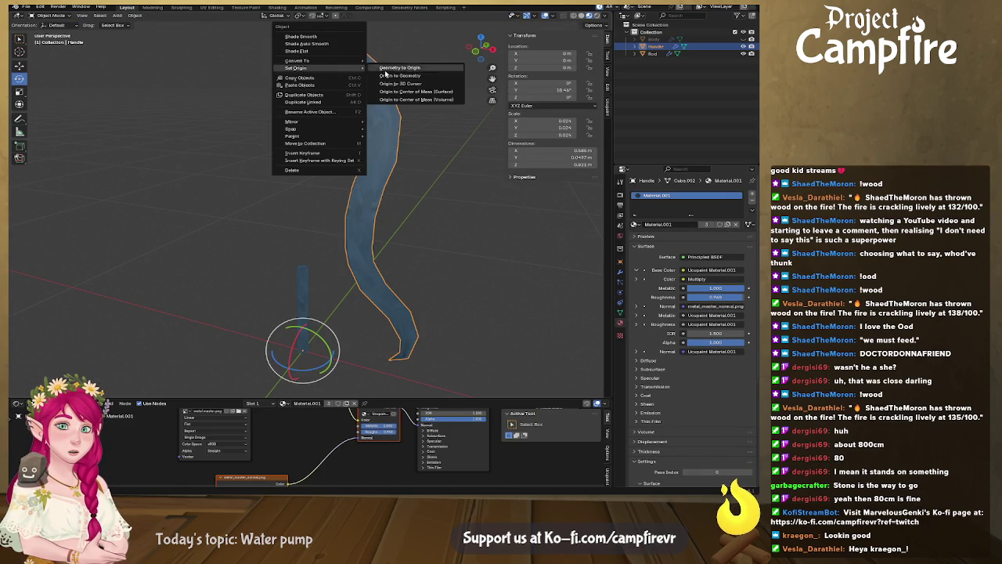
left_click(424, 84)
middle_click_drag(369, 100, 336, 63)
left_click(557, 54)
type("000")
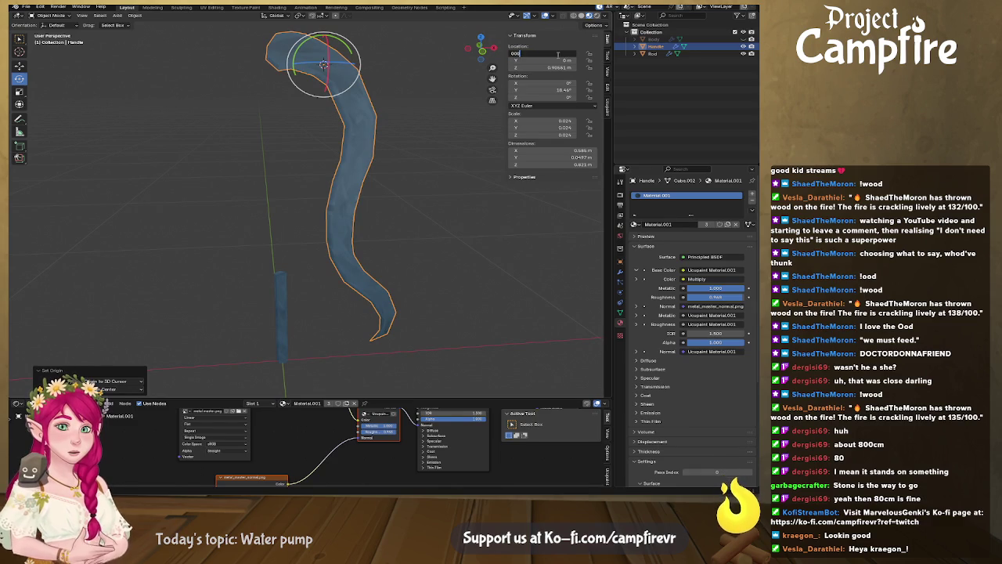
key("Return")
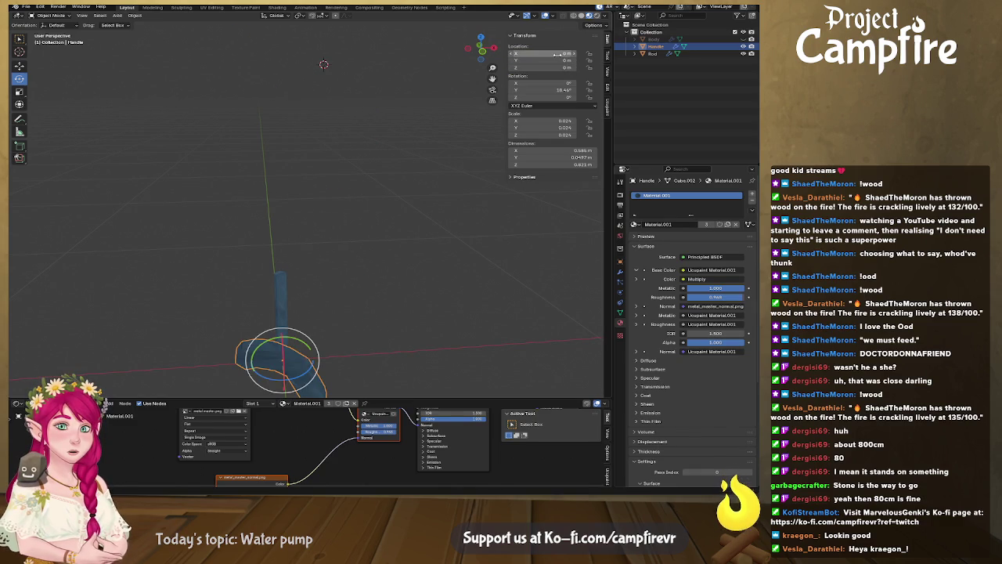
middle_click_drag(462, 176, 400, 199)
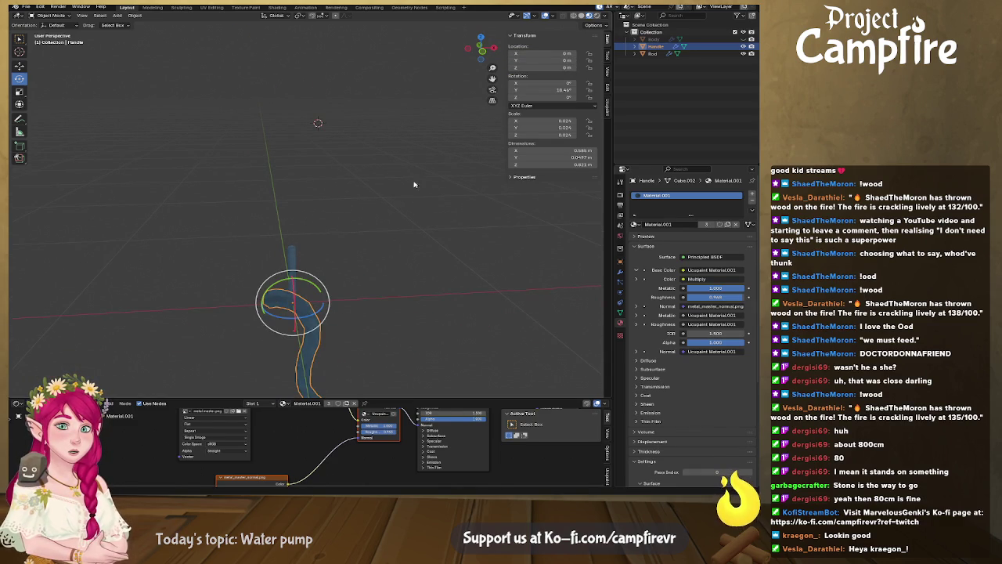
left_click(655, 39)
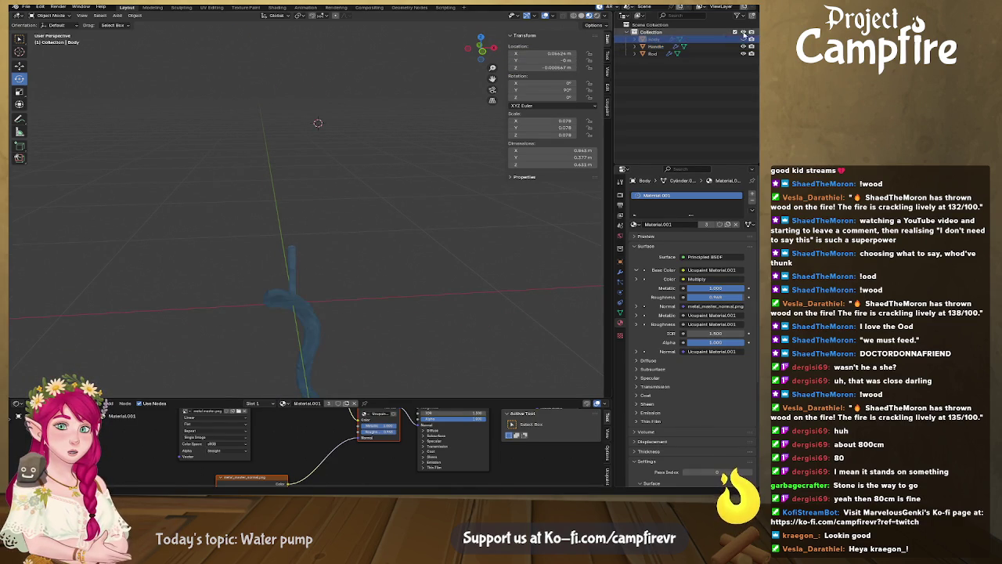
Unhide the Body, apply All Transforms to all three pump parts, and save
key("alt+h")
left_click(653, 53, "shift")
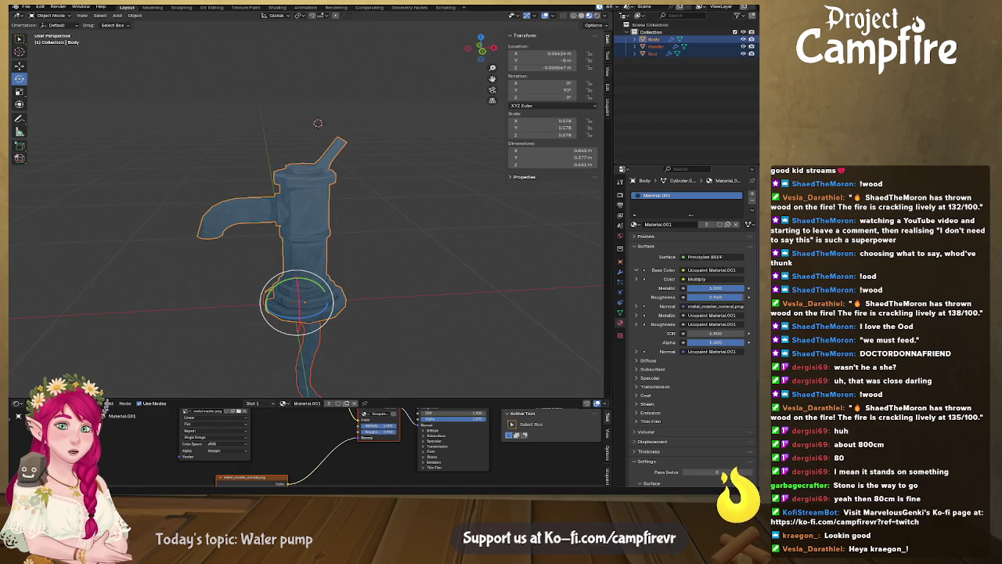
left_click(134, 15)
mouse_move(157, 53)
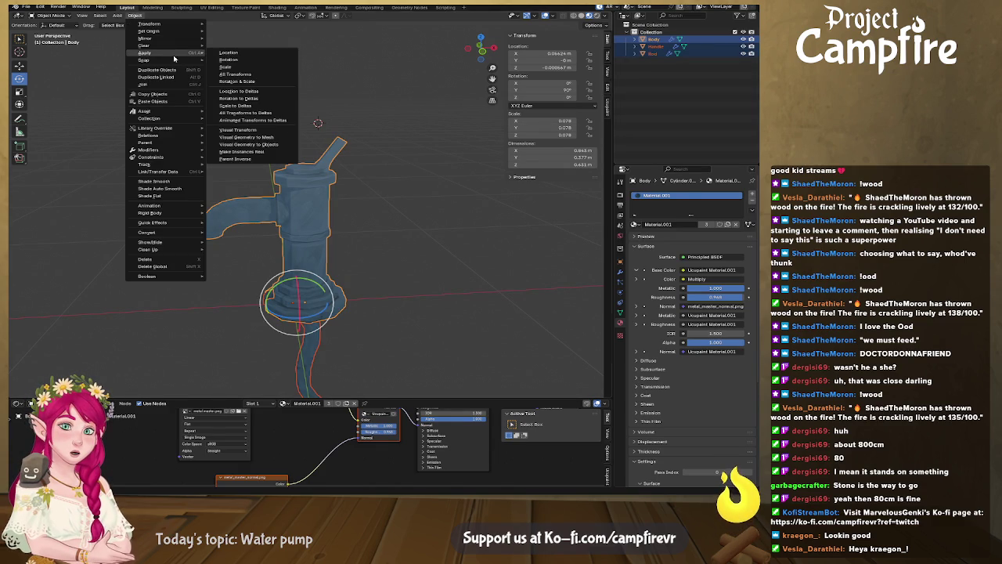
left_click(263, 74)
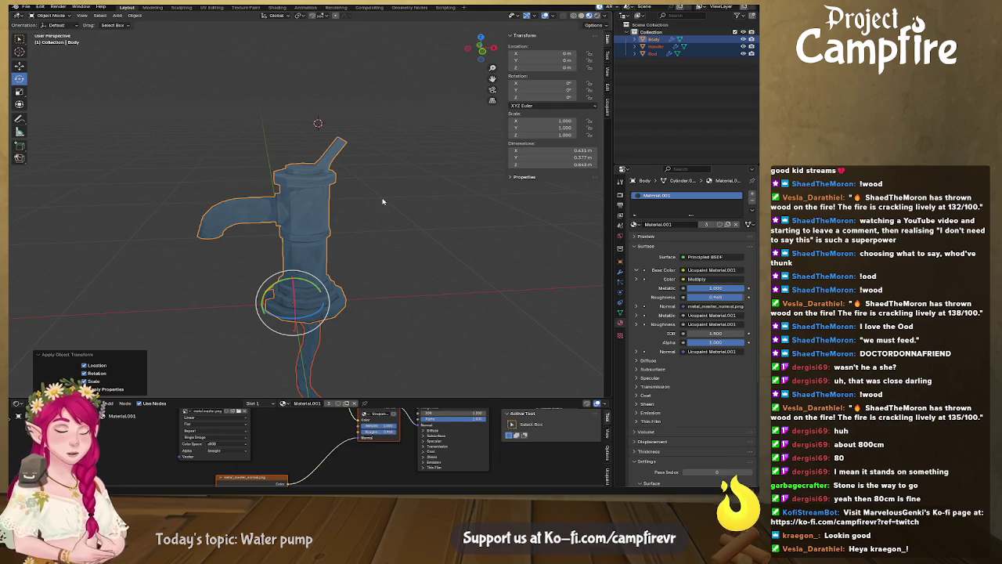
key("ctrl+s")
Check the FBX export option, cancel it, and save WaterPump.blend again
left_click(40, 6)
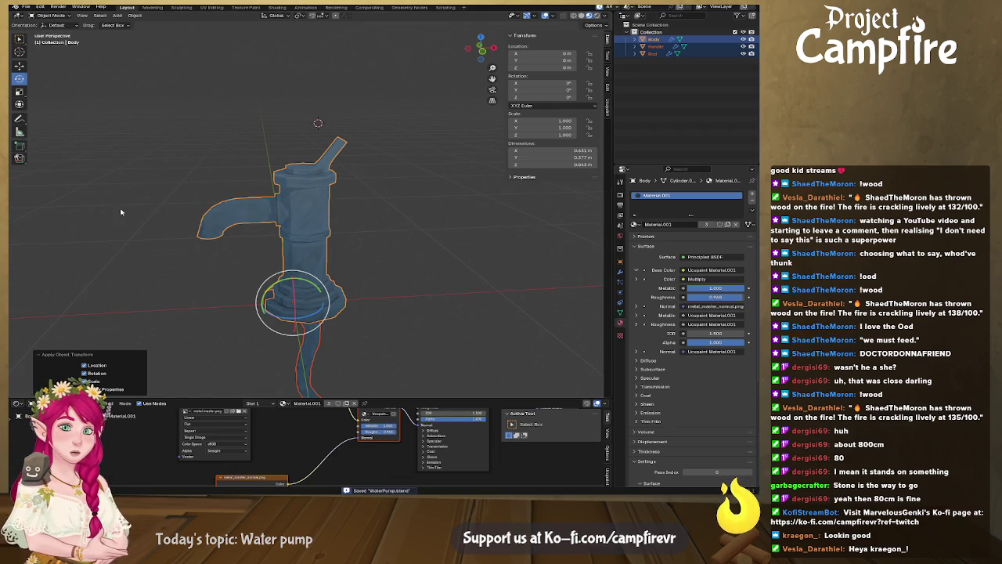
left_click(26, 6)
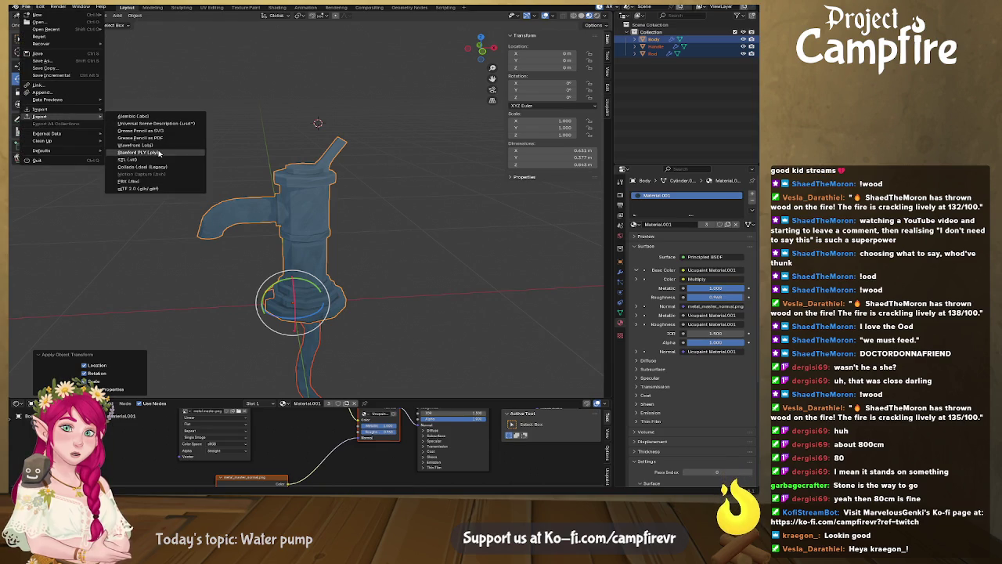
mouse_move(41, 116)
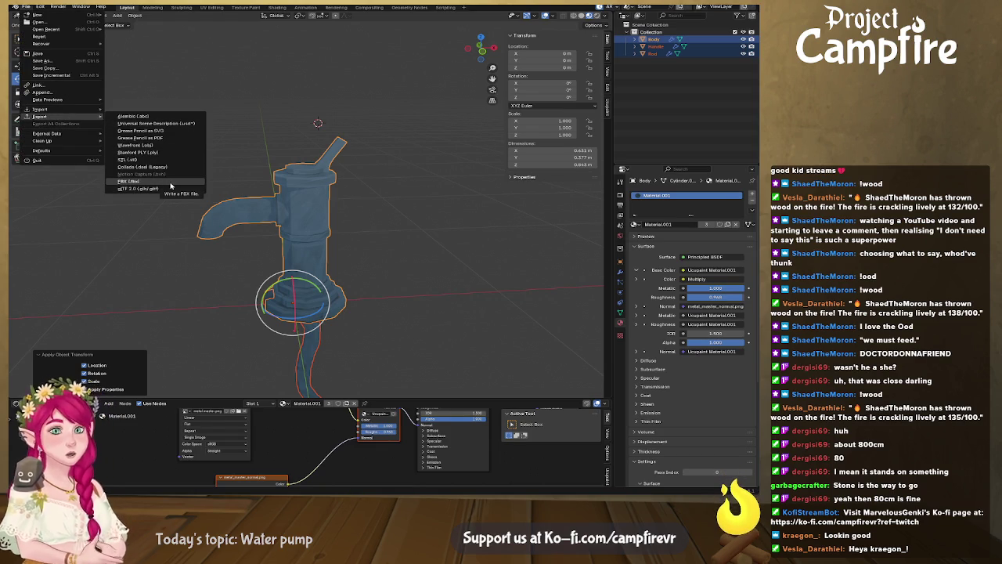
key("Escape")
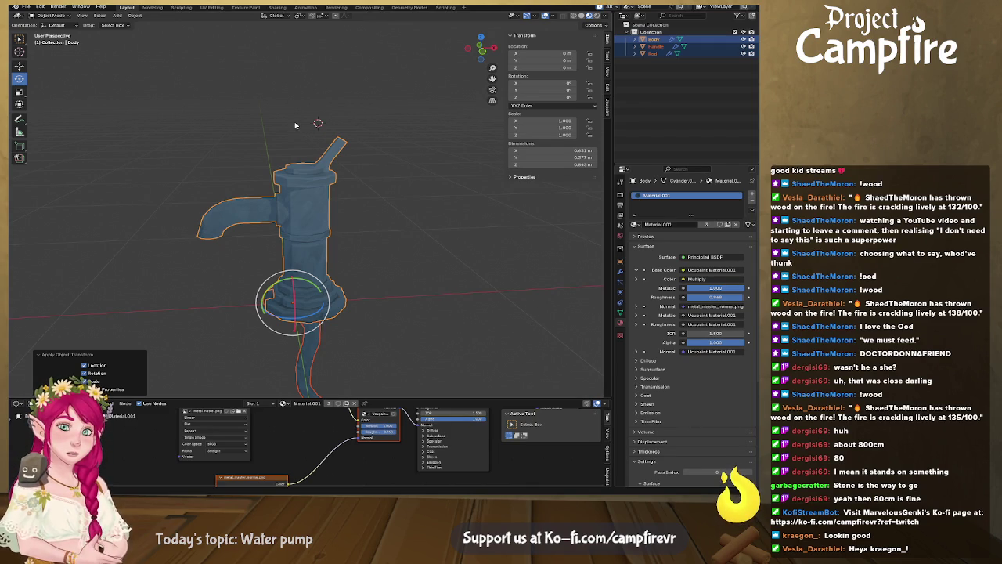
key("ctrl+s")
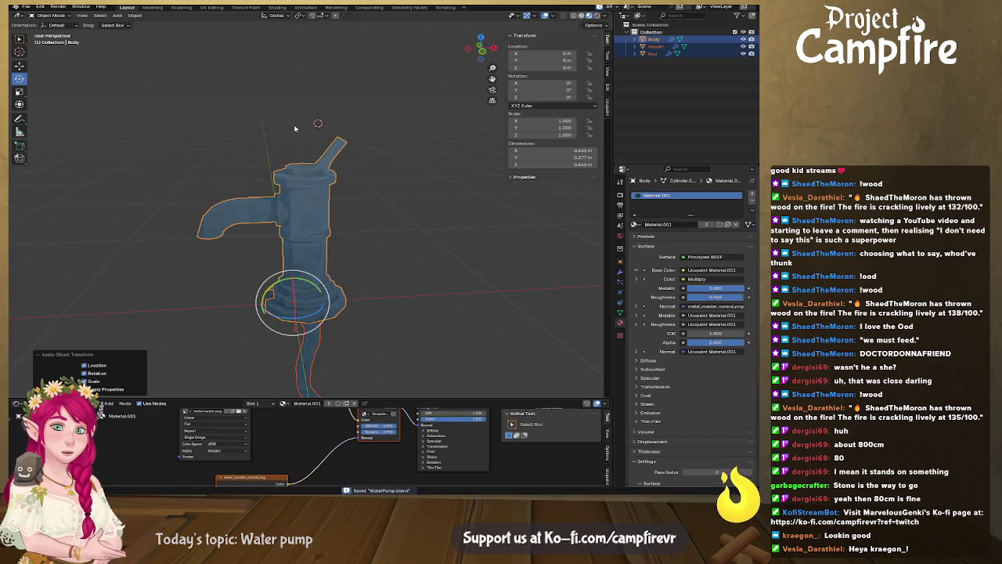